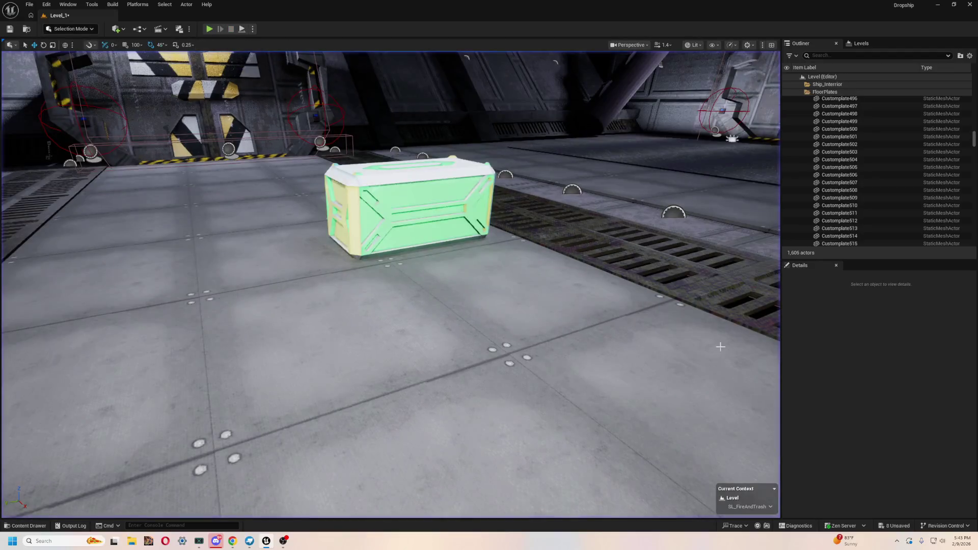
- Select the cargo crate and frame it, collapsing the Doors and Switches and Ship_Interior folders
click(408, 209)
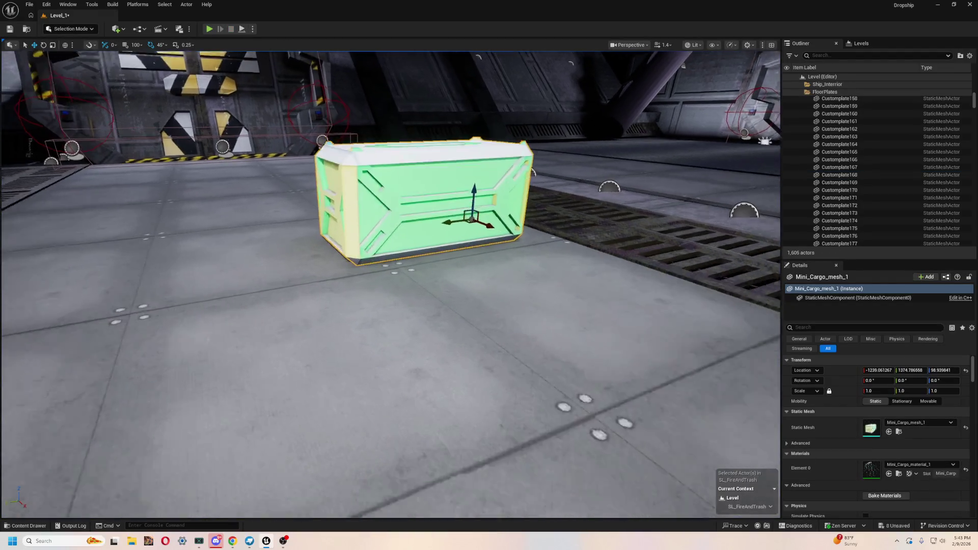
scroll(826, 108, up, 10)
scroll(826, 108, up, 10)
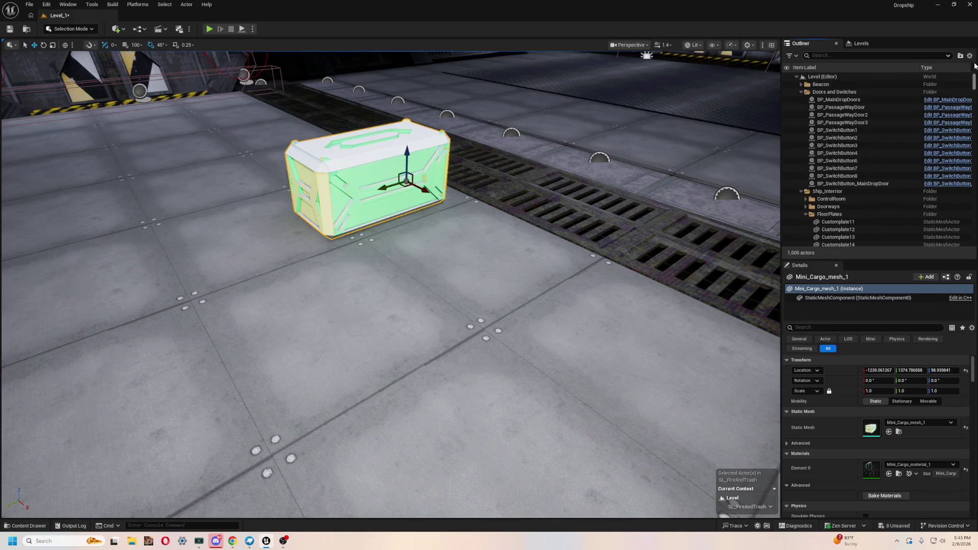
click(801, 91)
click(801, 100)
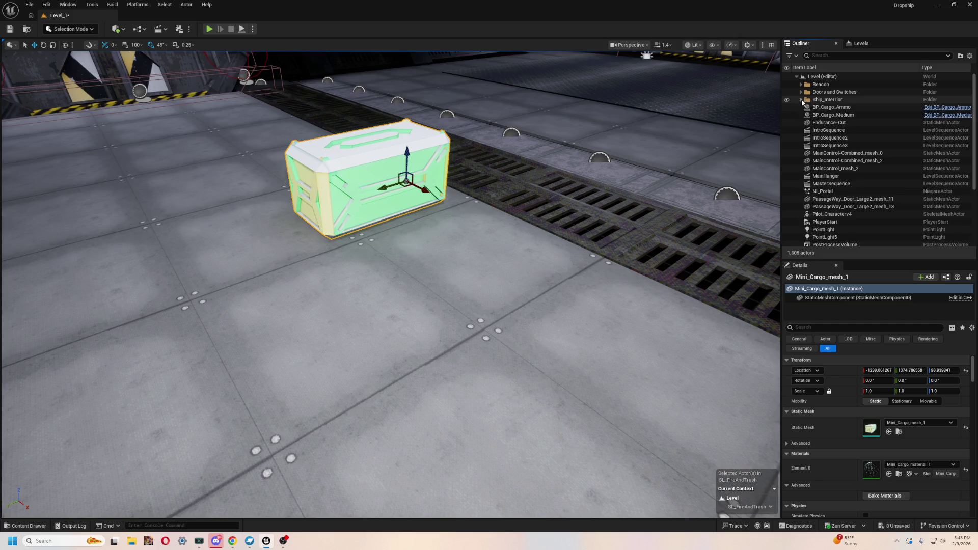
key(f)
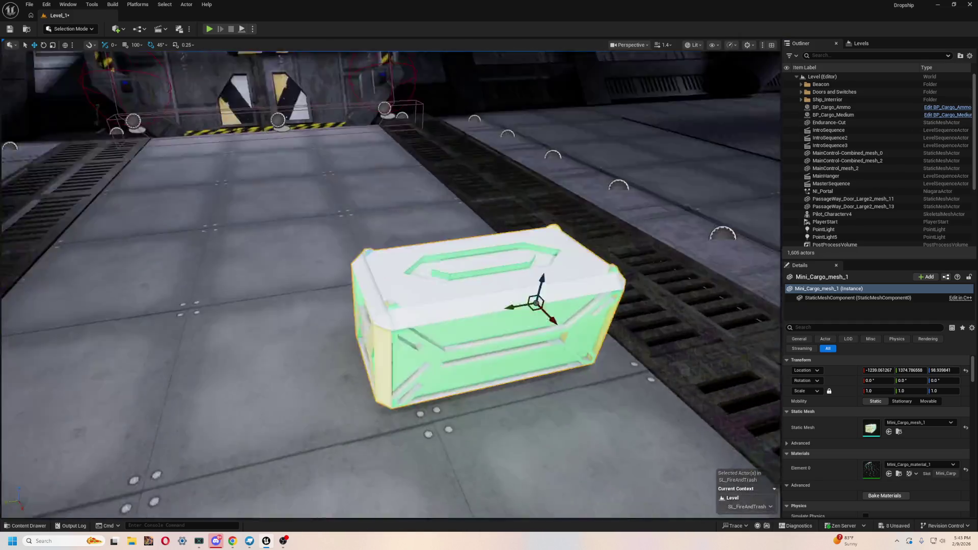
- Delete the cargo crate from the floor and open the Content Drawer
scroll(392, 219, up, 5)
scroll(402, 354, down, 3)
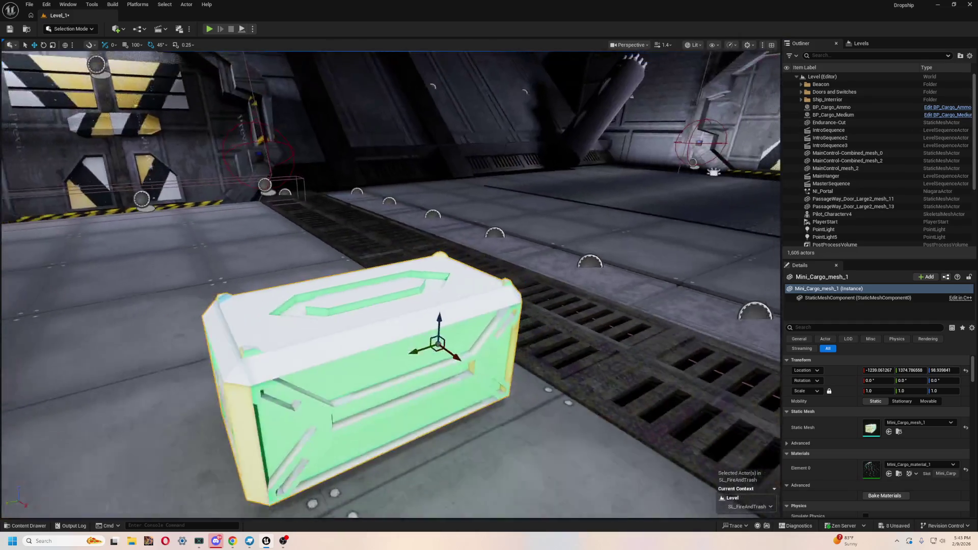
key(Delete)
key(ctrl+space)
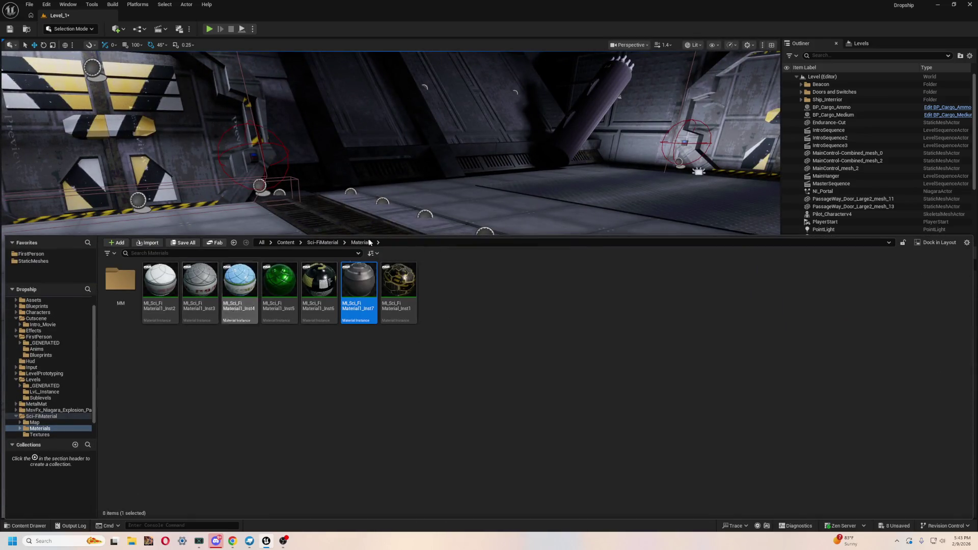
- Hide the SL_FireAndTrash level in the Levels list, then return to the actor list
scroll(46, 319, up, 1)
click(41, 313)
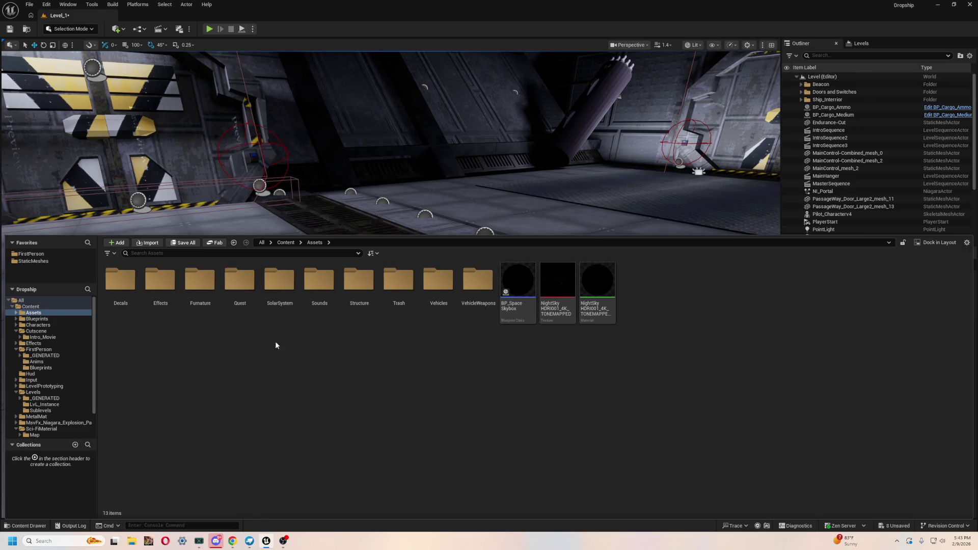
click(861, 44)
click(831, 82)
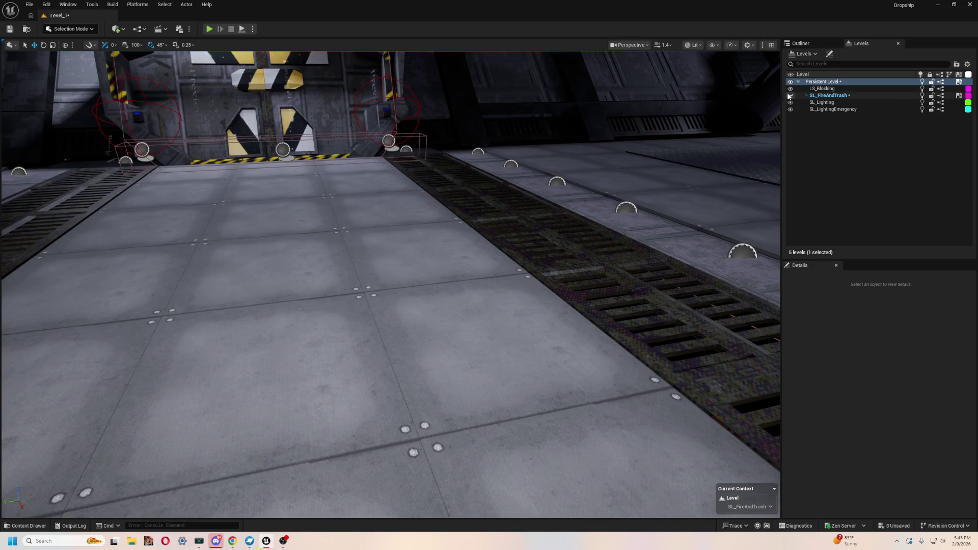
click(790, 95)
click(801, 43)
- Drag Mini_Cargo_mesh_1 from Trash > Mini_Cargo > StaticMeshes onto the floor centre and play-test
key(ctrl+space)
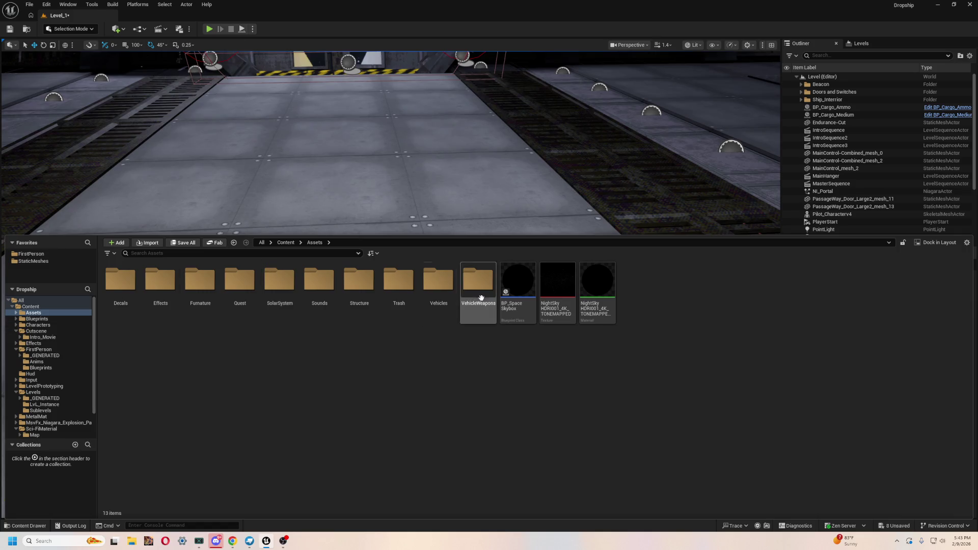
double_click(400, 280)
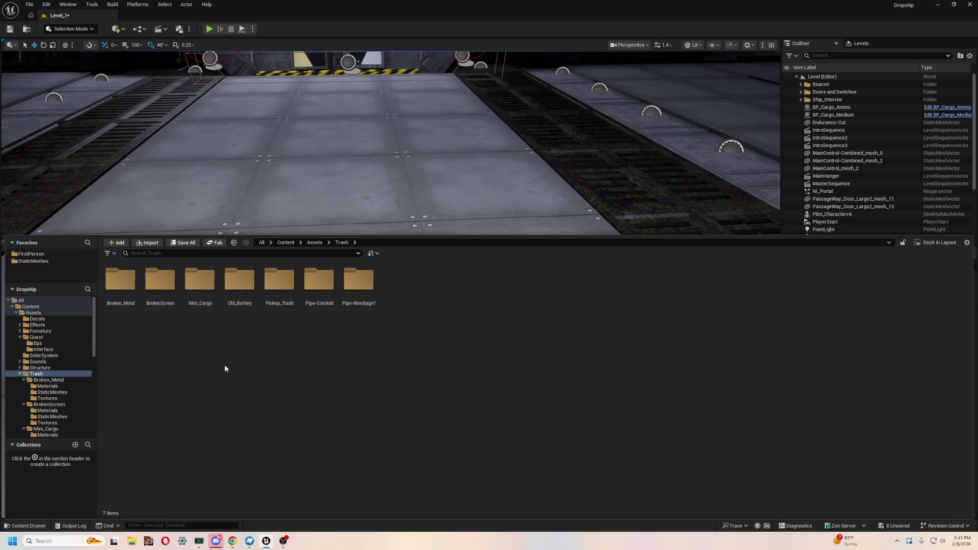
double_click(194, 285)
double_click(162, 285)
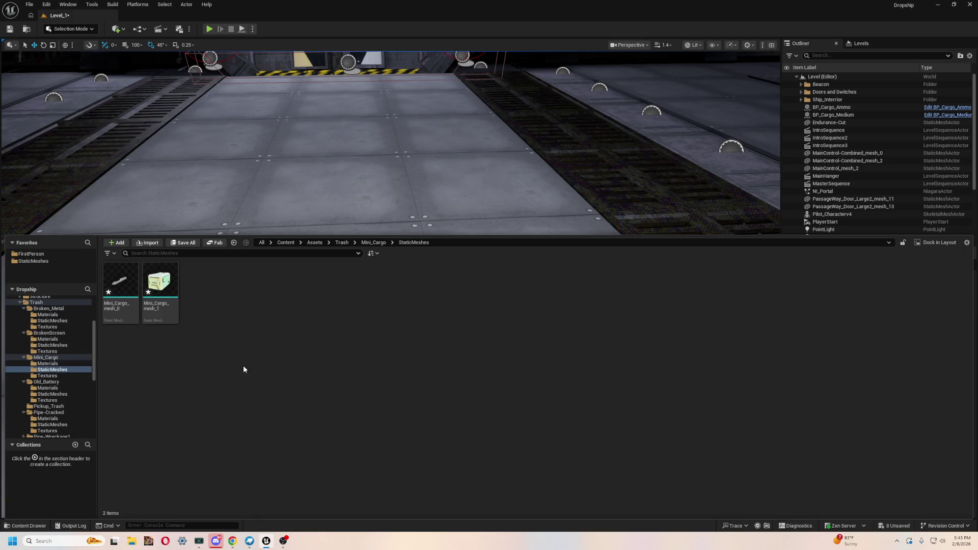
mouse_move(171, 282)
mouse_down()
mouse_move(286, 186)
mouse_move(346, 189)
mouse_move(378, 285)
mouse_up()
click(209, 29)
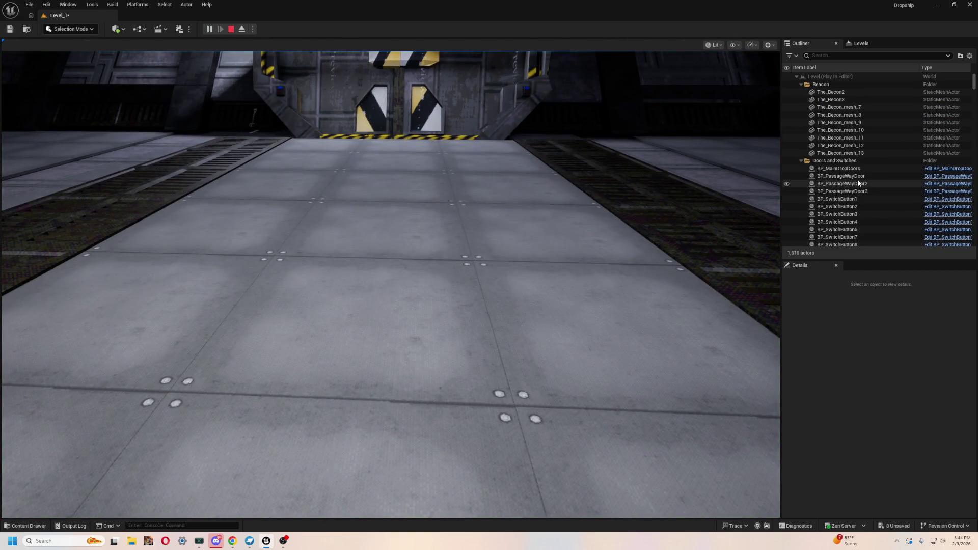
- Stop the play test and save the Persistent Level from the Levels list
click(231, 29)
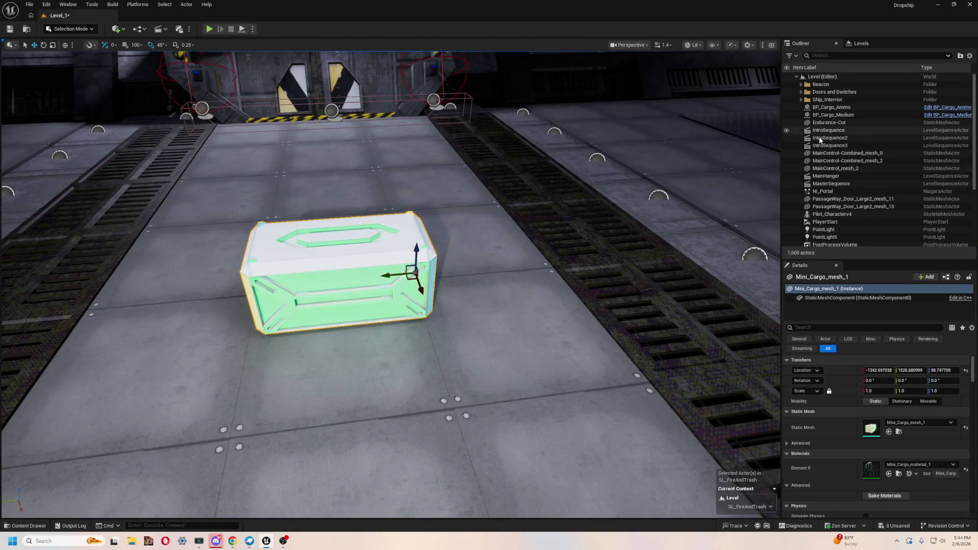
scroll(866, 153, down, 2)
scroll(859, 157, down, 2)
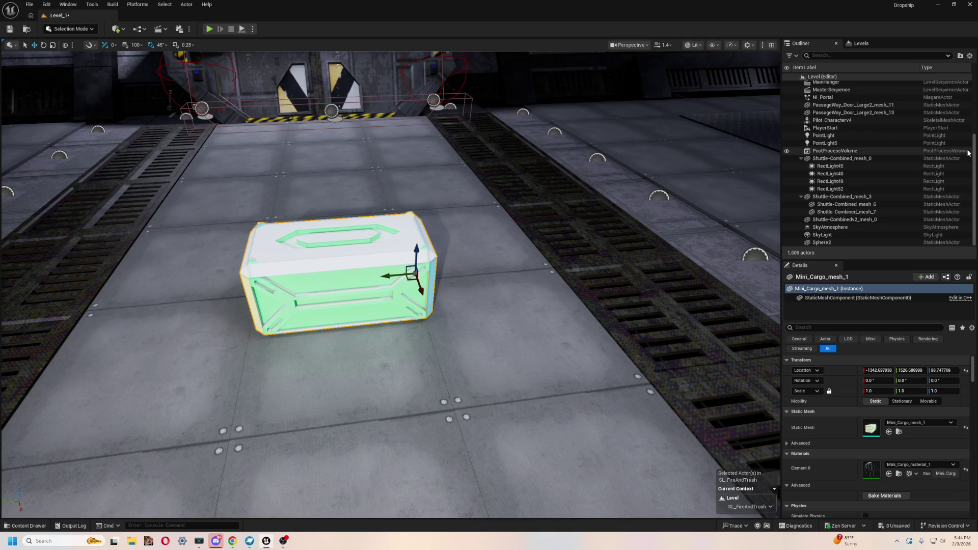
scroll(859, 157, up, 4)
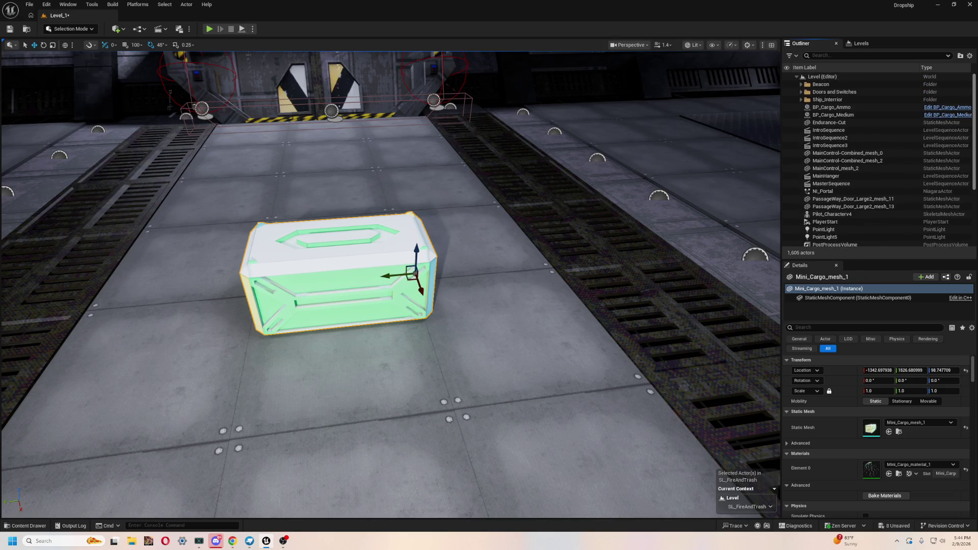
scroll(867, 158, down, 2)
scroll(867, 158, up, 3)
click(859, 44)
click(821, 83)
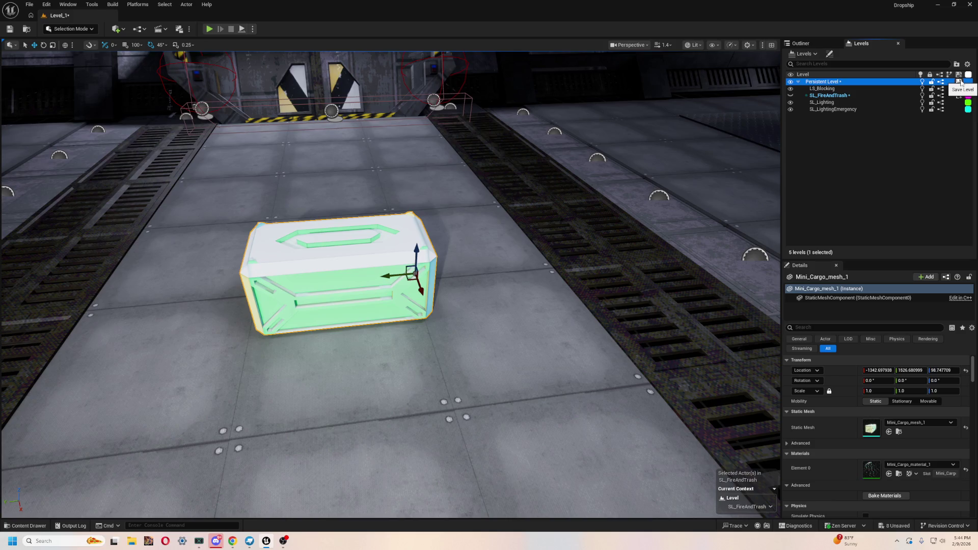
click(961, 82)
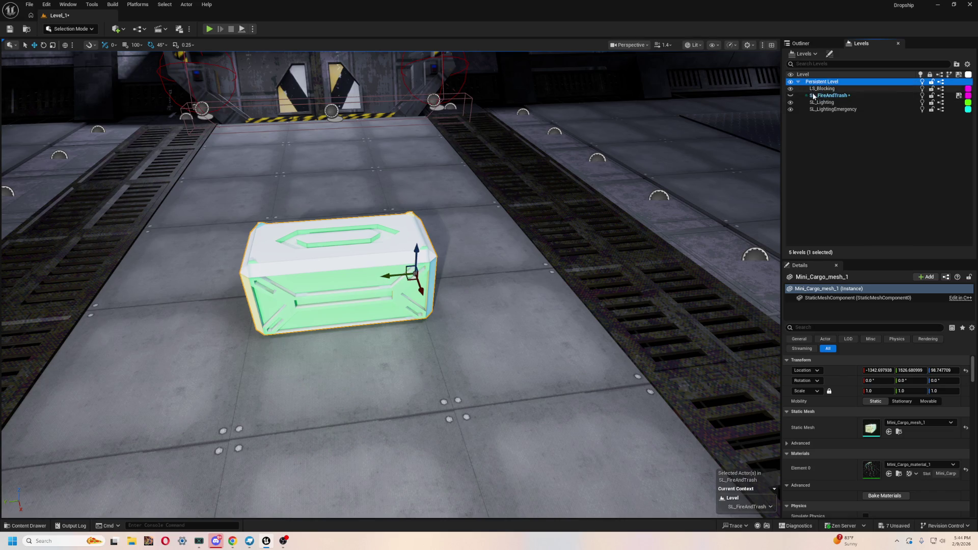
- Frame the crate and make Persistent Level the current level
click(817, 46)
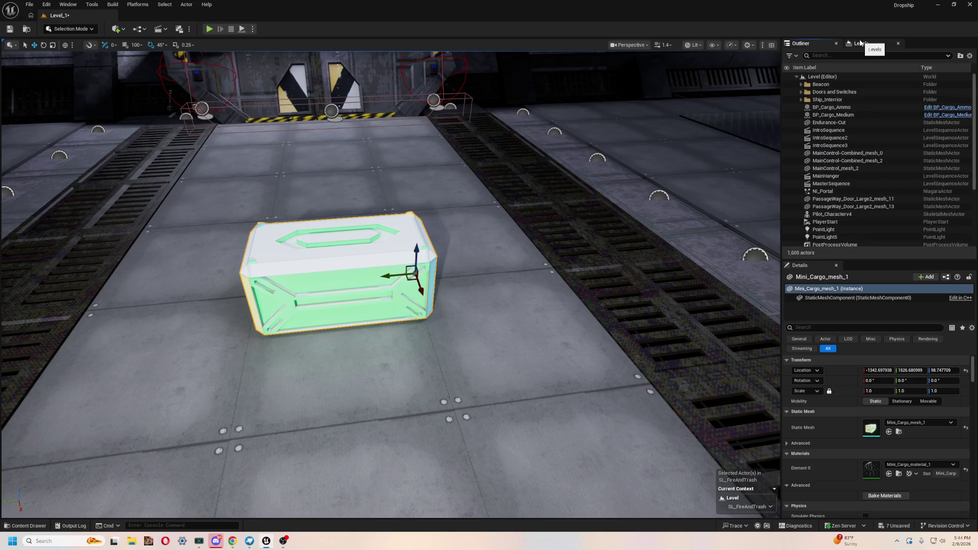
key(f)
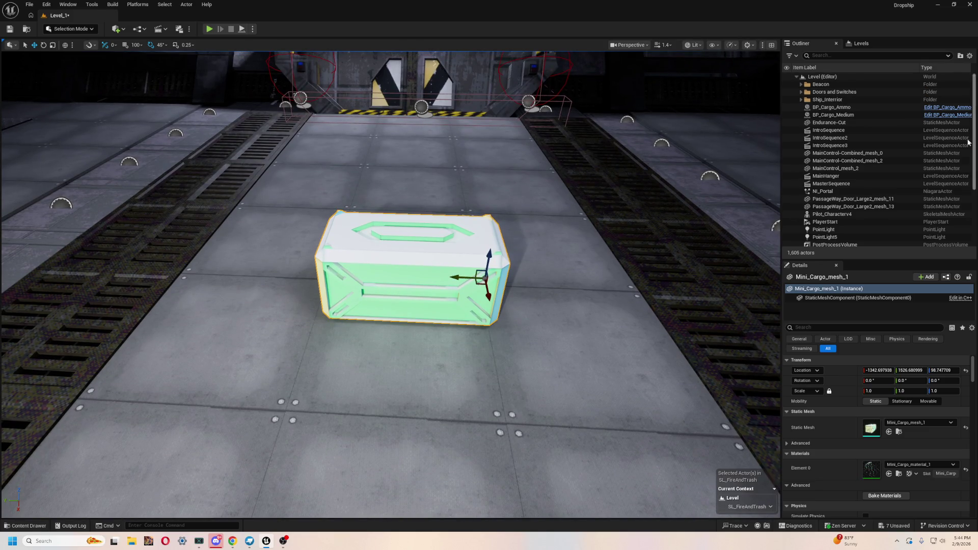
scroll(909, 169, down, 4)
scroll(906, 178, up, 4)
click(861, 43)
click(805, 43)
click(861, 44)
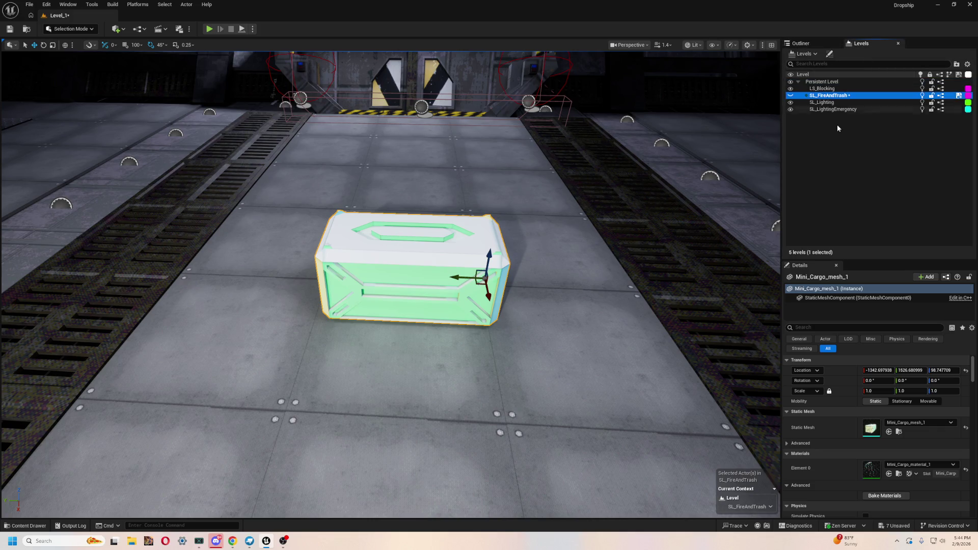
double_click(836, 82)
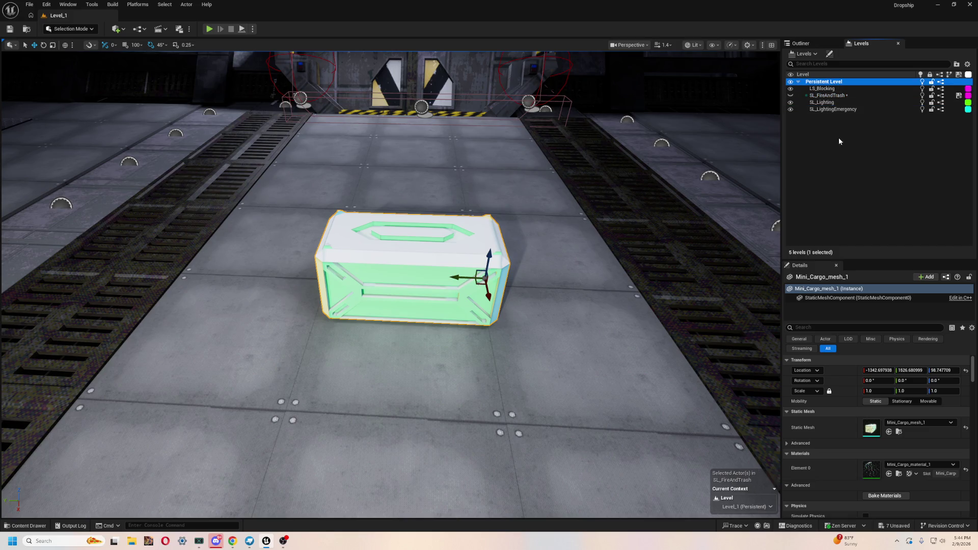
- Delete the crate, drop Mini_Cargo_mesh_1 back onto the floor, and start a play test
click(807, 44)
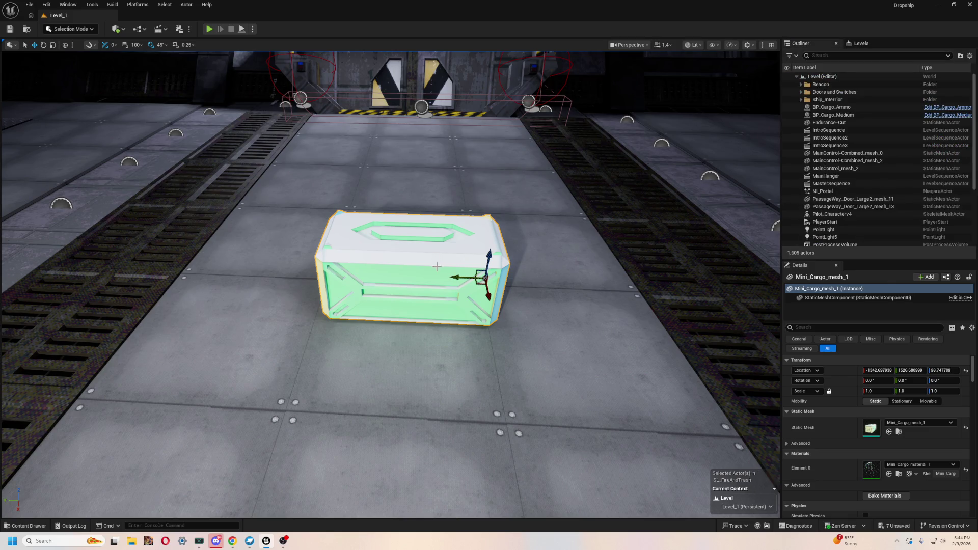
key(Delete)
key(ctrl+space)
drag(160, 290, 381, 227)
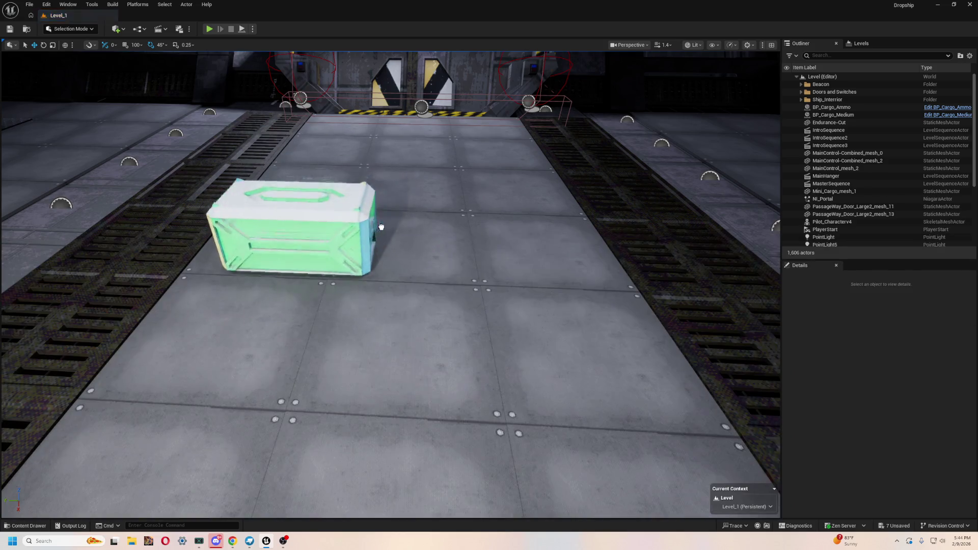
key(alt+p)
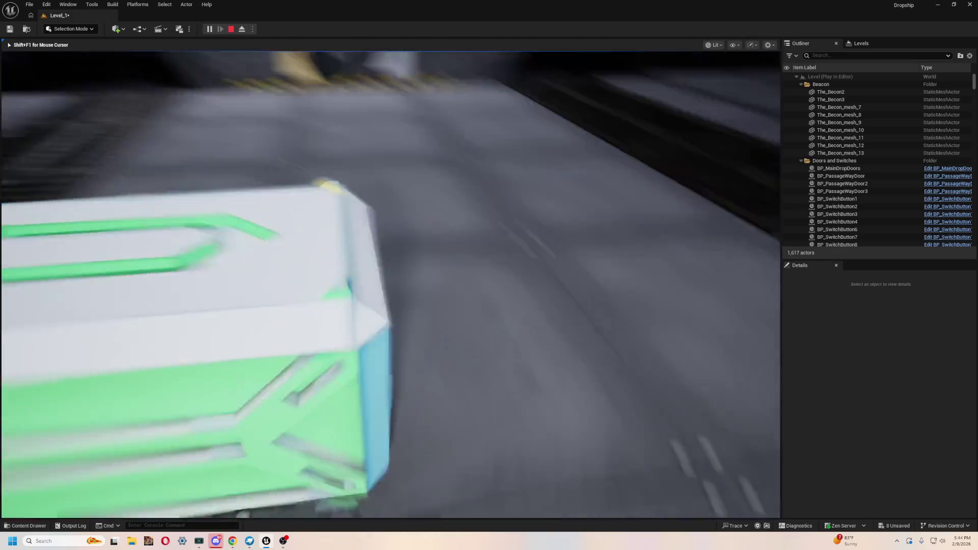
- End the play test, frame the crate, and switch over to Blockbench
key(Escape)
key(f)
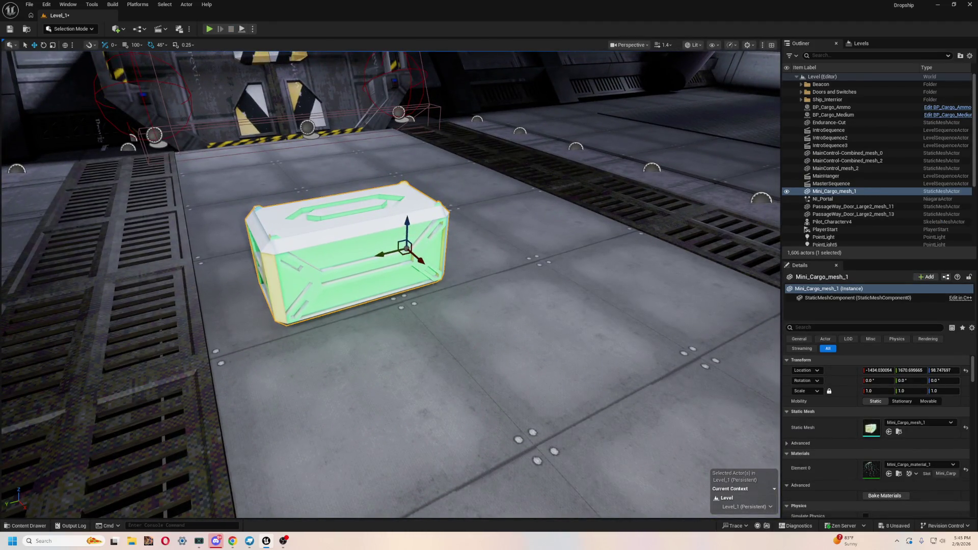
key(alt+Tab)
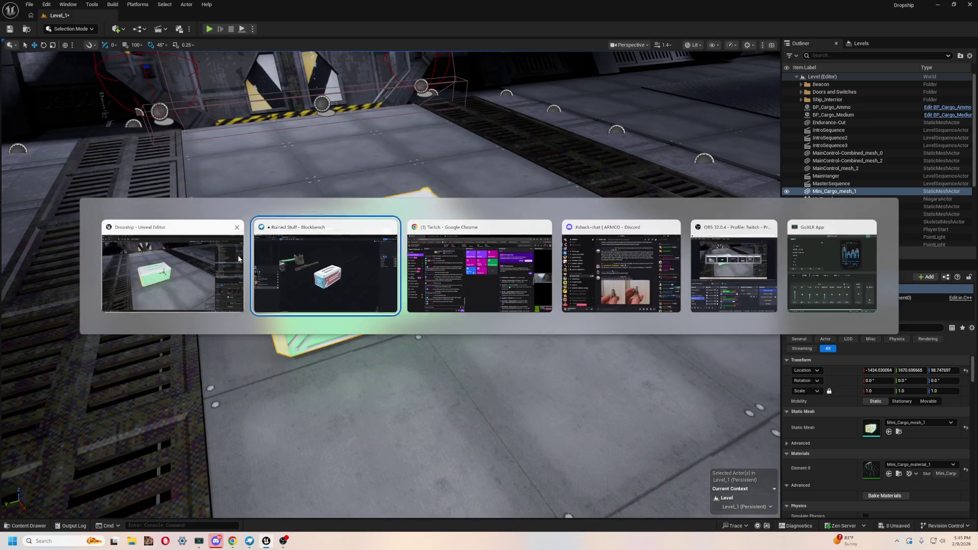
- Select the crate model, raise it along its vertical axis, and orbit in for a close-up
click(537, 292)
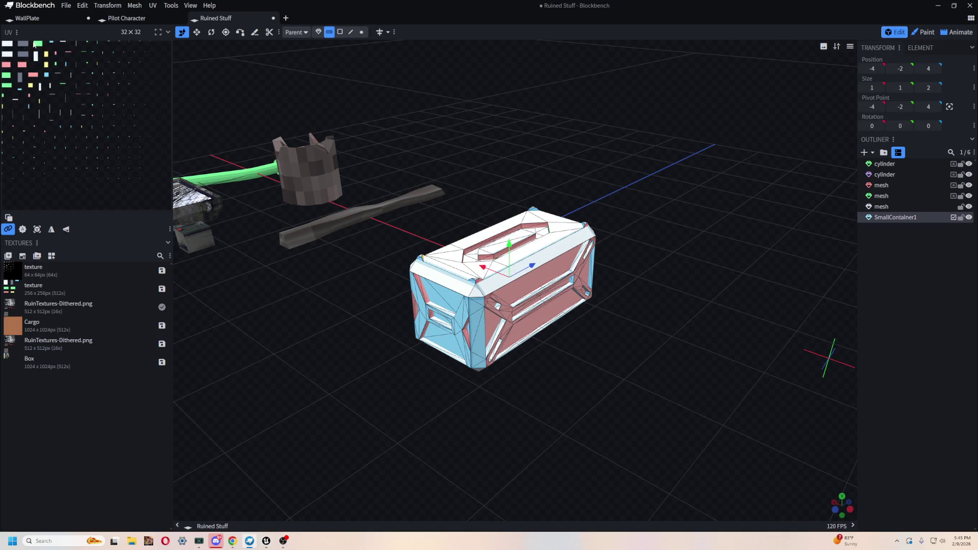
mouse_move(532, 265)
mouse_down()
mouse_move(591, 255)
mouse_move(556, 262)
mouse_move(580, 289)
mouse_move(540, 306)
mouse_up()
scroll(561, 229, up, 5)
mouse_move(586, 214)
mouse_down()
mouse_move(616, 136)
mouse_move(595, 180)
mouse_move(557, 121)
mouse_move(528, 162)
mouse_move(640, 323)
mouse_move(457, 178)
mouse_move(508, 201)
mouse_up()
scroll(556, 122, down, 5)
right_click(558, 82)
scroll(641, 323, up, 3)
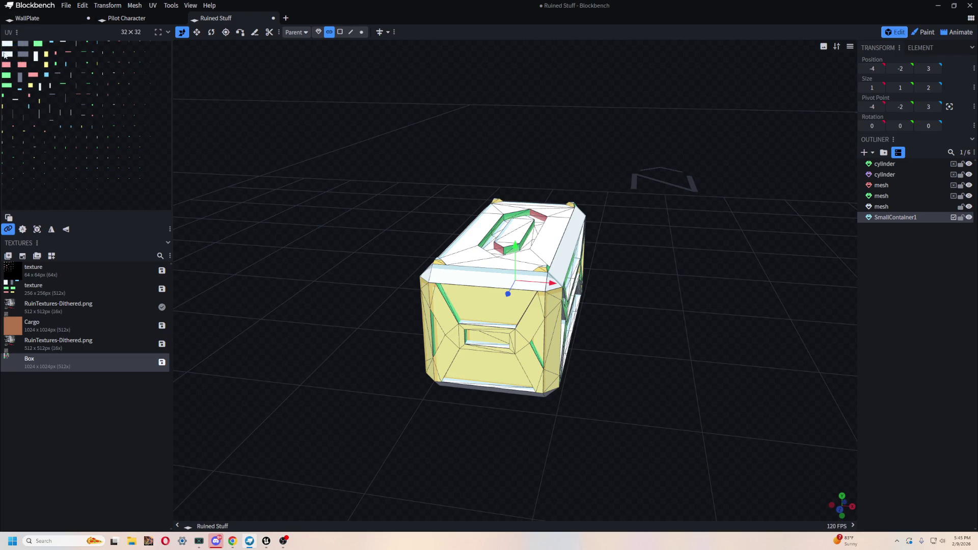
- Select every face of SmallContainer1 and apply the Cargo texture to it
key(ctrl+a)
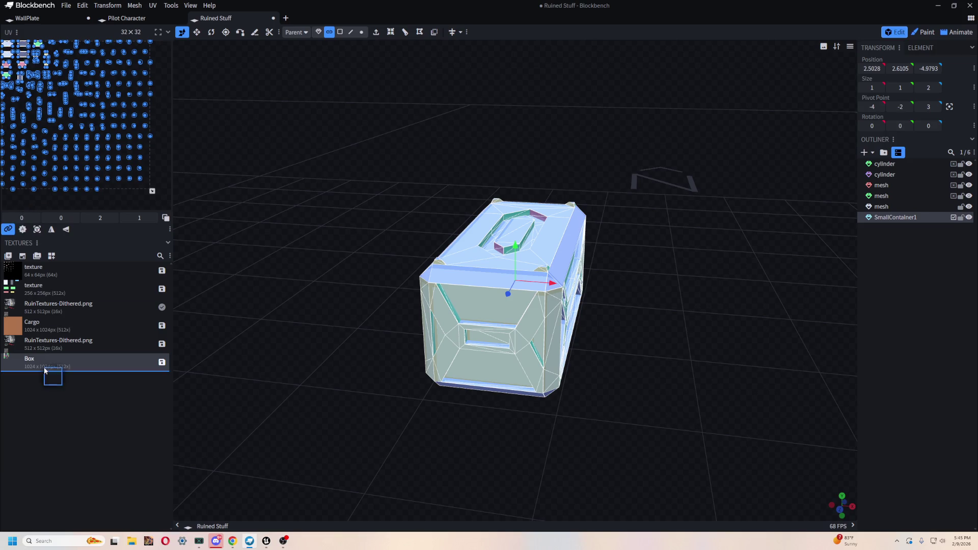
click(22, 330)
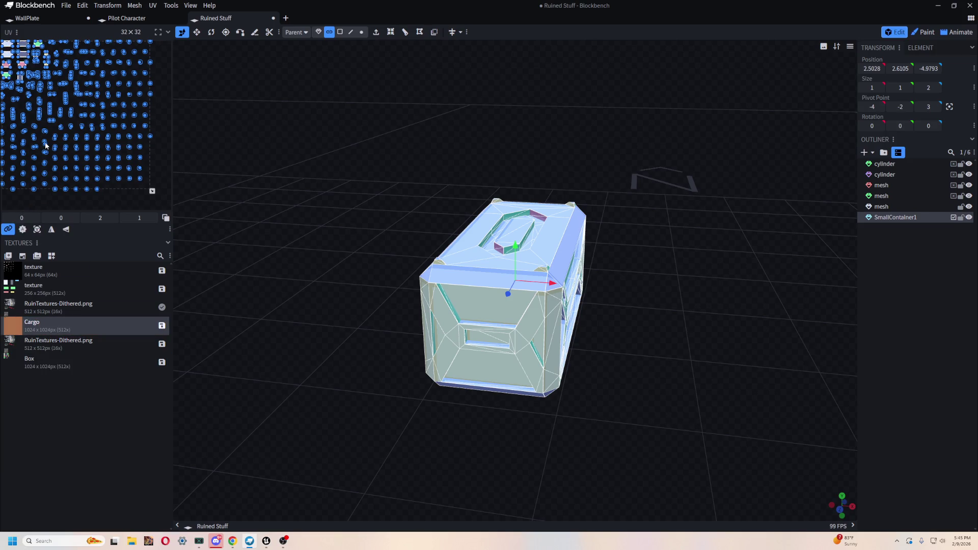
mouse_move(470, 153)
mouse_down()
mouse_move(362, 212)
mouse_move(366, 117)
mouse_move(685, 140)
mouse_move(688, 173)
mouse_move(517, 133)
mouse_move(625, 129)
mouse_move(614, 132)
mouse_move(697, 102)
mouse_move(745, 120)
mouse_move(616, 140)
mouse_move(441, 121)
mouse_move(473, 138)
mouse_move(517, 211)
mouse_move(521, 162)
mouse_move(512, 189)
mouse_up()
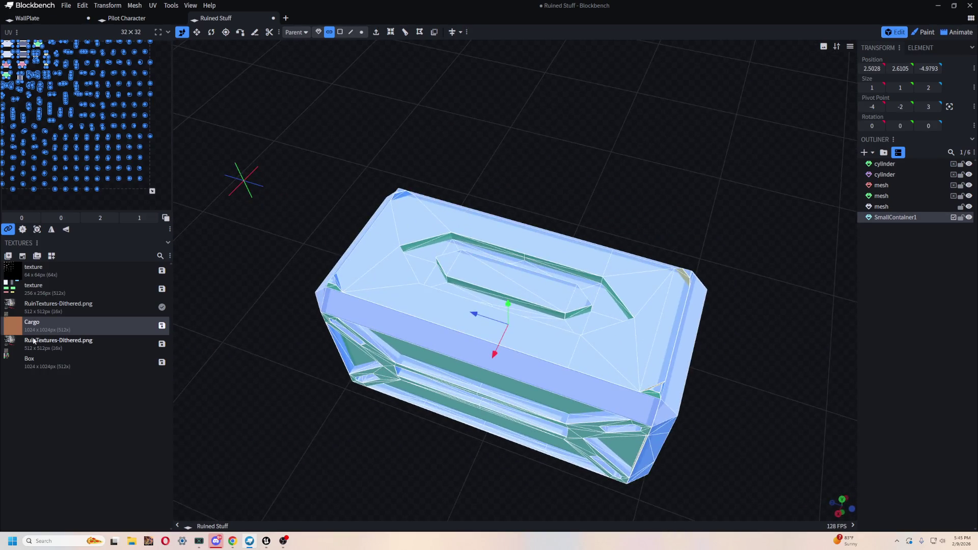
click(6, 43)
- Recentre the container's pivot and zero its position after undoing a trial move
mouse_move(637, 223)
mouse_down()
mouse_move(617, 142)
mouse_move(461, 140)
mouse_move(554, 261)
mouse_move(569, 332)
mouse_move(574, 240)
mouse_move(590, 219)
mouse_move(352, 137)
mouse_up()
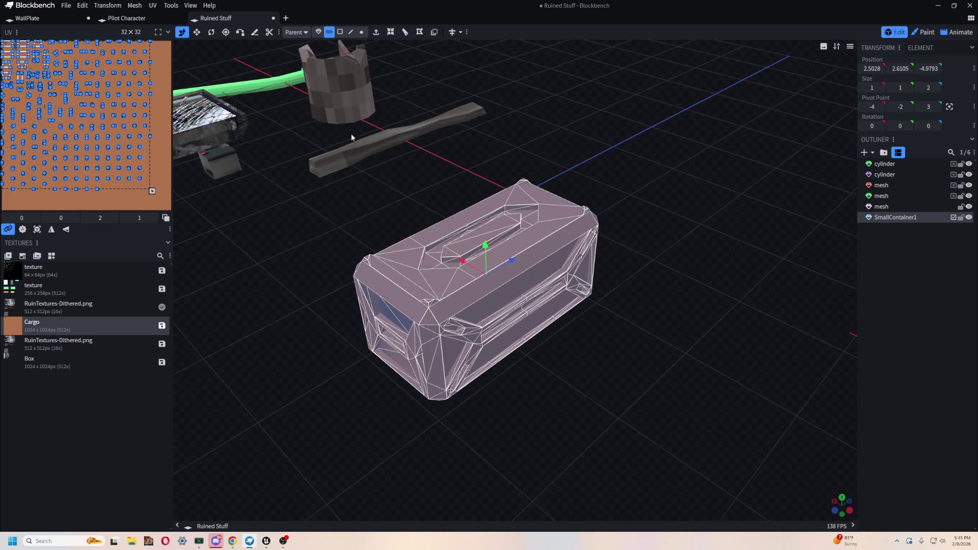
click(196, 33)
drag(365, 225, 386, 230)
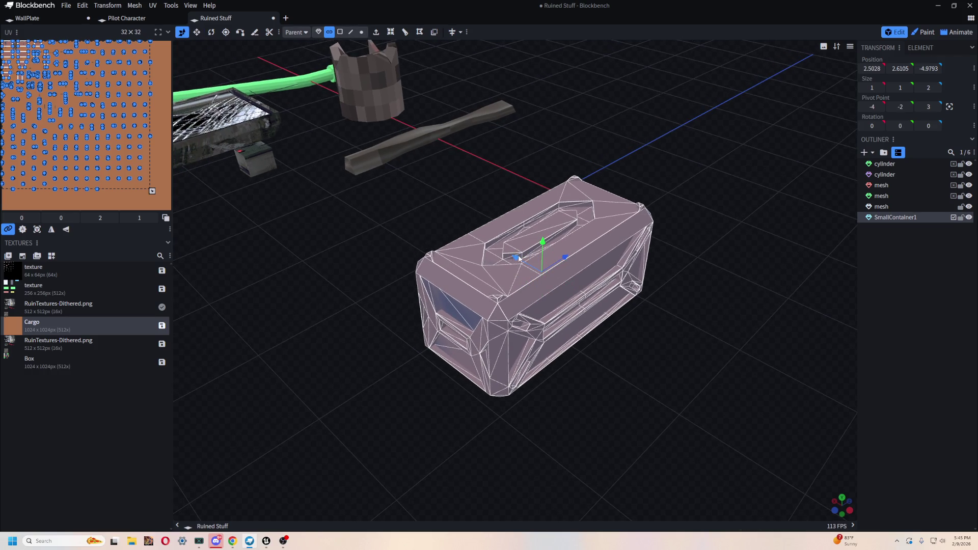
drag(519, 258, 446, 213)
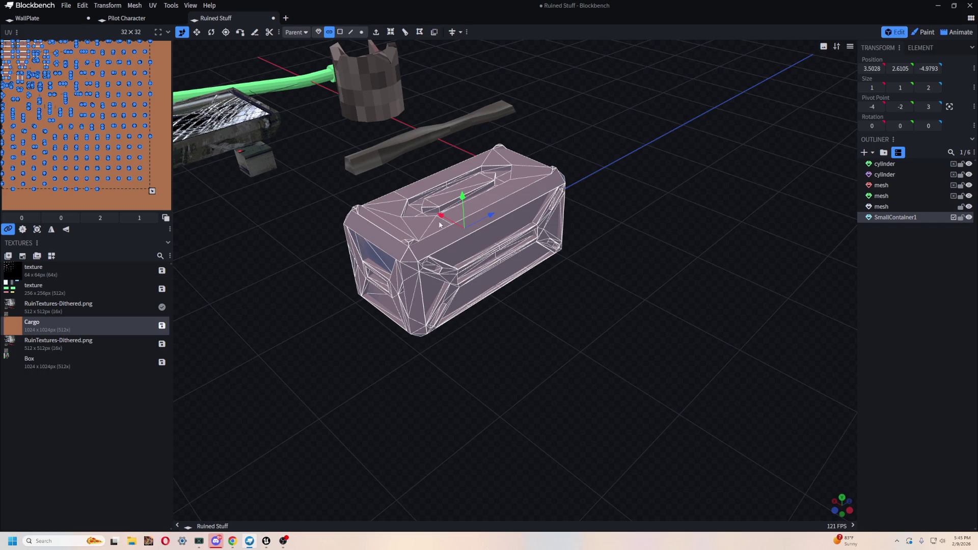
key(ctrl+z)
mouse_move(647, 360)
mouse_down()
mouse_move(677, 331)
mouse_move(707, 328)
mouse_up()
click(950, 108)
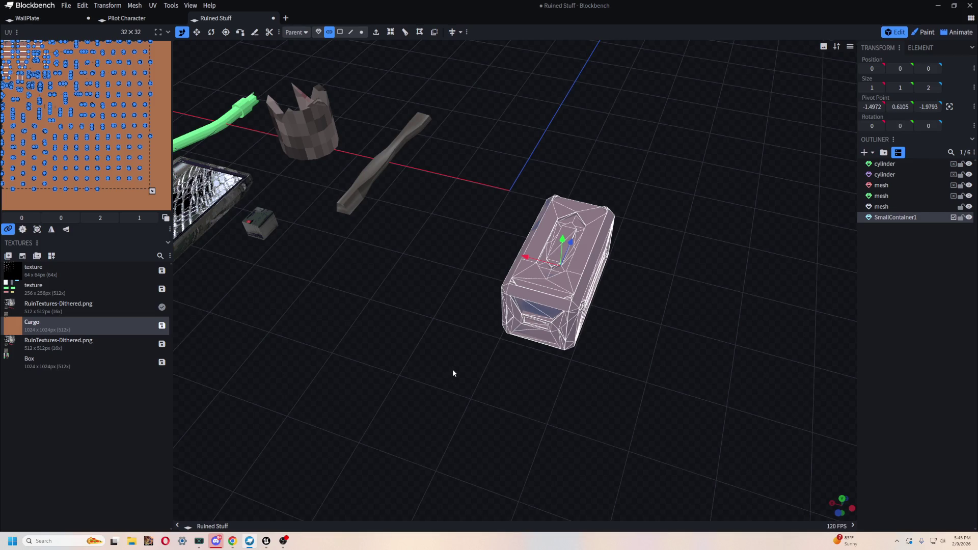
- Move the container left along X, checking it from a top-down view
mouse_move(453, 373)
mouse_down()
mouse_move(498, 384)
mouse_move(482, 389)
mouse_move(459, 346)
mouse_up()
scroll(463, 346, up, 5)
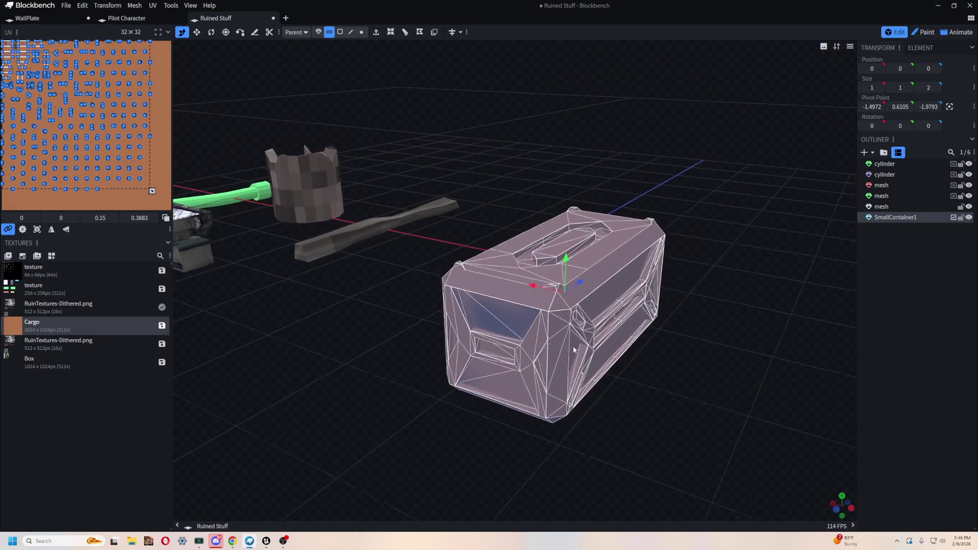
drag(498, 134, 531, 192)
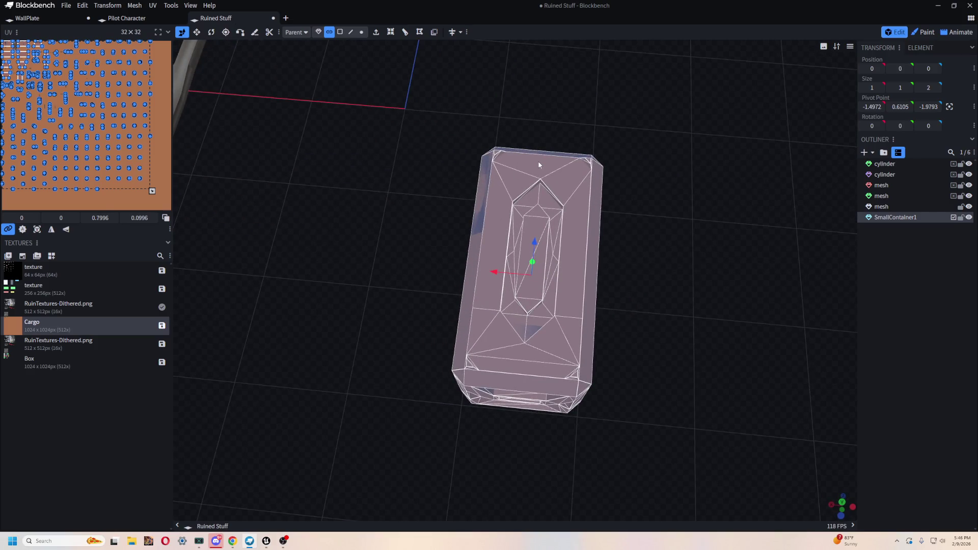
key(KP_8)
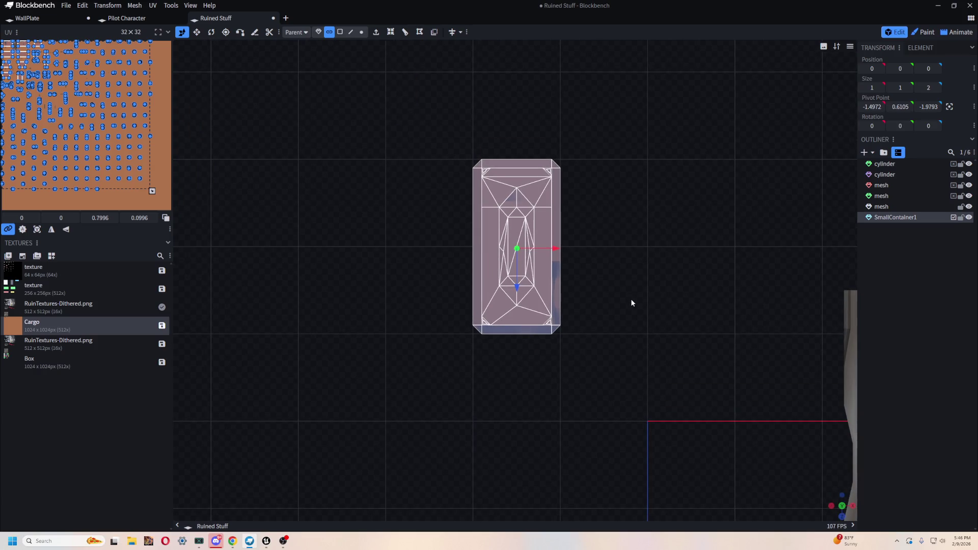
mouse_move(647, 315)
mouse_down()
mouse_move(627, 251)
mouse_move(600, 286)
mouse_up()
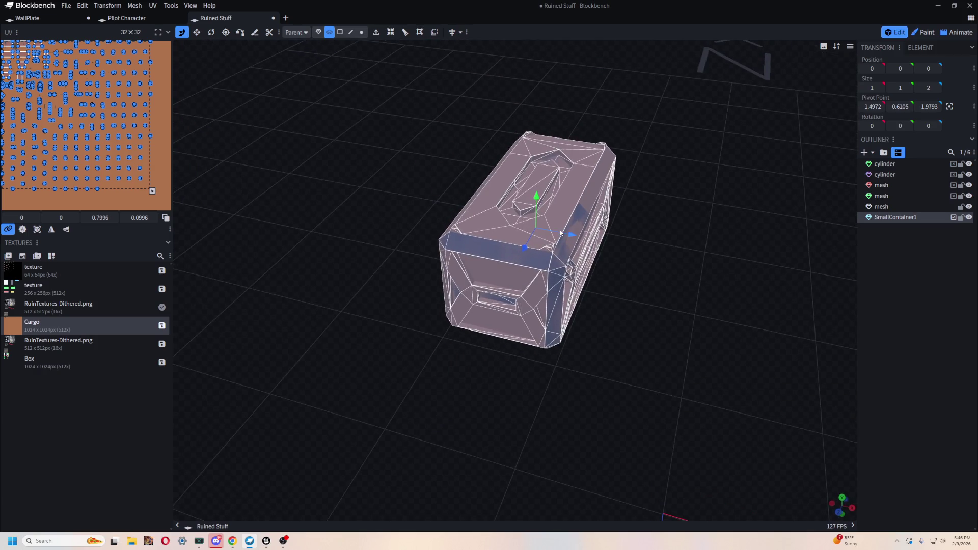
mouse_move(442, 212)
mouse_down()
mouse_move(393, 227)
mouse_move(482, 216)
mouse_move(452, 203)
mouse_move(744, 332)
mouse_move(514, 191)
mouse_move(536, 194)
mouse_move(627, 128)
mouse_up()
mouse_move(413, 258)
mouse_down()
mouse_move(501, 215)
mouse_move(499, 316)
mouse_move(438, 270)
mouse_move(411, 312)
mouse_move(418, 229)
mouse_move(426, 256)
mouse_move(476, 246)
mouse_move(516, 254)
mouse_move(473, 316)
mouse_up()
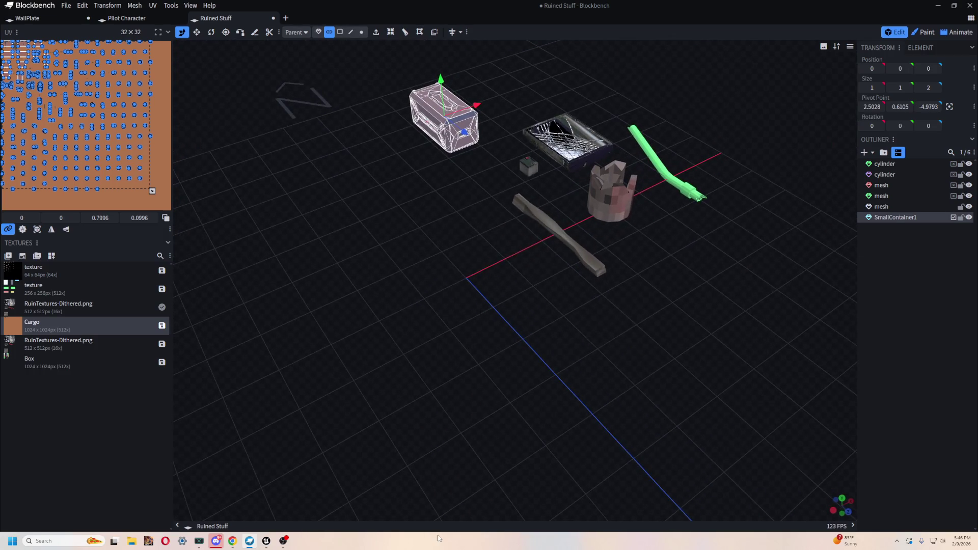
- Bring Unreal Editor to the front and open the Windows search
key(alt+Tab)
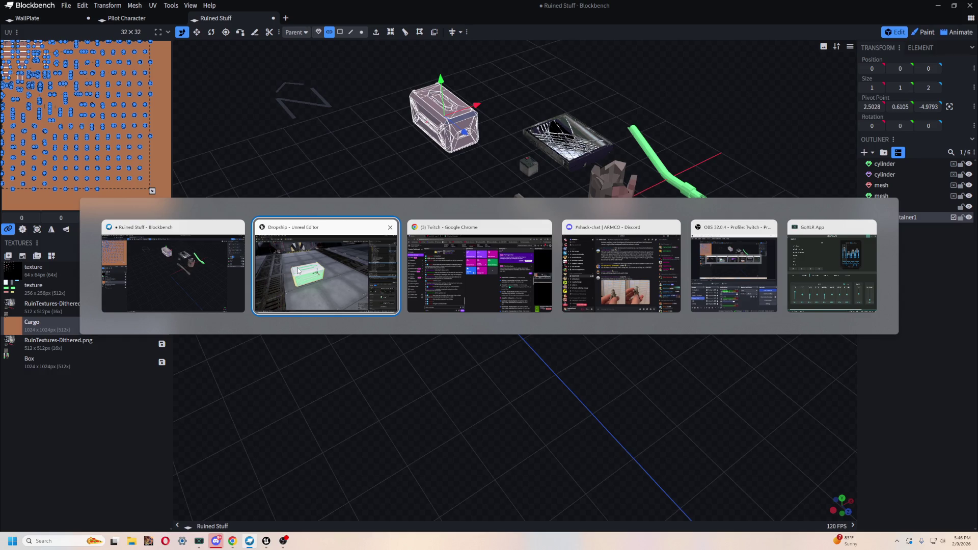
click(336, 282)
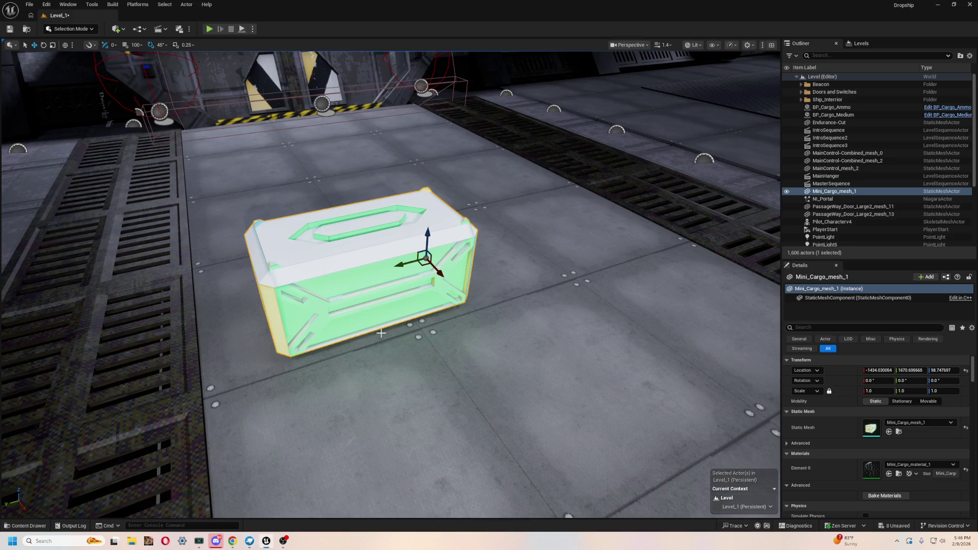
key(super)
- Search Windows for 'blender', open the Store result, then close Microsoft Store
text(blender)
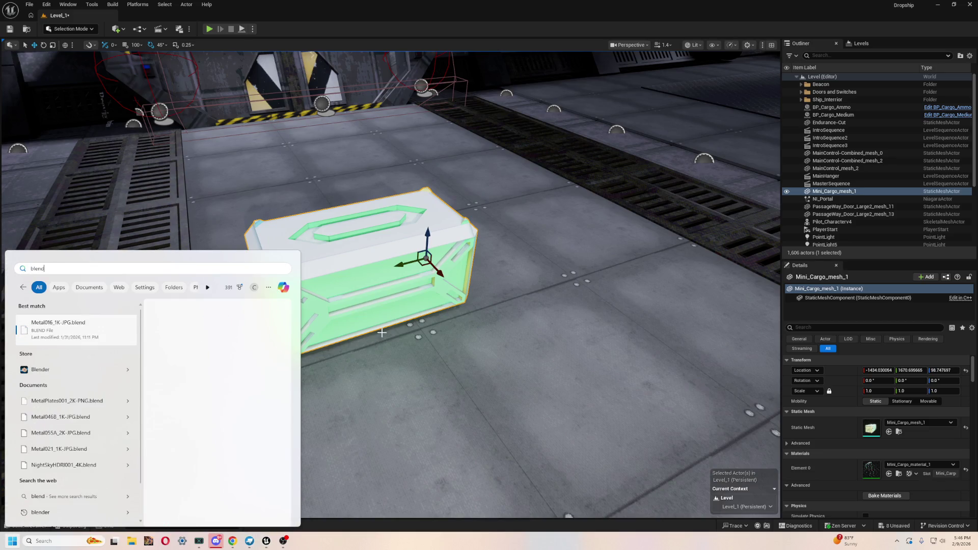
key(Down)
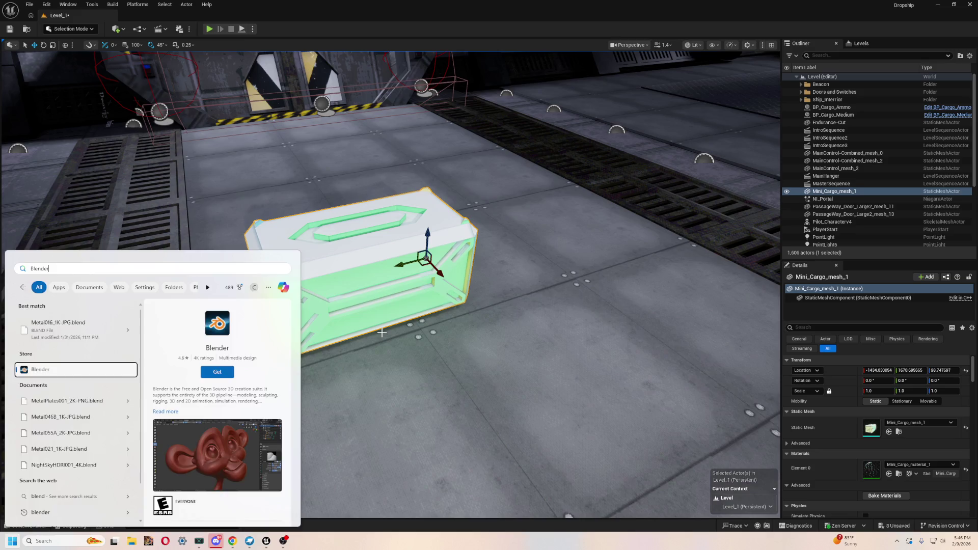
key(Return)
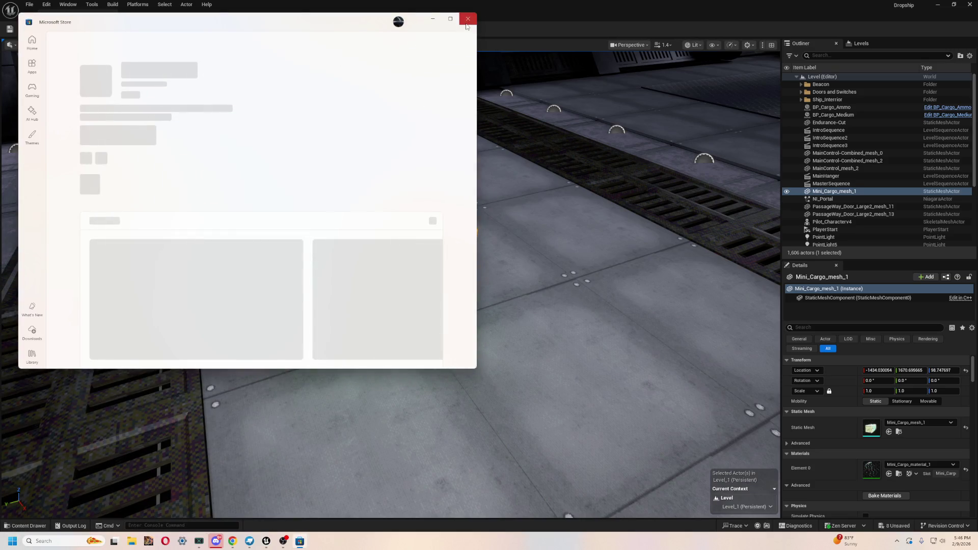
click(467, 23)
- Launch Steam, find Blender in the library, start it, and minimize Steam
key(super)
text(steam)
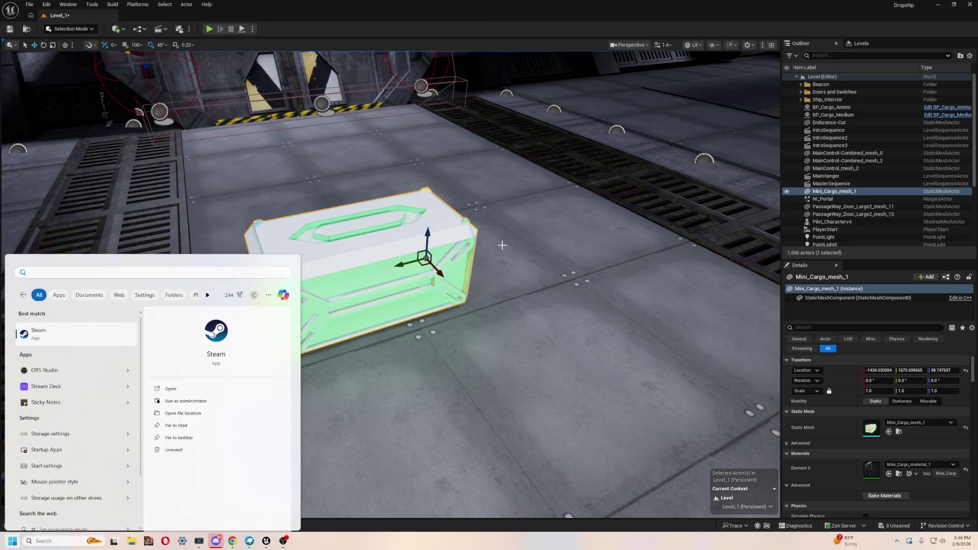
key(Return)
text(blender)
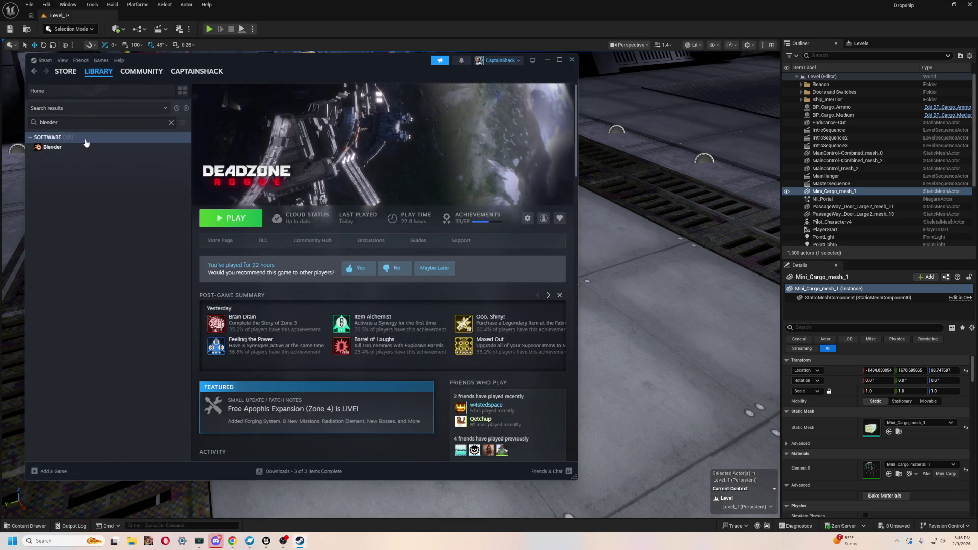
double_click(84, 147)
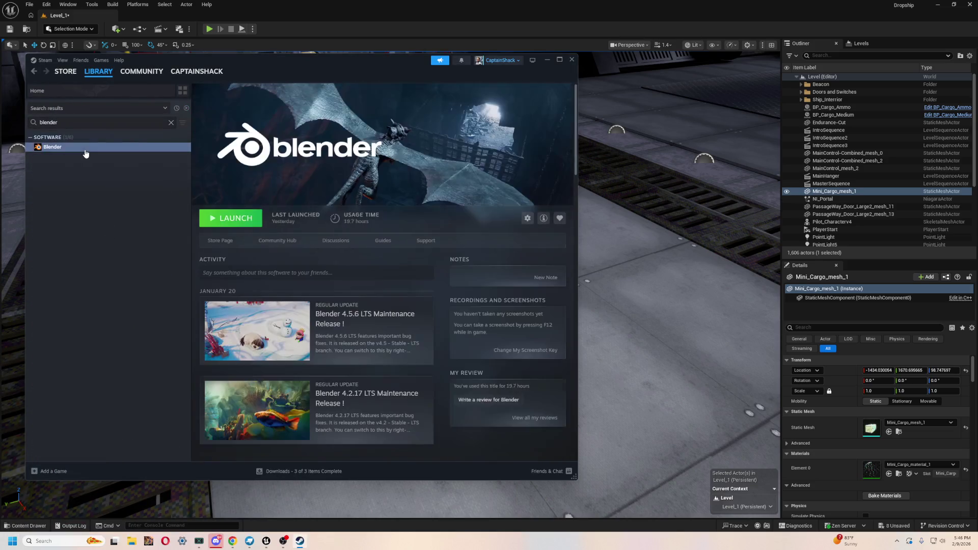
click(546, 62)
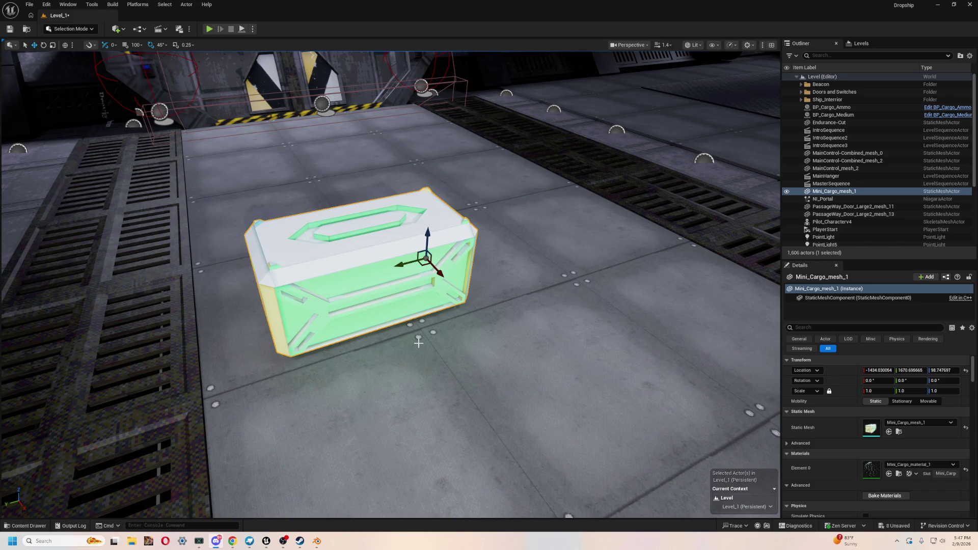
right_click(509, 351)
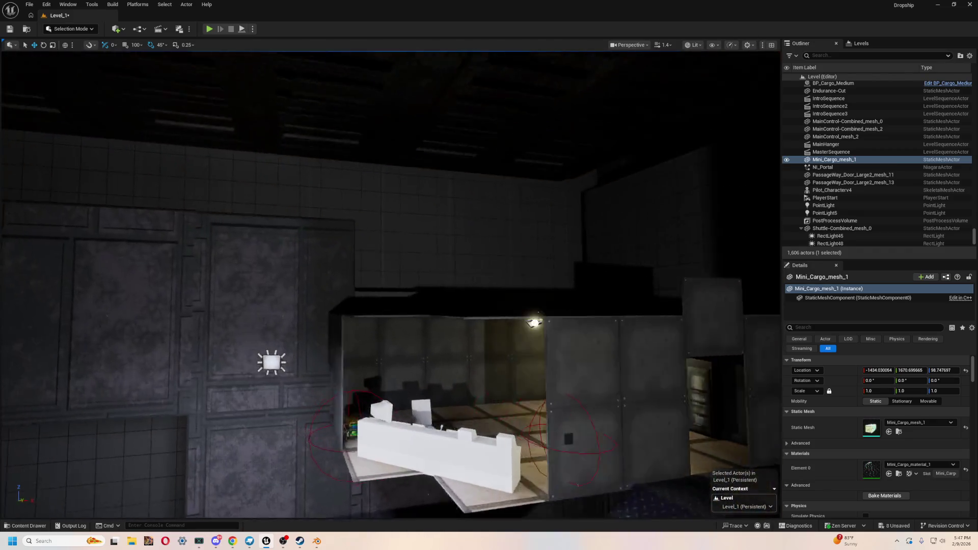
- Select and frame floor plate Customplate525, then bring up Blender and dismiss its splash screen
click(489, 326)
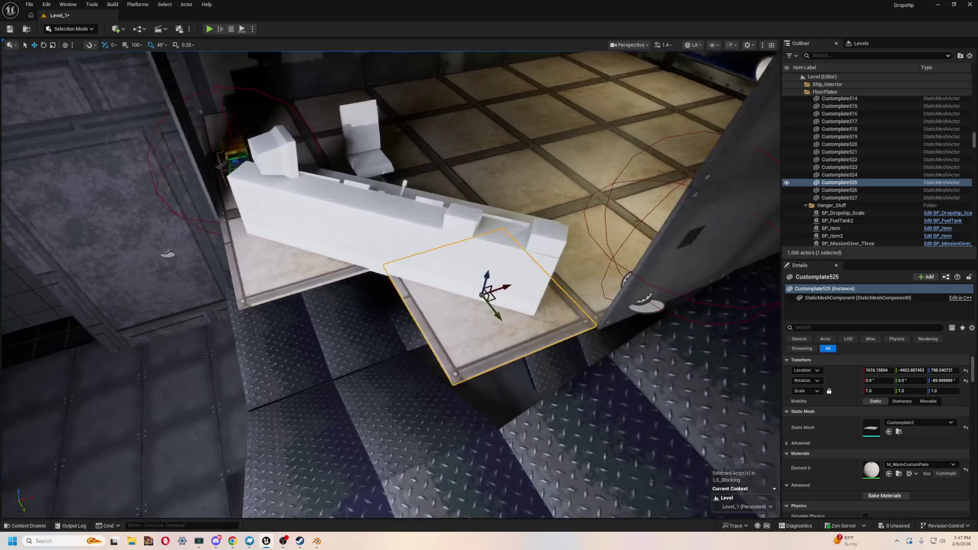
key(f)
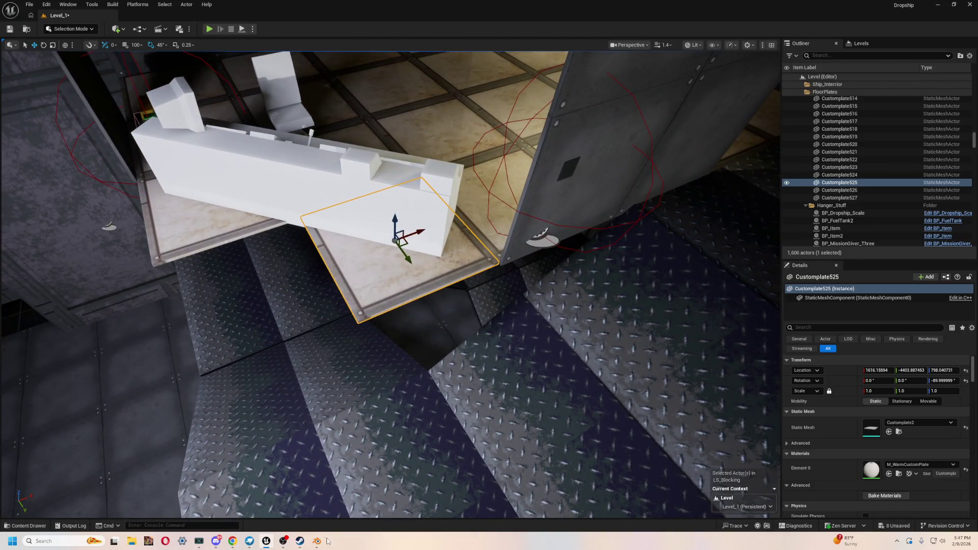
click(317, 542)
click(597, 140)
key(alt+Tab)
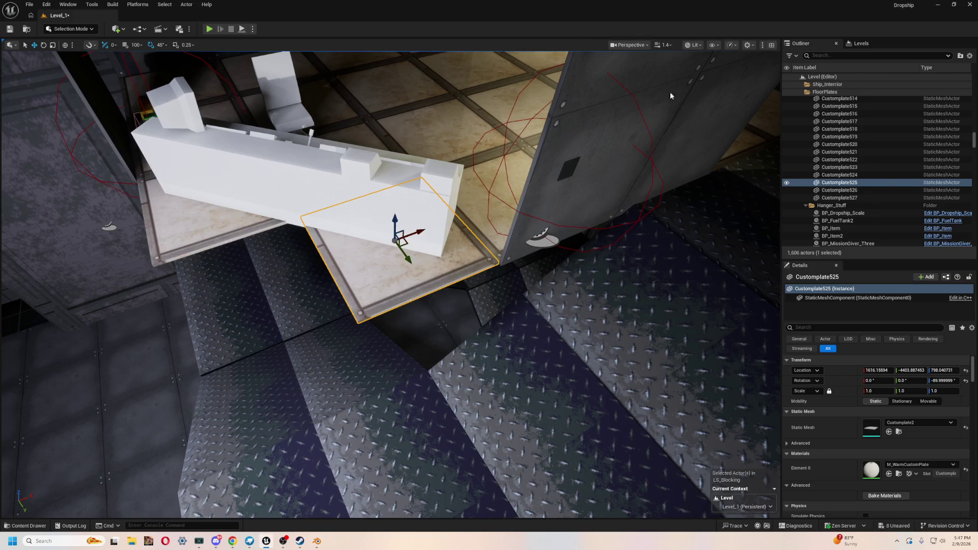
- Close the Blender window and return to Blockbench
key(alt+Tab)
click(970, 4)
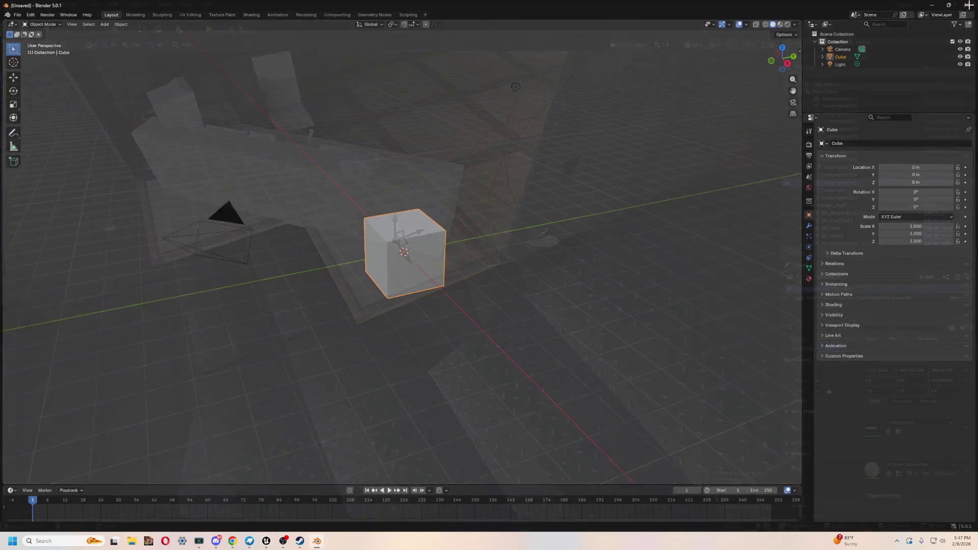
key(alt+Tab)
click(563, 258)
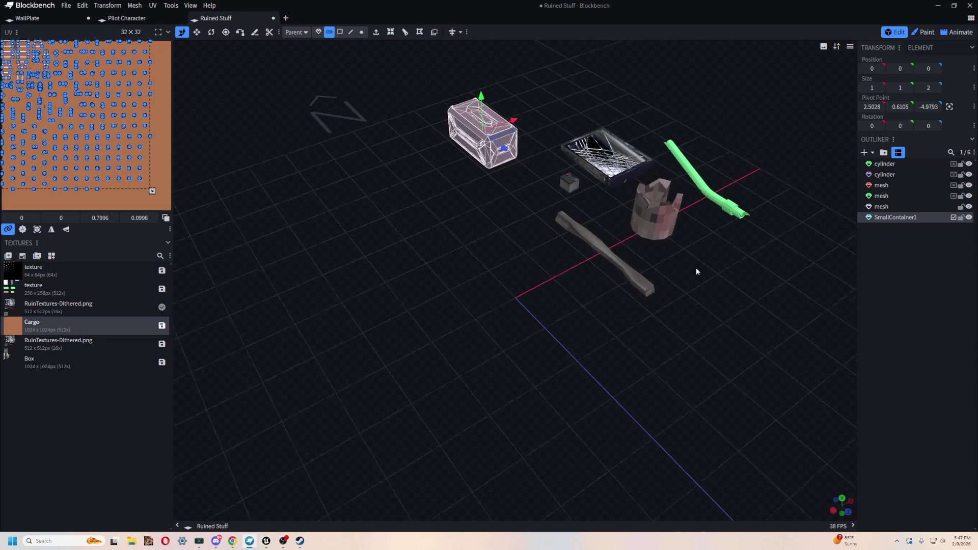
- Open the FloorPannels model from the recent projects list
click(286, 19)
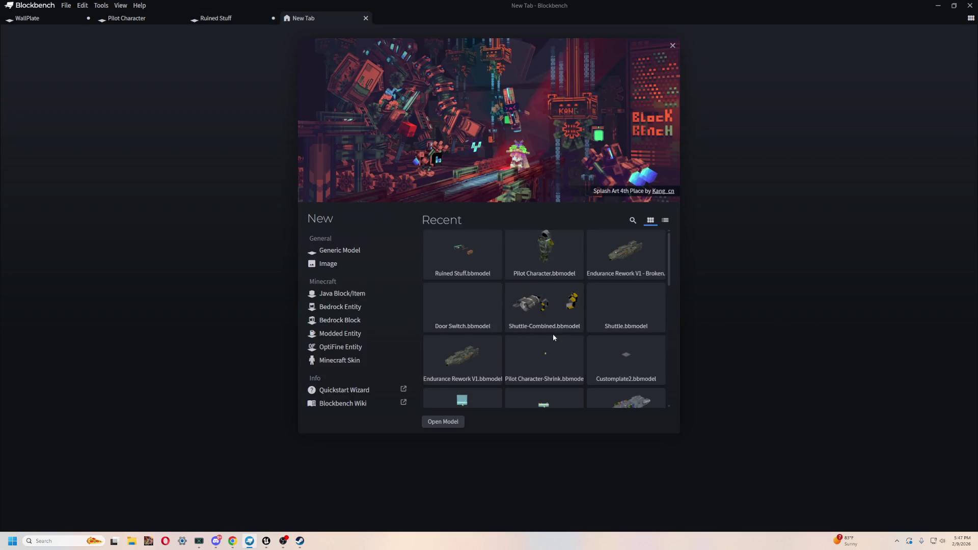
scroll(553, 334, down, 3)
scroll(550, 338, down, 1)
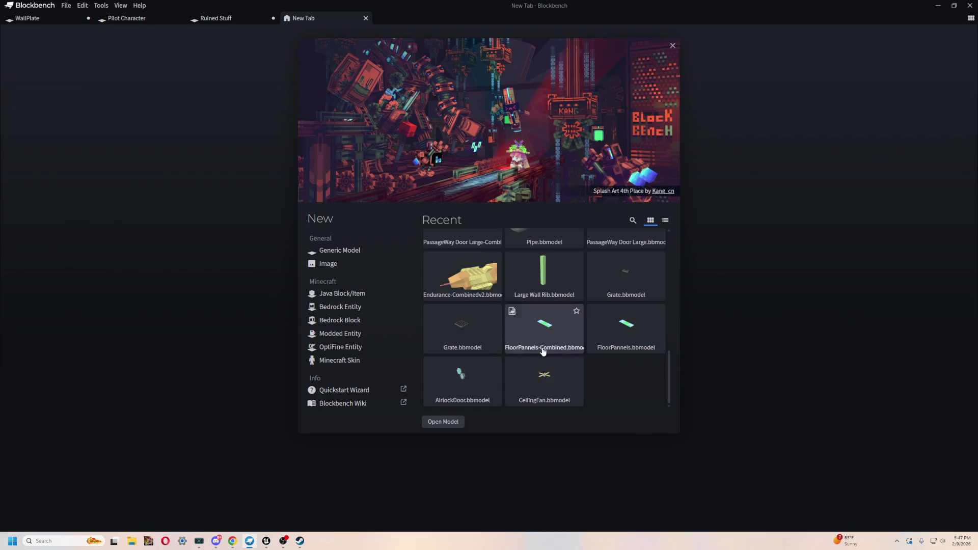
click(620, 330)
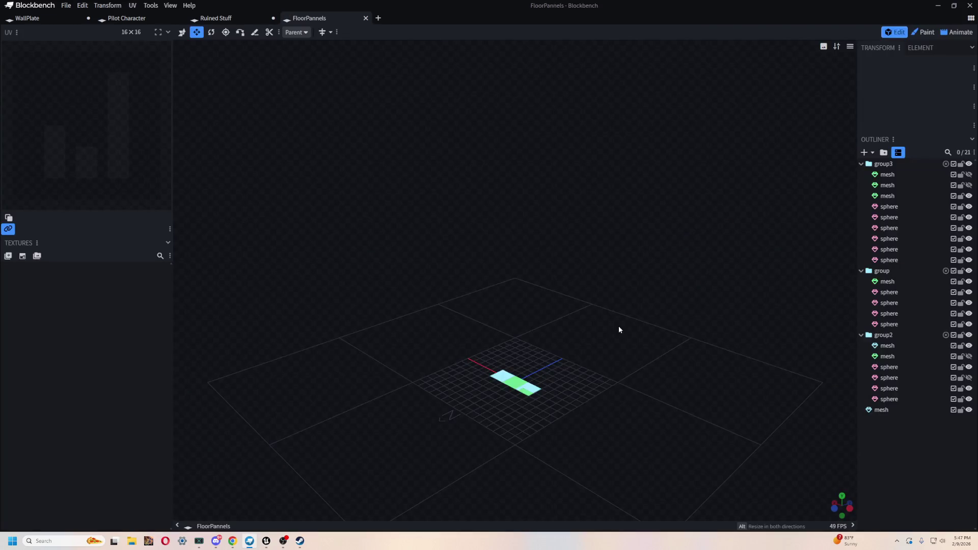
mouse_move(571, 327)
mouse_down()
mouse_move(561, 347)
mouse_move(638, 446)
mouse_move(559, 312)
mouse_up()
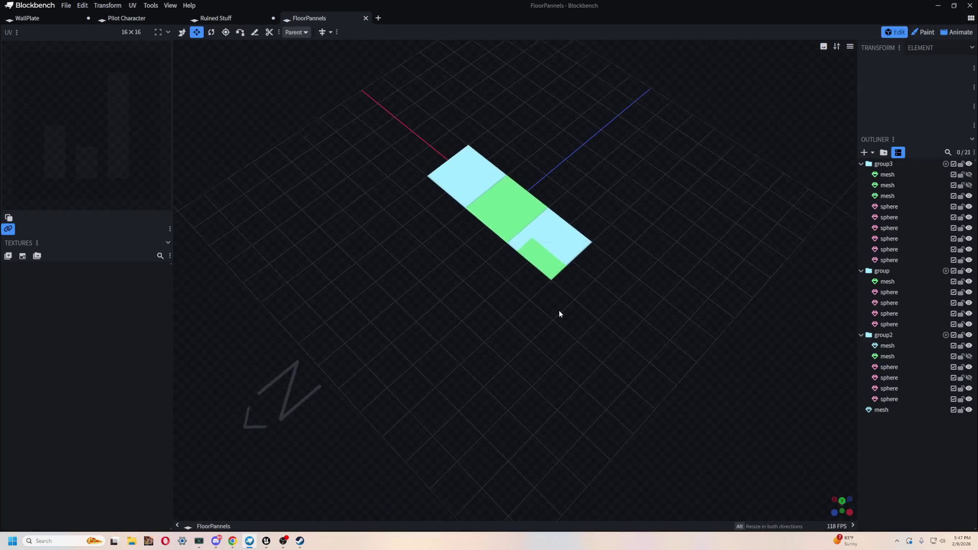
- Close FloorPannels and open Customplate2 from the Recent list in a new tab
click(365, 17)
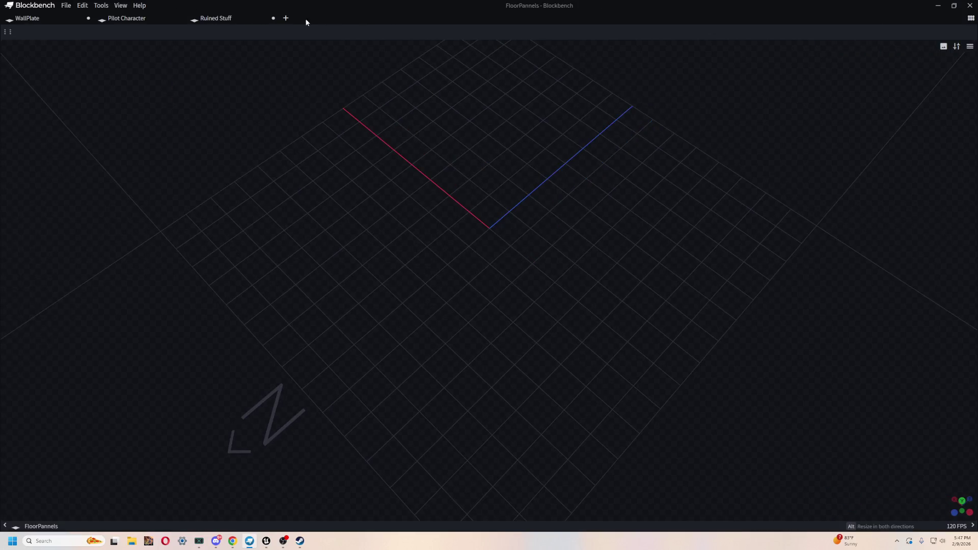
click(284, 18)
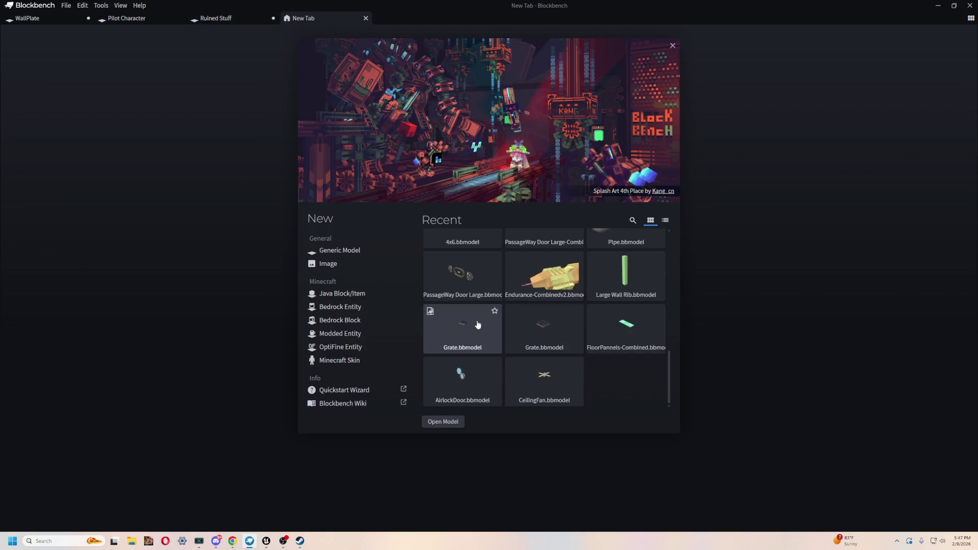
scroll(550, 338, up, 3)
scroll(589, 349, down, 2)
scroll(622, 352, down, 1)
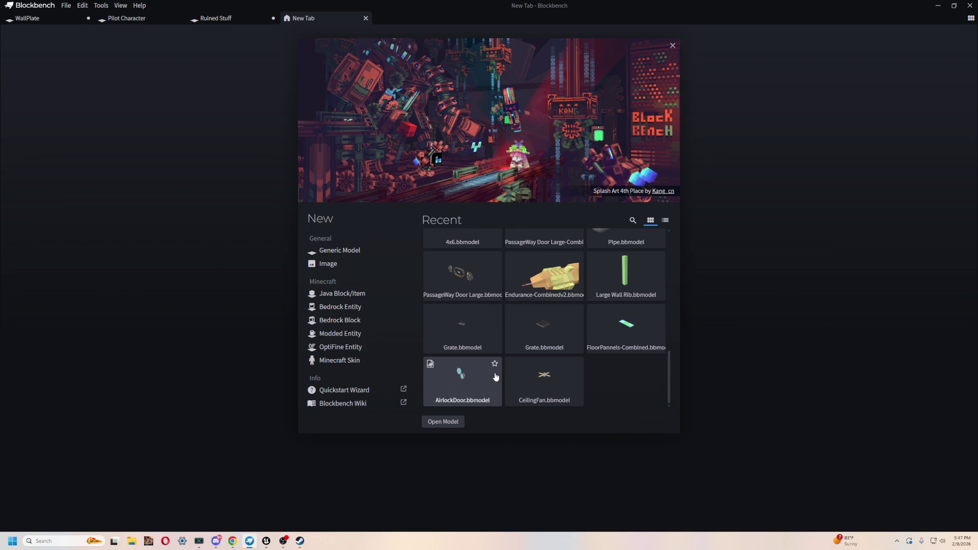
scroll(492, 364, up, 3)
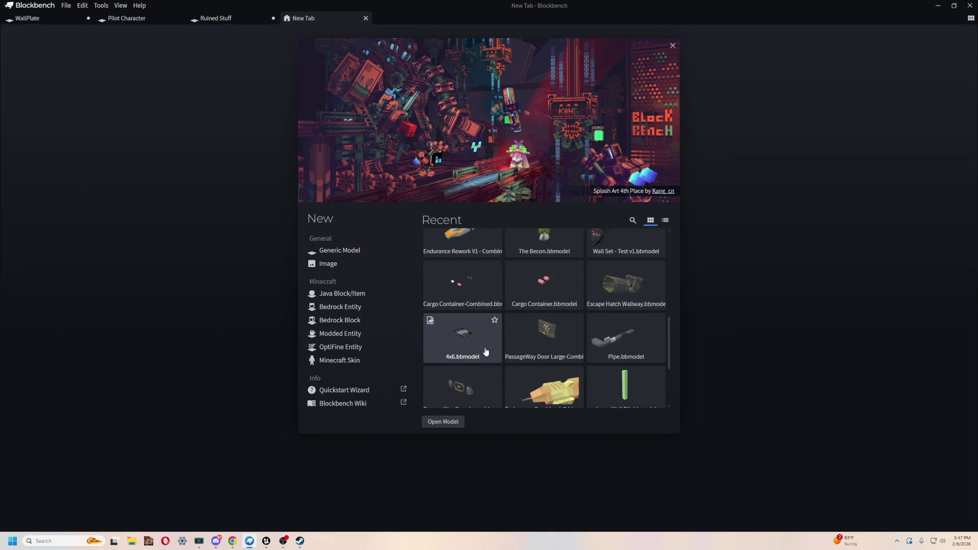
scroll(632, 349, up, 5)
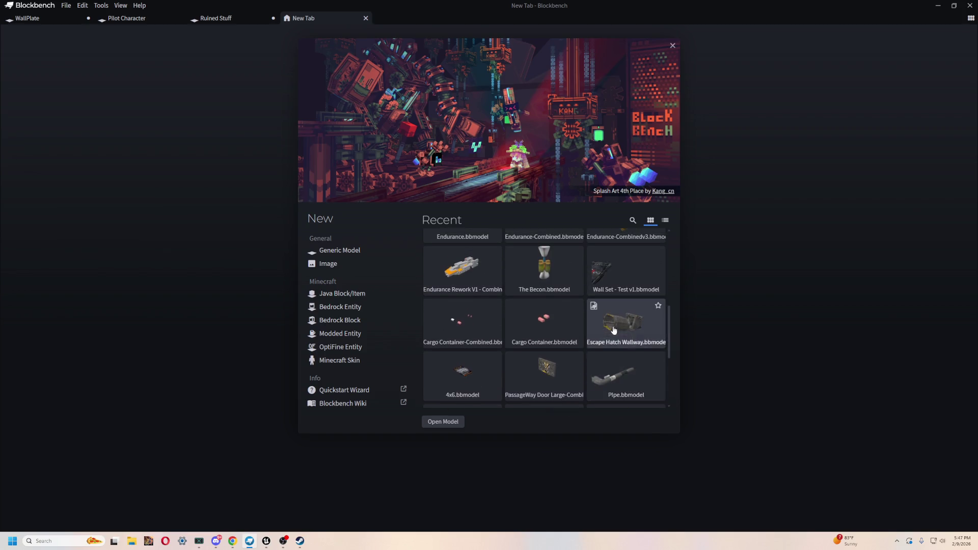
click(469, 333)
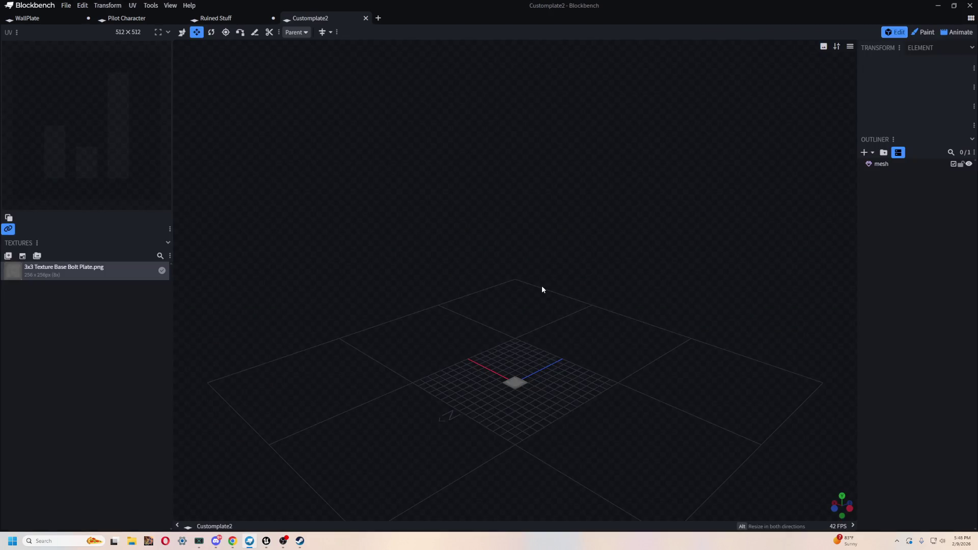
mouse_move(542, 290)
mouse_down()
mouse_move(533, 368)
mouse_move(555, 390)
mouse_up()
scroll(545, 332, up, 5)
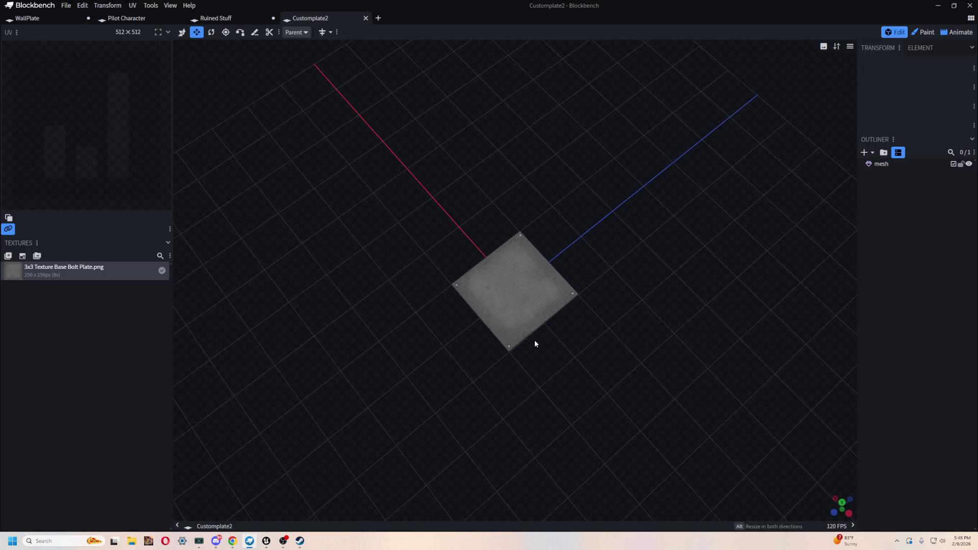
- Select the plate mesh and centre the view on it
drag(535, 344, 603, 356)
click(448, 411)
key(ctrl+f)
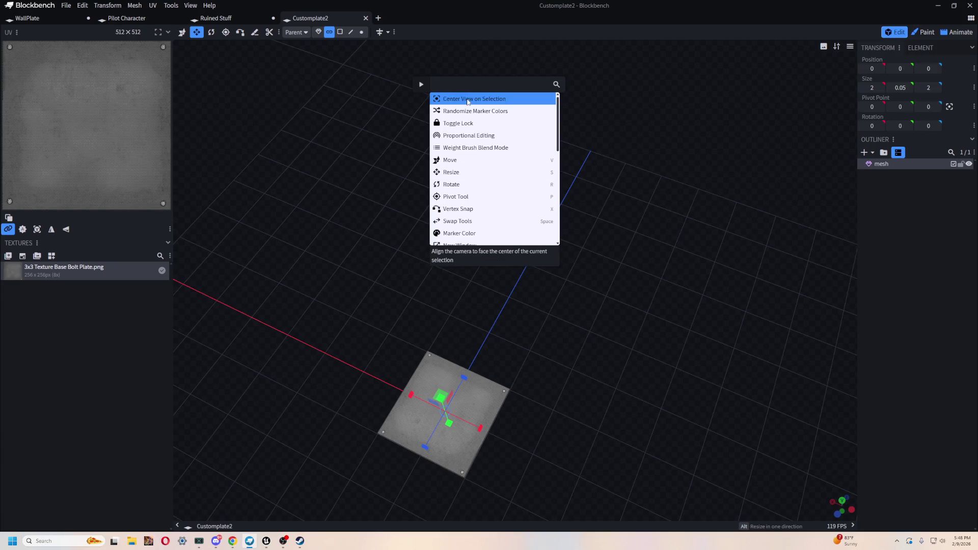
click(468, 102)
scroll(548, 326, down, 5)
mouse_move(675, 319)
mouse_down()
mouse_move(708, 243)
mouse_move(692, 352)
mouse_move(647, 352)
mouse_up()
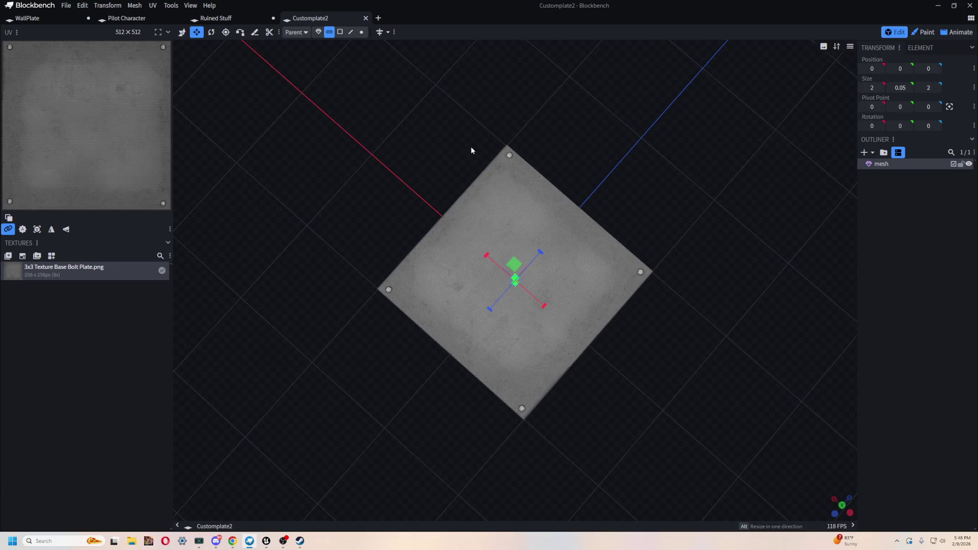
drag(432, 323, 394, 269)
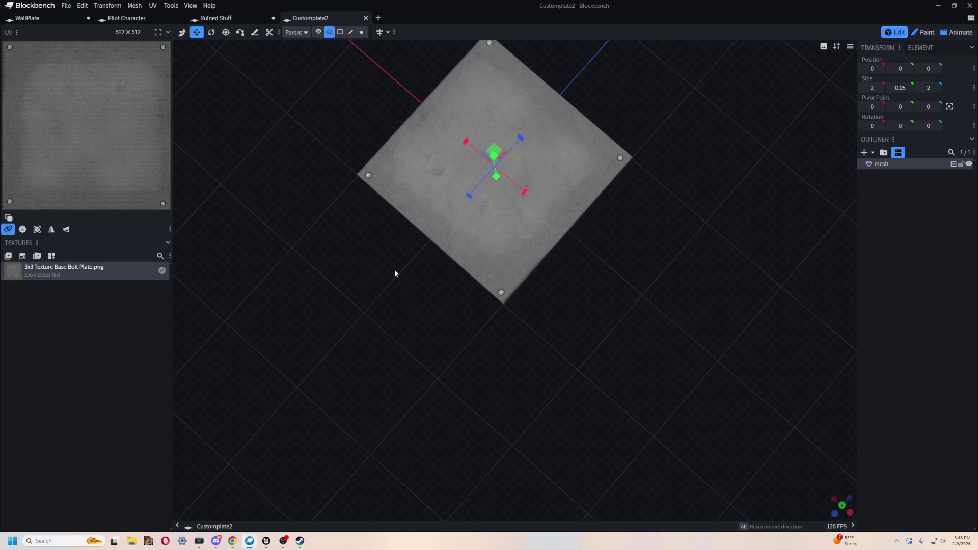
scroll(665, 326, up, 2)
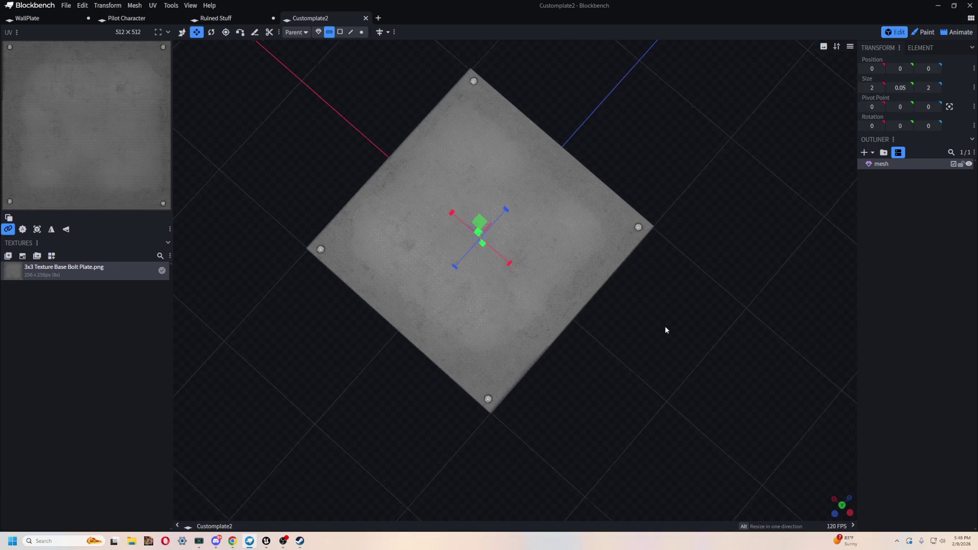
- Knife-cut the plate from its top corner to its bottom corner
click(254, 32)
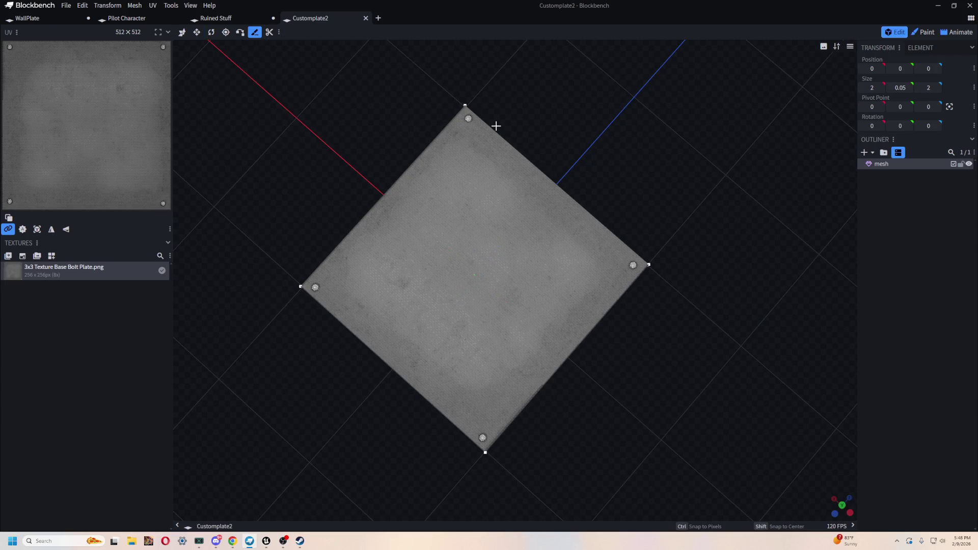
click(465, 107)
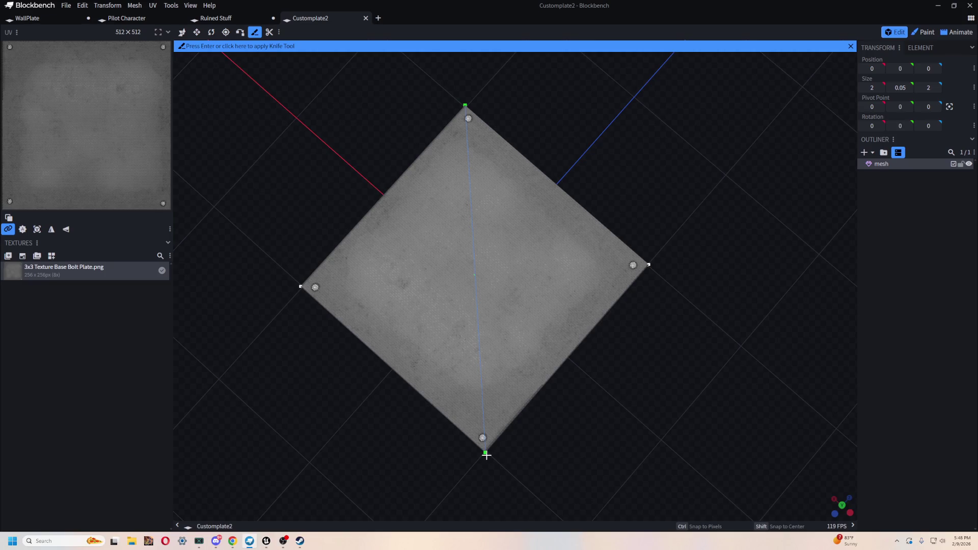
click(486, 453)
key(Return)
mouse_move(579, 441)
mouse_down()
mouse_move(594, 341)
mouse_move(660, 370)
mouse_move(745, 352)
mouse_move(753, 284)
mouse_move(804, 273)
mouse_up()
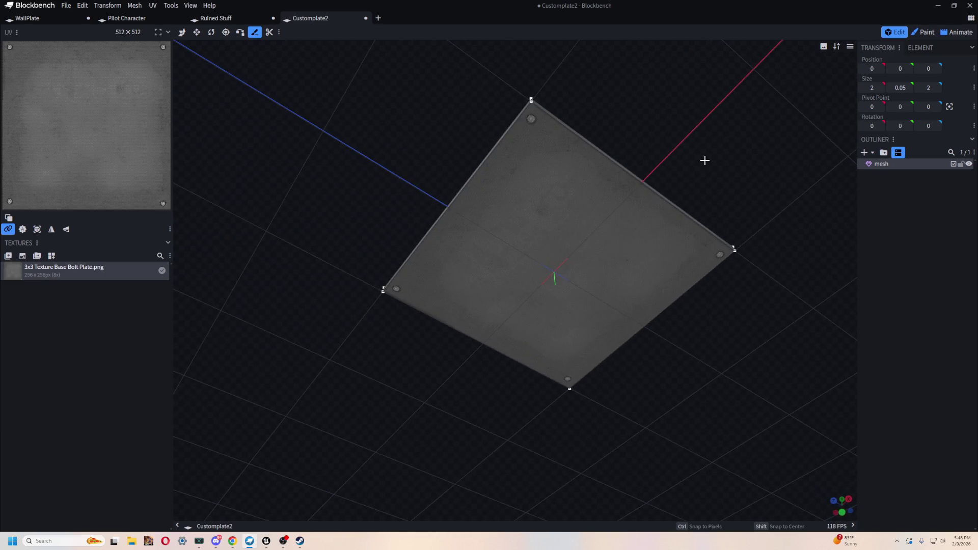
- Redo the corner-to-corner knife cut and orbit to check the new edge
click(531, 101)
click(570, 390)
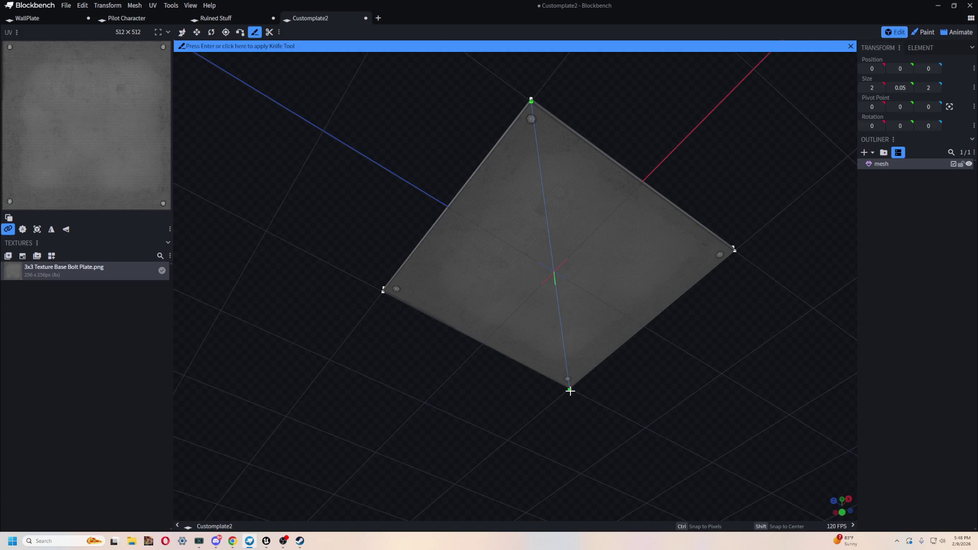
key(Return)
mouse_move(607, 421)
mouse_down()
mouse_move(559, 422)
mouse_move(575, 463)
mouse_move(544, 391)
mouse_move(631, 353)
mouse_up()
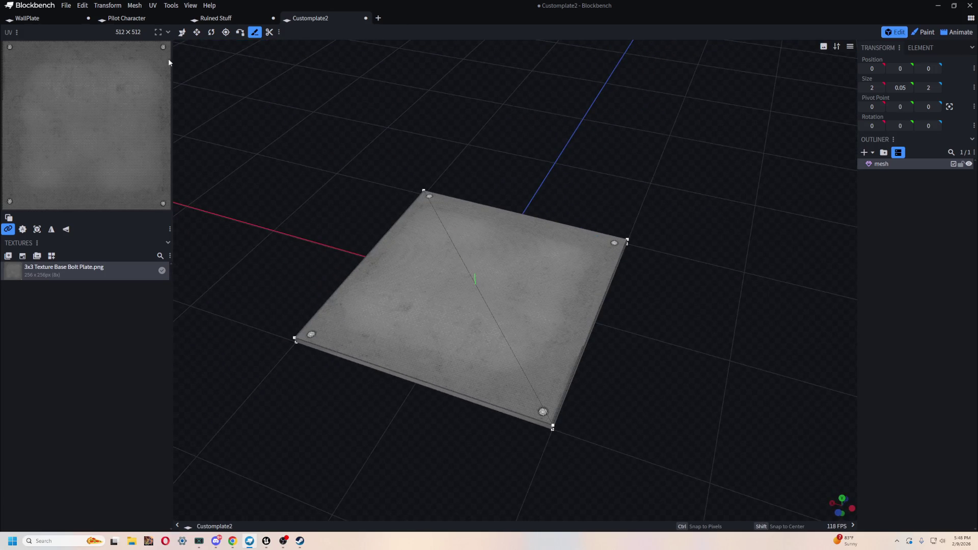
drag(546, 79, 627, 82)
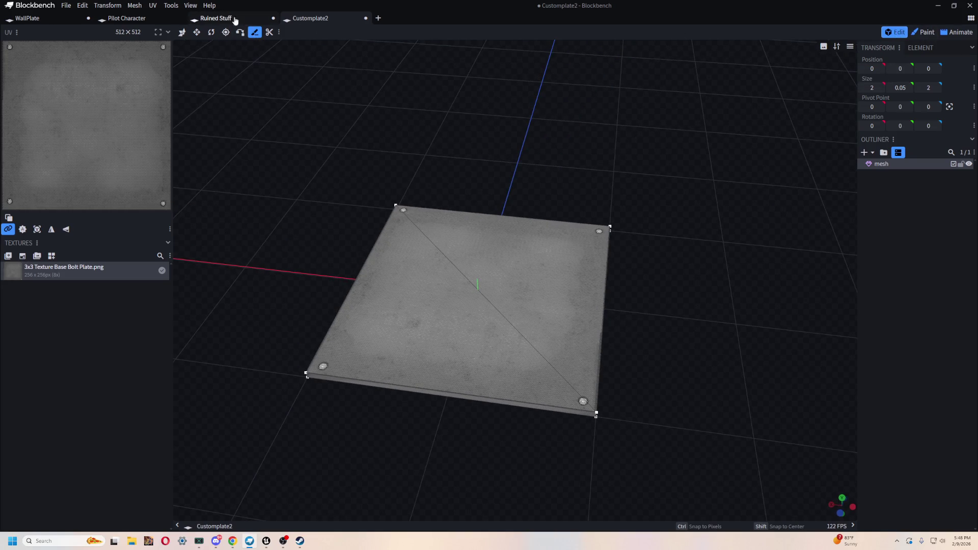
- Delete both triangle faces of the unwanted half of the diagonally cut plate
click(183, 32)
click(507, 329)
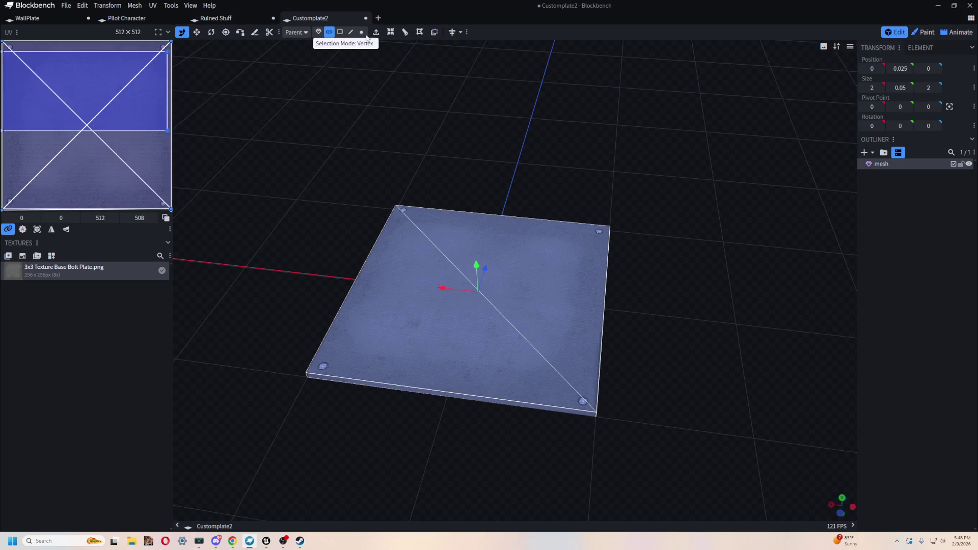
click(340, 31)
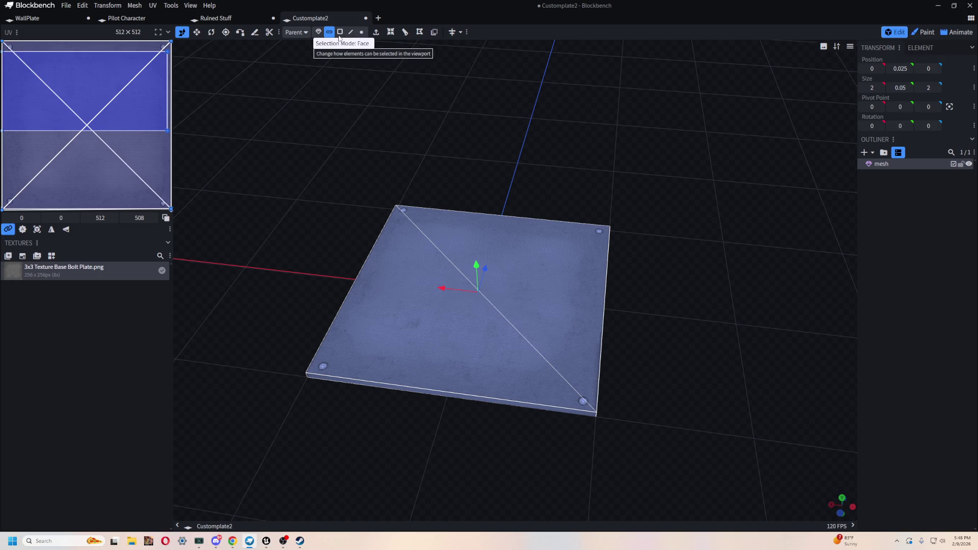
click(399, 276)
mouse_move(654, 155)
mouse_down()
mouse_move(633, 109)
mouse_move(605, 133)
mouse_move(634, 74)
mouse_up()
scroll(585, 138, up, 2)
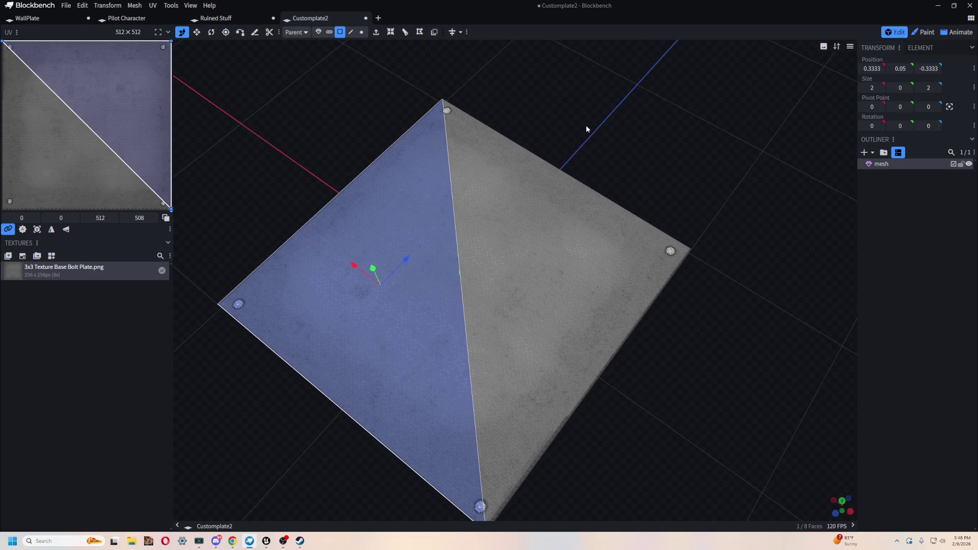
mouse_move(587, 129)
mouse_down()
mouse_move(568, 159)
mouse_move(662, 122)
mouse_up()
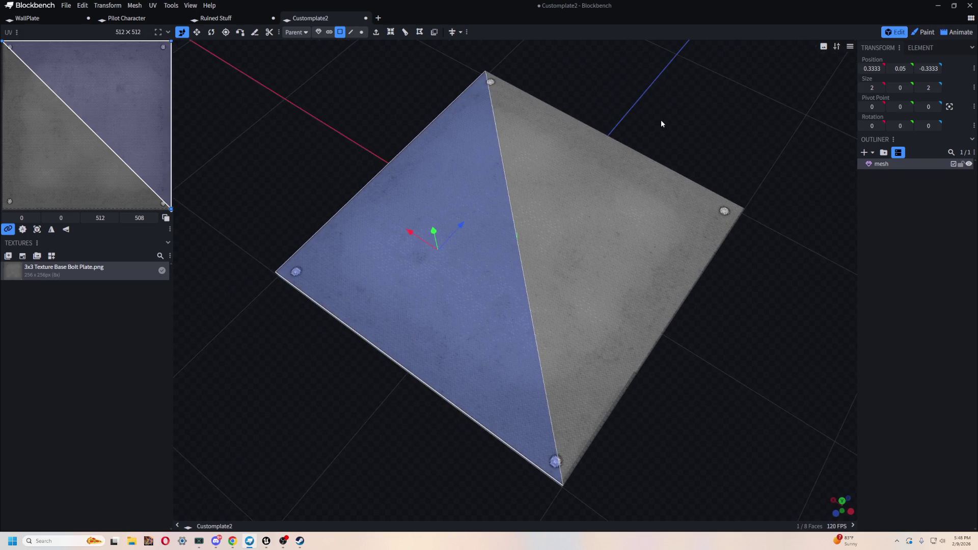
key(Delete)
click(464, 321)
key(Delete)
- Remove the front and left edge faces left over from the deleted half
drag(463, 322, 345, 376)
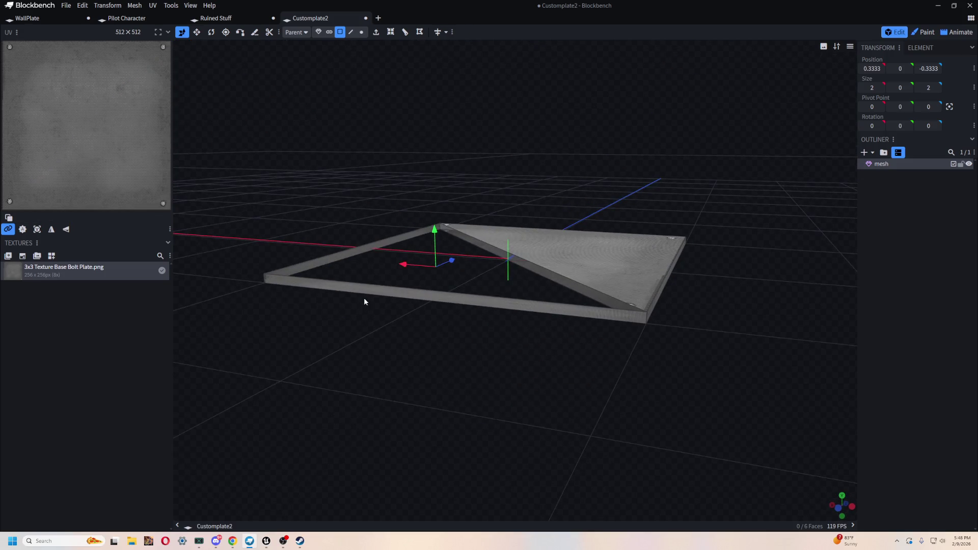
click(361, 291)
key(Delete)
click(341, 258)
key(Delete)
drag(369, 302, 380, 81)
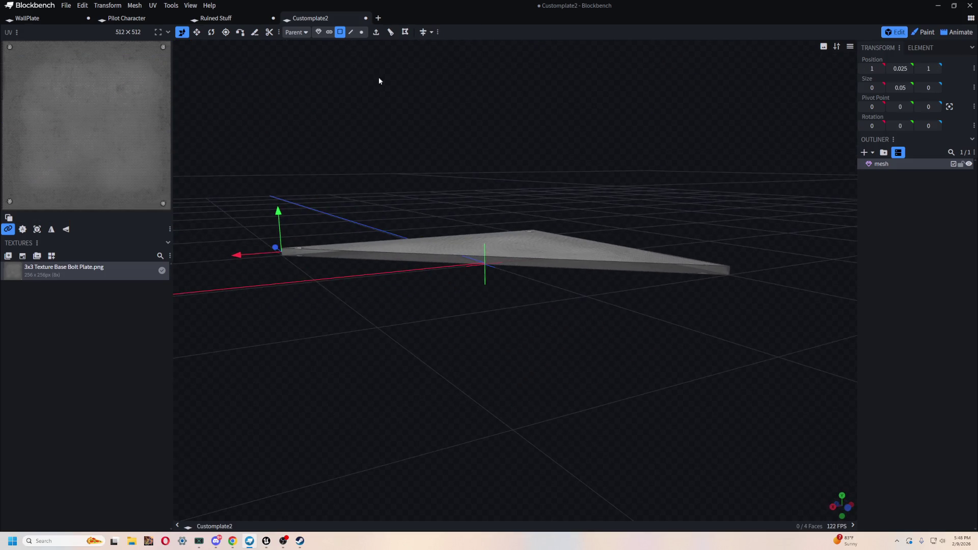
- Select the corner vertices of the remaining triangle and inspect it from above
click(360, 32)
drag(555, 152, 589, 303)
click(739, 322)
shift+click(737, 327)
shift+click(286, 296)
shift+click(293, 305)
mouse_move(295, 309)
mouse_down()
mouse_move(488, 368)
mouse_move(457, 397)
mouse_move(323, 396)
mouse_move(322, 373)
mouse_move(380, 383)
mouse_move(402, 433)
mouse_up()
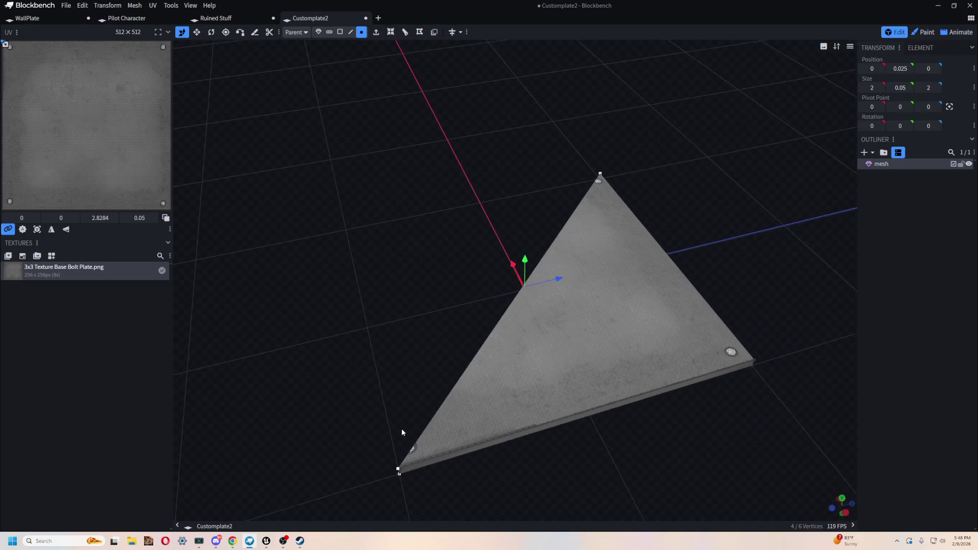
mouse_move(439, 238)
mouse_down()
mouse_move(442, 203)
mouse_move(438, 221)
mouse_up()
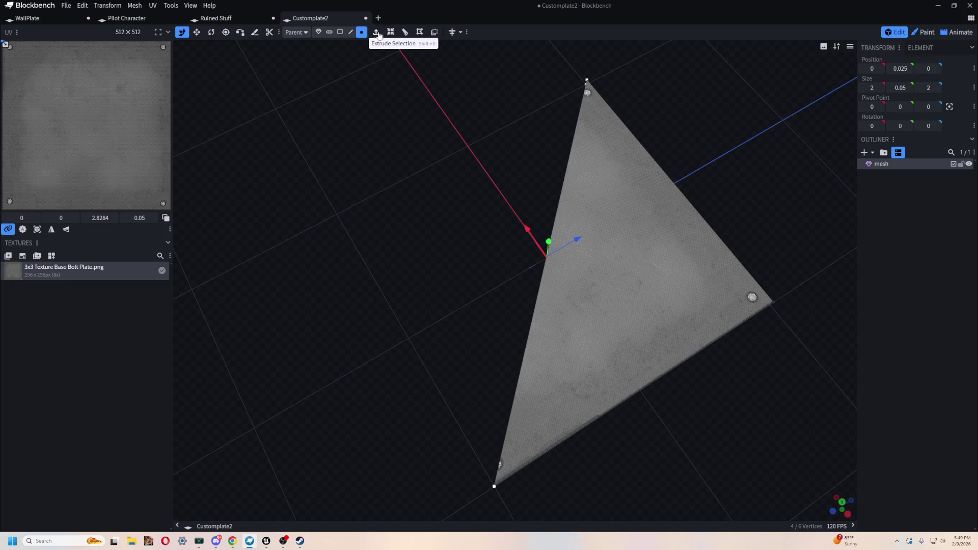
- Select the triangle's top face, try shifting its UV down by 4, then undo it
click(339, 36)
click(613, 241)
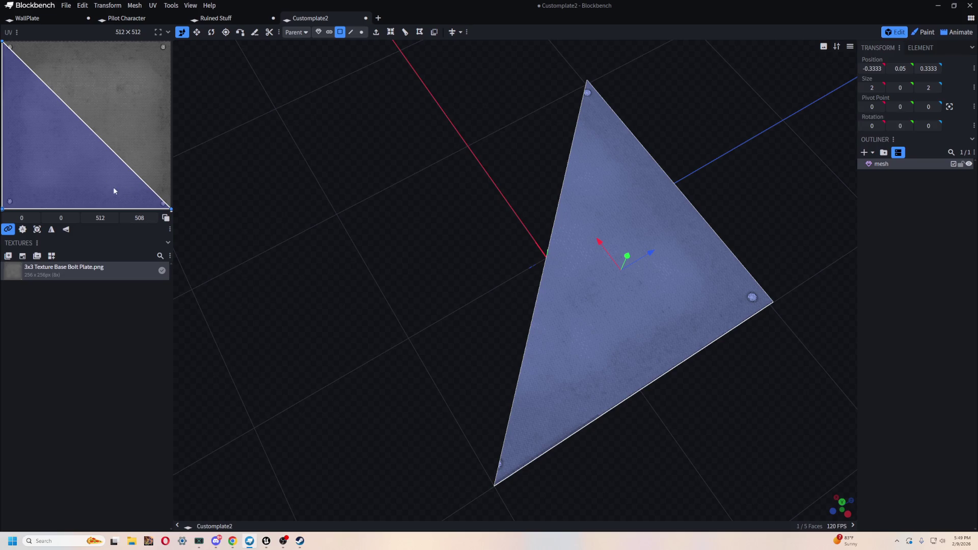
drag(152, 194, 139, 188)
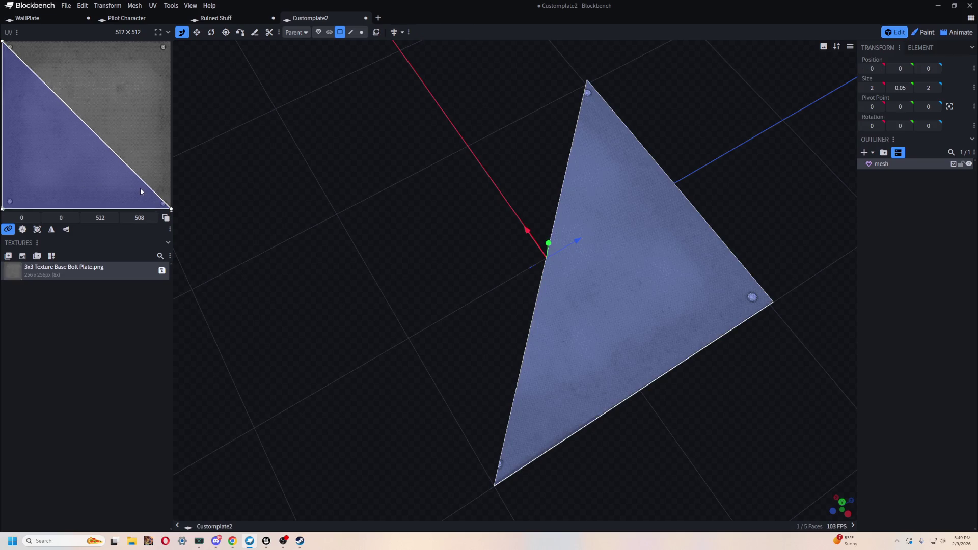
click(8, 229)
key(ctrl+z)
drag(294, 196, 72, 155)
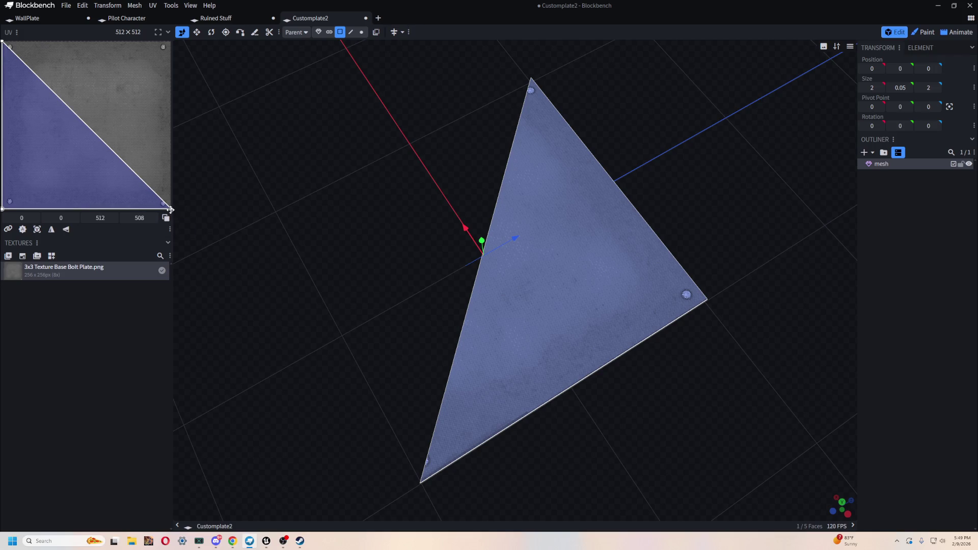
- Drag the top-left and bottom-right UV corners onto the texture, then select the whole face
drag(3, 41, 7, 42)
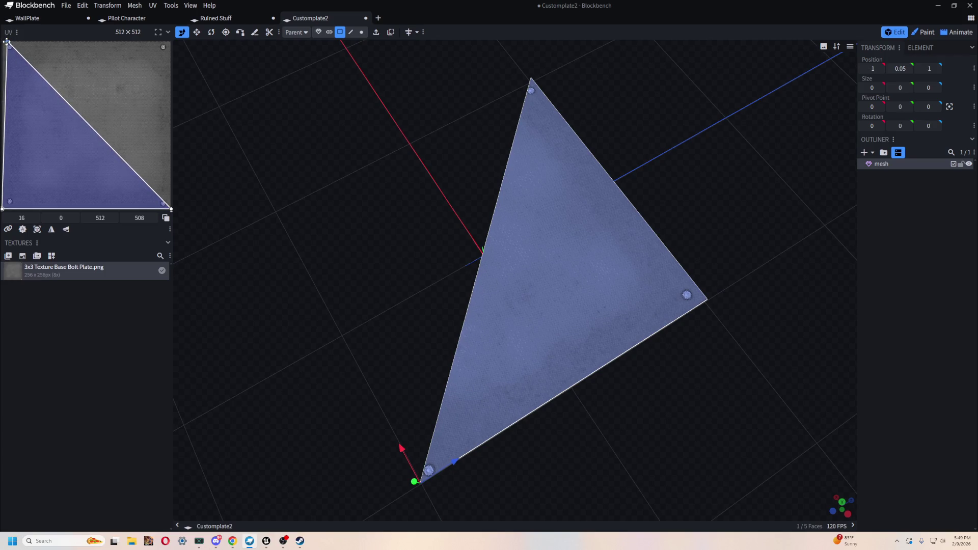
drag(170, 208, 170, 206)
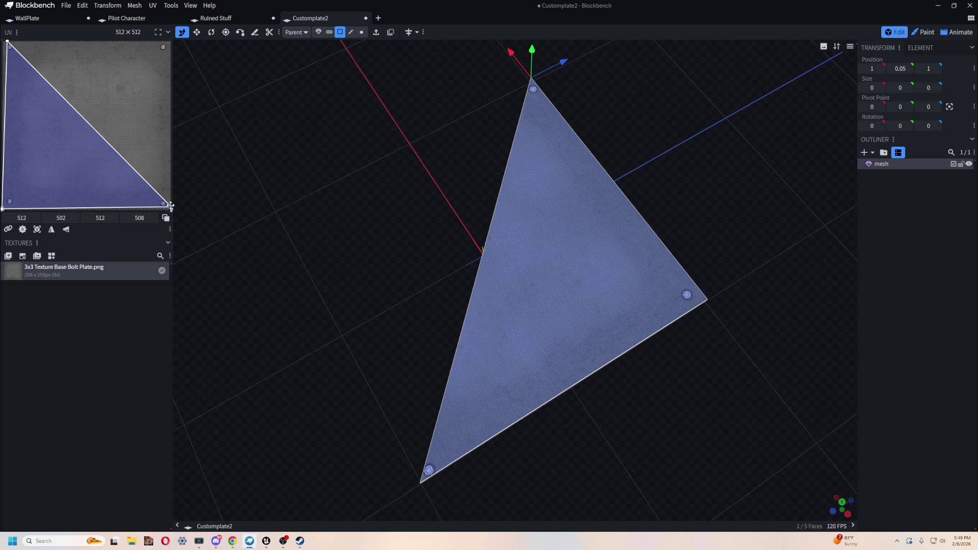
mouse_move(172, 207)
mouse_down()
mouse_move(182, 211)
mouse_move(173, 209)
mouse_up()
scroll(390, 236, up, 5)
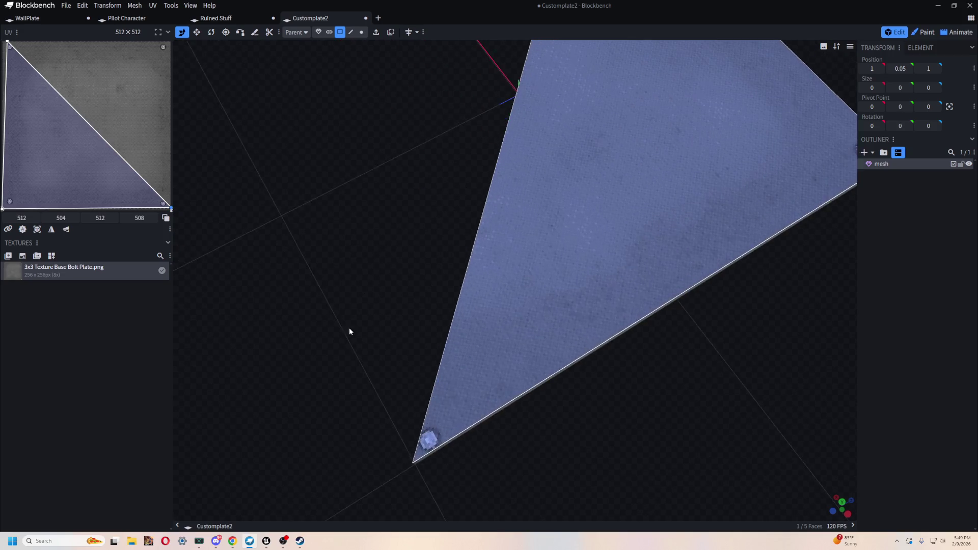
scroll(349, 332, down, 3)
mouse_move(8, 43)
mouse_down()
mouse_move(18, 39)
mouse_move(8, 40)
mouse_up()
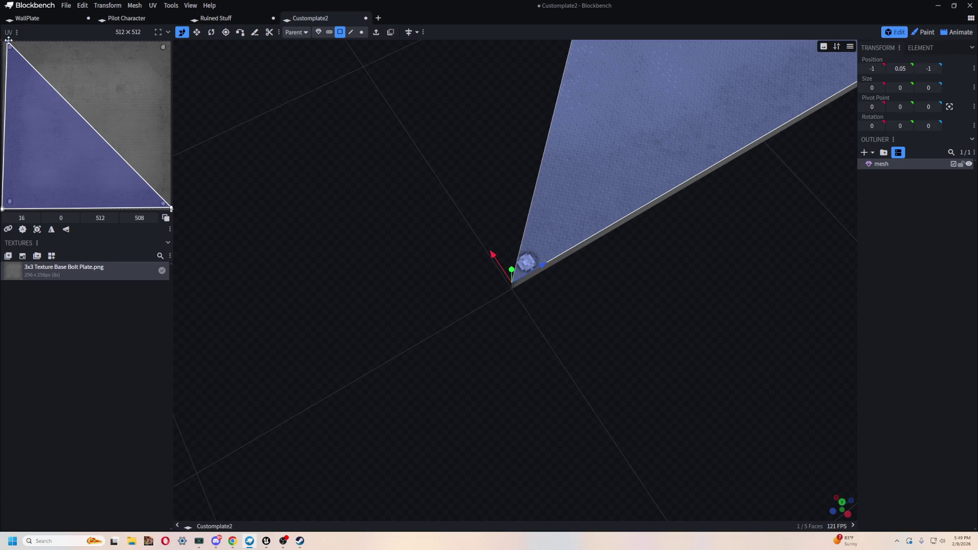
scroll(480, 87, down, 5)
mouse_move(480, 87)
mouse_down()
mouse_move(733, 275)
mouse_move(578, 200)
mouse_move(546, 256)
mouse_move(557, 267)
mouse_move(554, 109)
mouse_move(649, 136)
mouse_move(660, 295)
mouse_move(685, 251)
mouse_move(594, 264)
mouse_up()
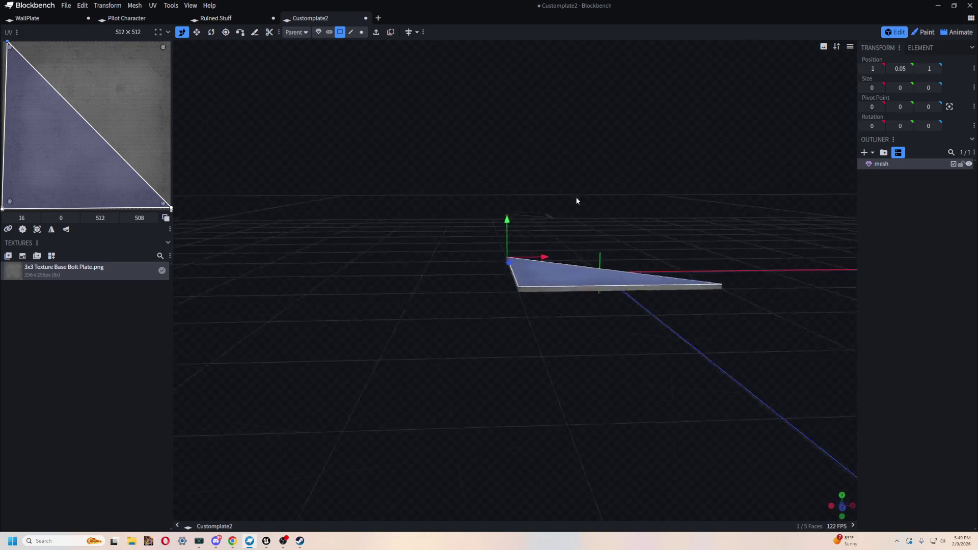
key(ctrl+a)
scroll(590, 293, up, 5)
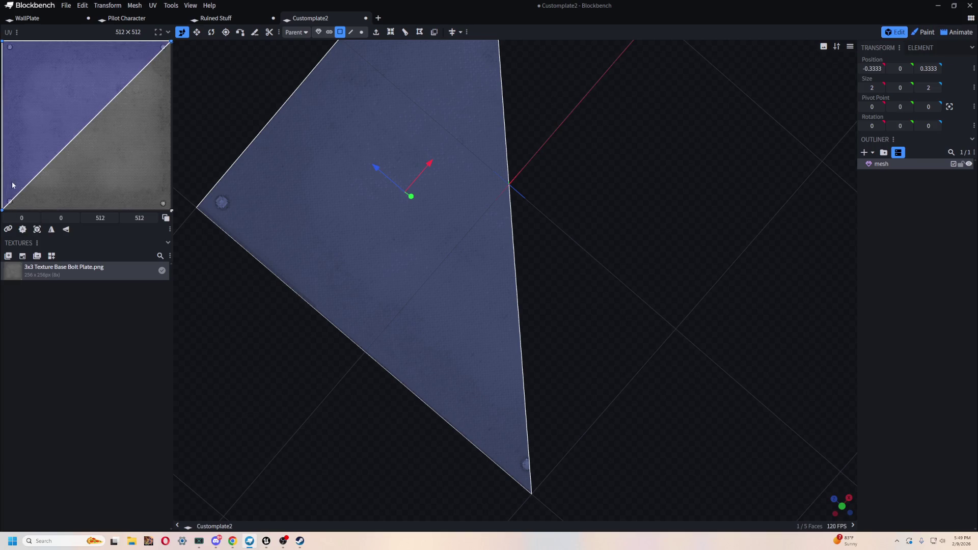
- Nudge the top-right UV corner inward and the bottom-left corner left so bolts sit at each corner
mouse_move(599, 197)
mouse_down()
mouse_move(624, 365)
mouse_move(607, 210)
mouse_move(651, 239)
mouse_move(592, 159)
mouse_move(656, 299)
mouse_up()
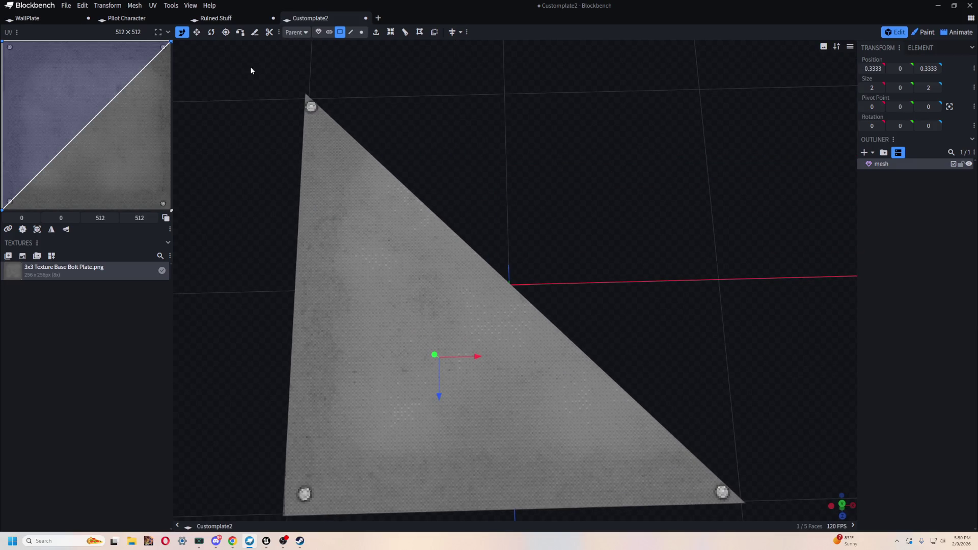
click(170, 42)
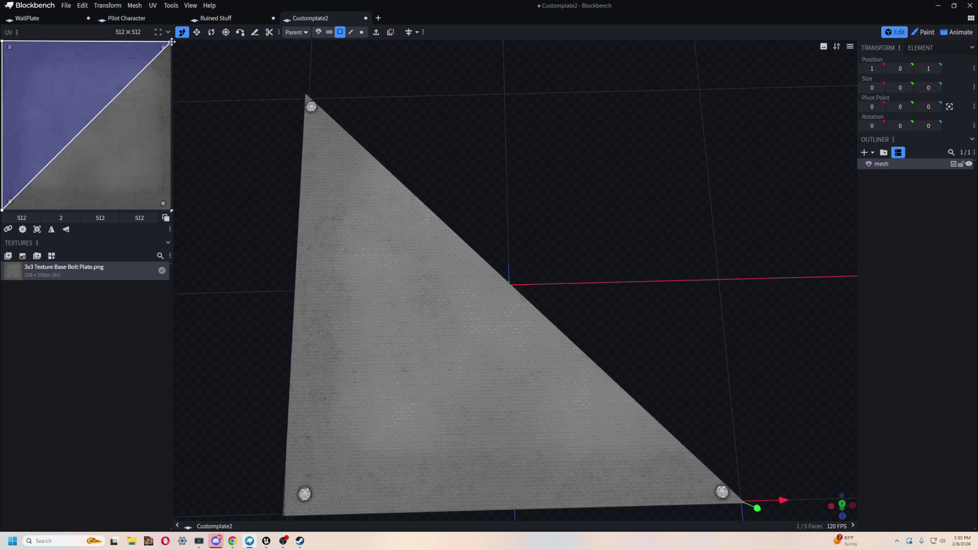
drag(171, 42, 171, 43)
mouse_move(458, 163)
mouse_down()
mouse_move(561, 203)
mouse_move(534, 100)
mouse_move(625, 301)
mouse_move(314, 357)
mouse_up()
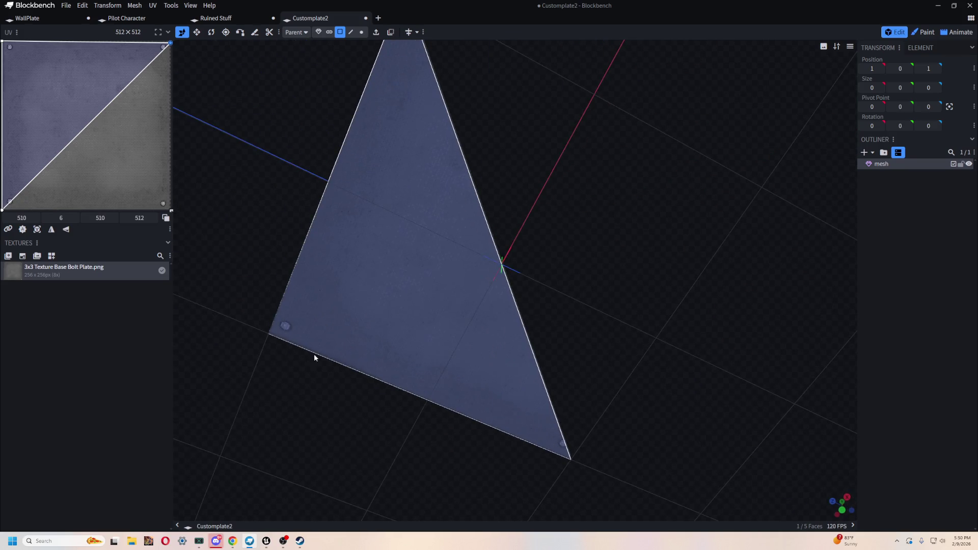
click(7, 209)
drag(7, 210, 5, 209)
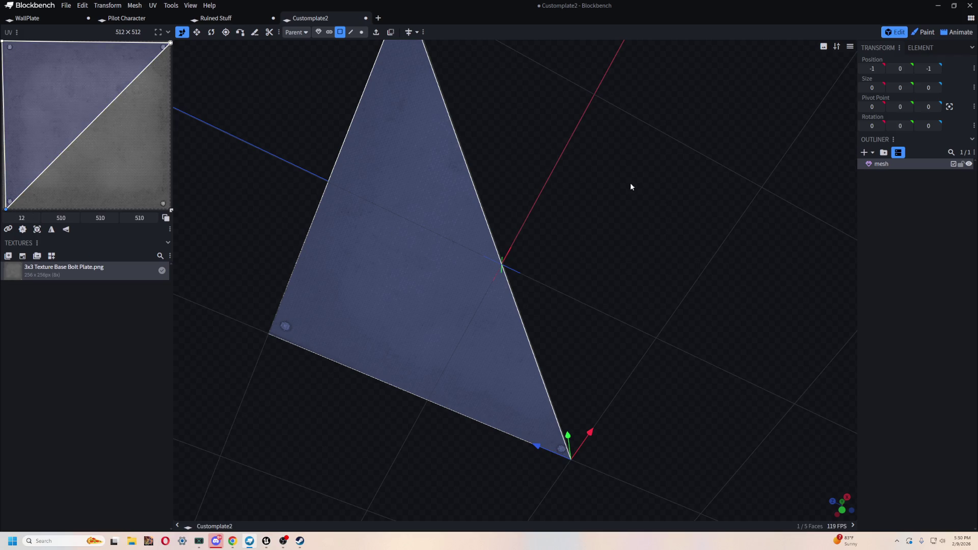
mouse_move(603, 171)
mouse_down()
mouse_move(539, 291)
mouse_move(702, 346)
mouse_move(651, 319)
mouse_move(658, 334)
mouse_up()
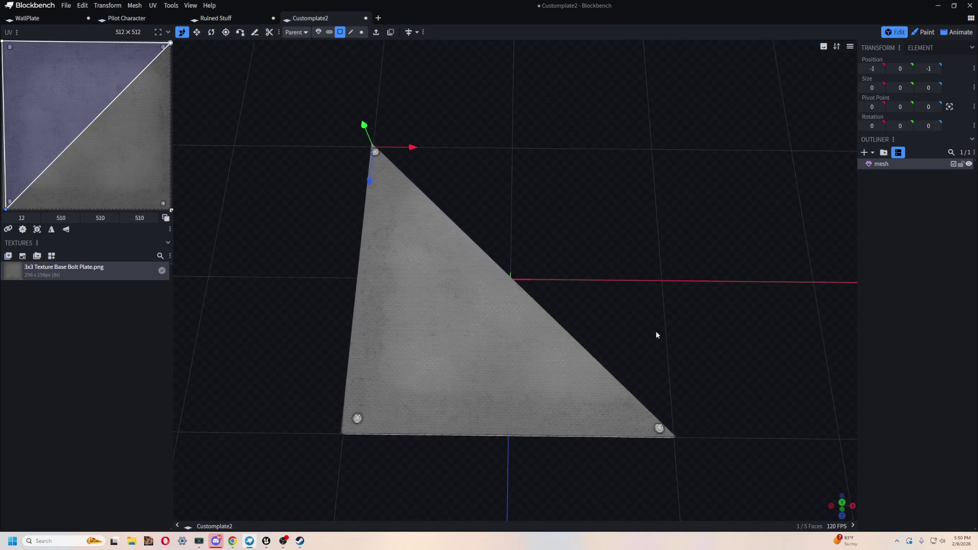
click(66, 6)
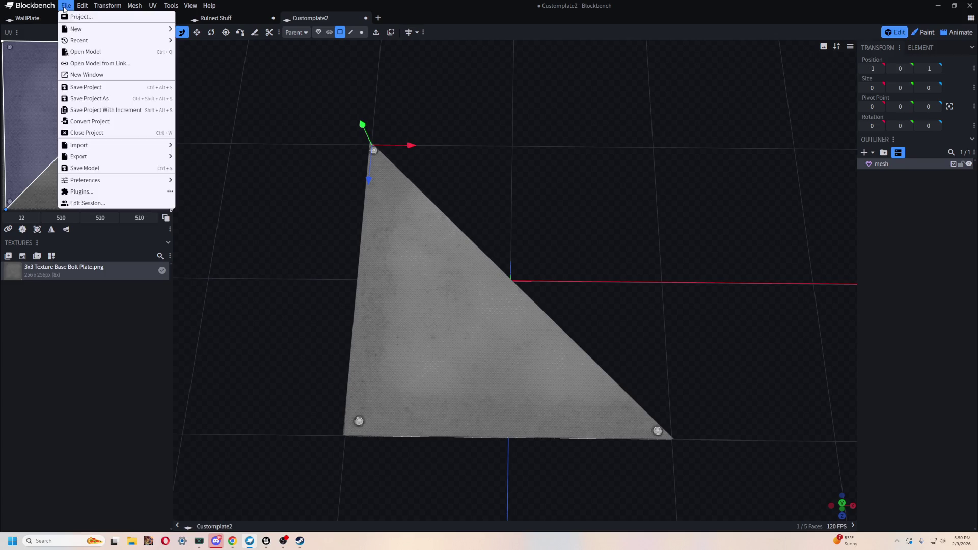
- Start a glTF model export from the File menu and confirm its export settings
mouse_move(153, 158)
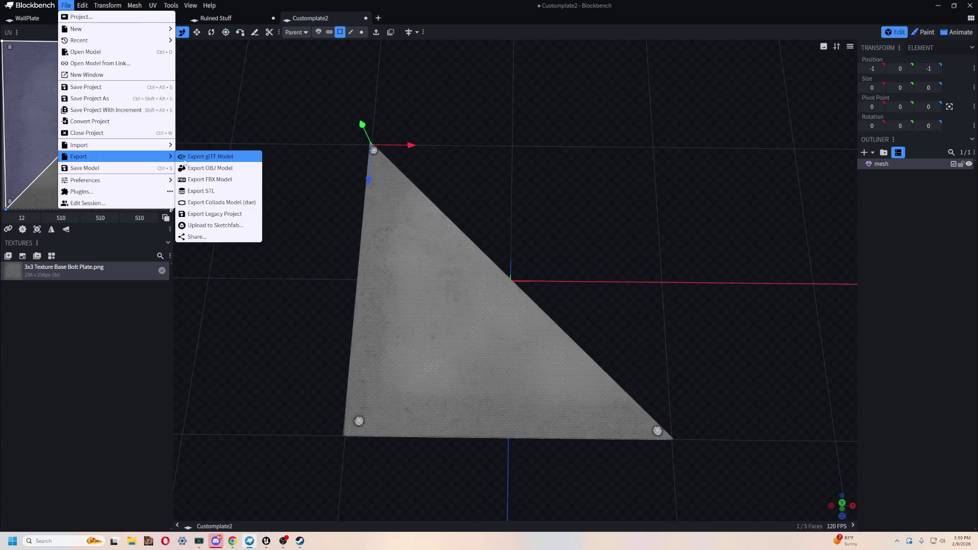
click(139, 292)
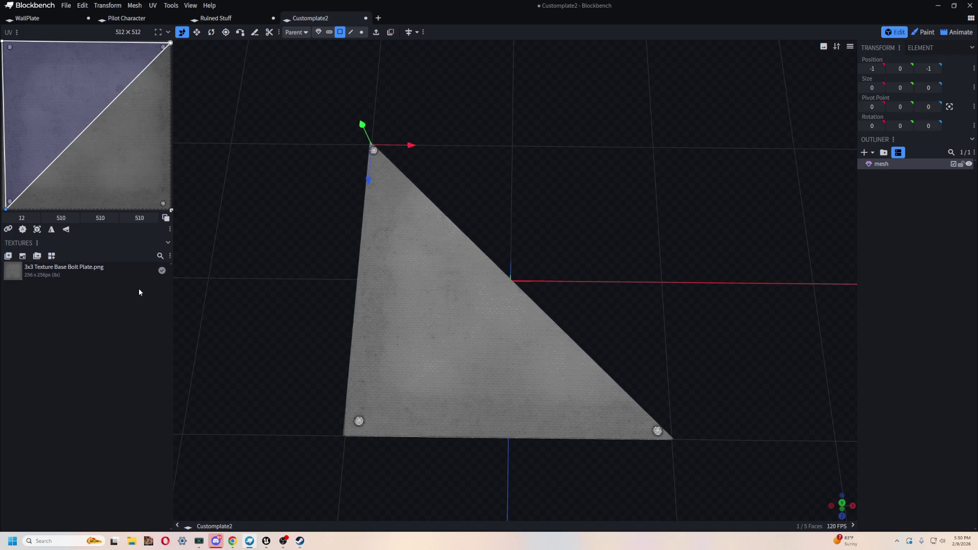
click(68, 6)
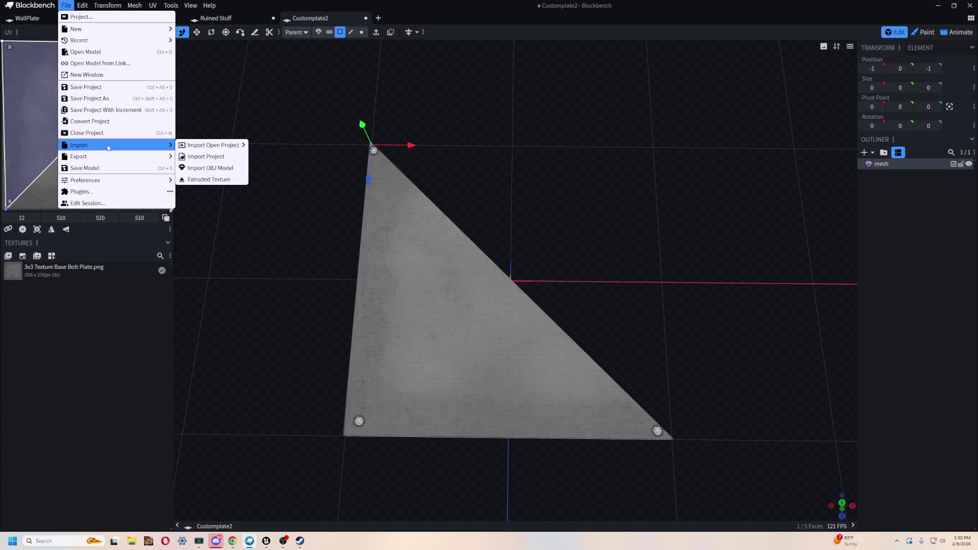
mouse_move(128, 146)
mouse_move(201, 145)
mouse_move(153, 157)
click(212, 157)
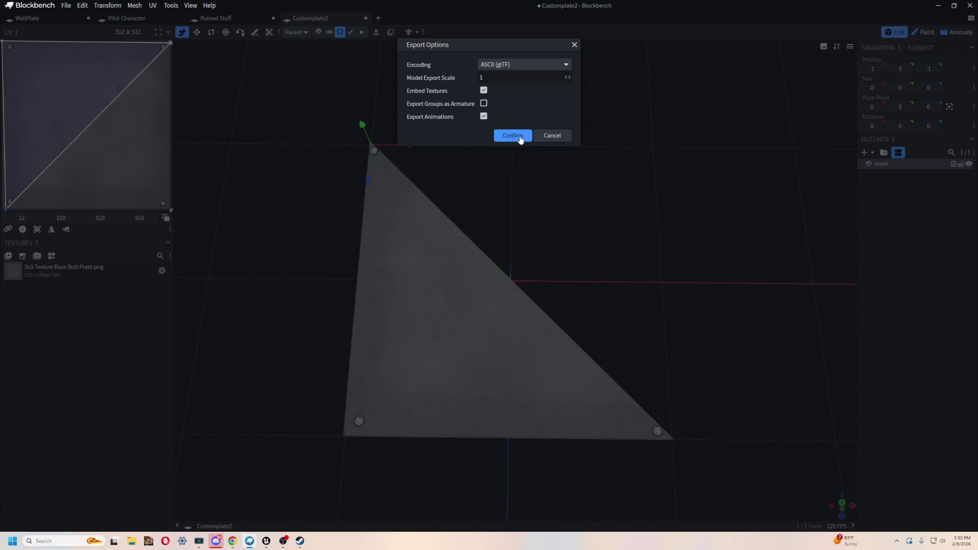
click(513, 135)
- Save the glTF as Floor Walking Half in Models > Structures > Floor Pannels
click(142, 24)
double_click(116, 170)
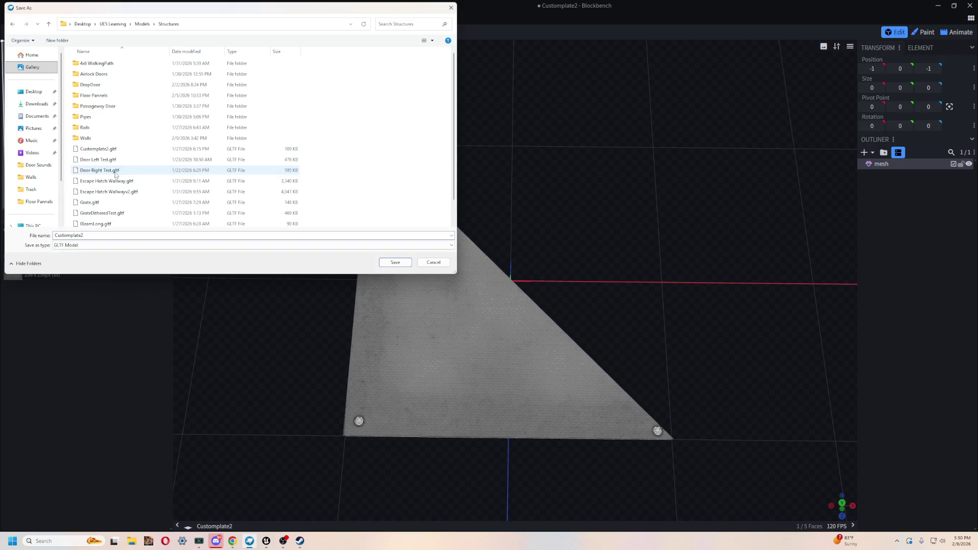
double_click(112, 97)
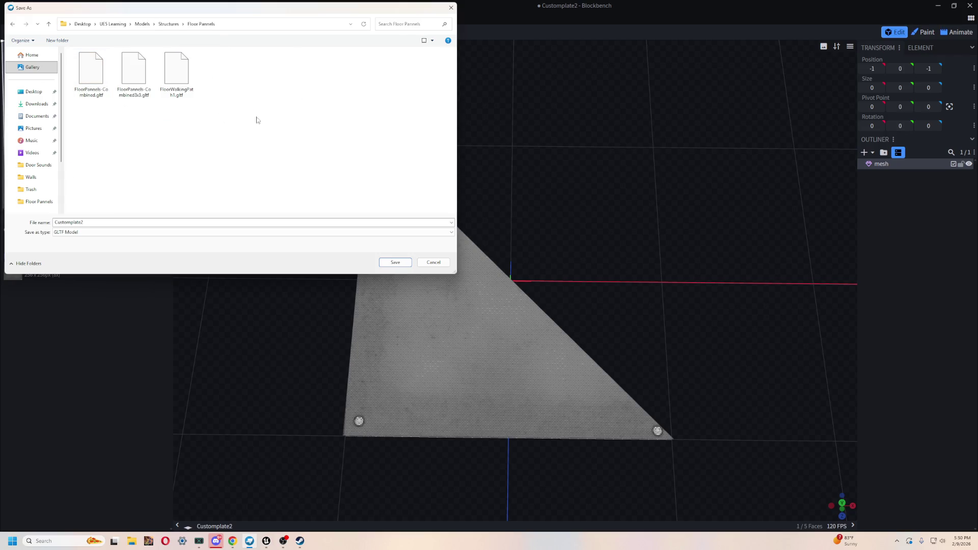
double_click(87, 224)
text(F)
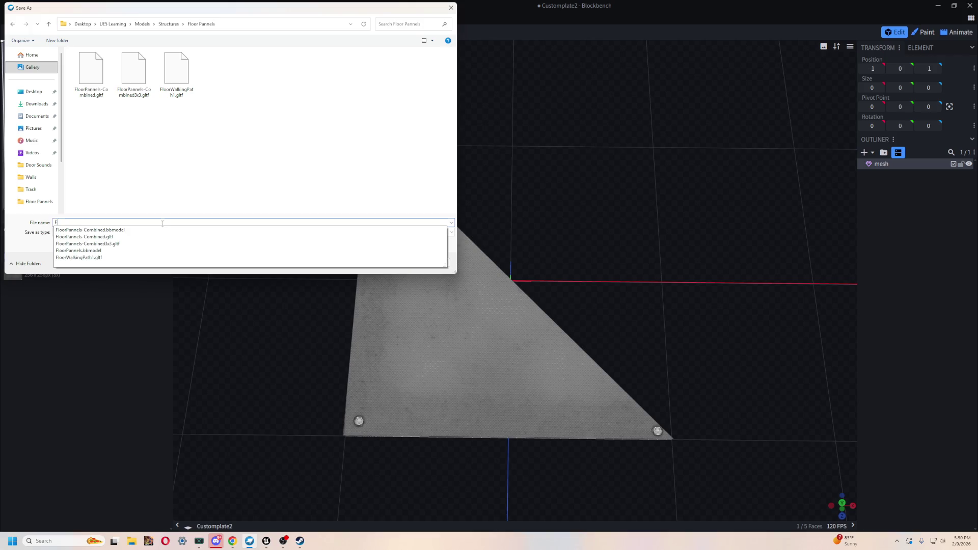
text(loor Walking Half)
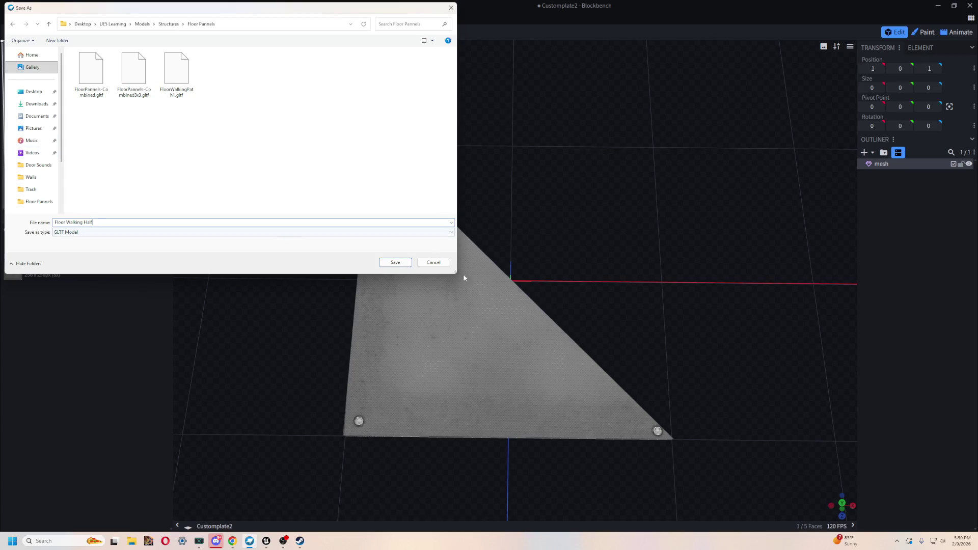
click(395, 262)
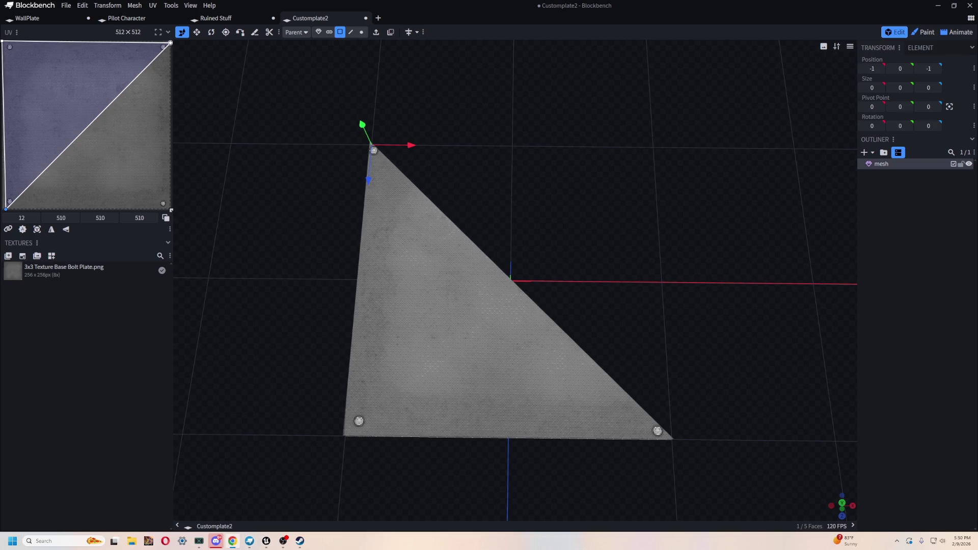
- Look over the plate in the viewport and switch back to Unreal Editor
scroll(620, 239, down, 2)
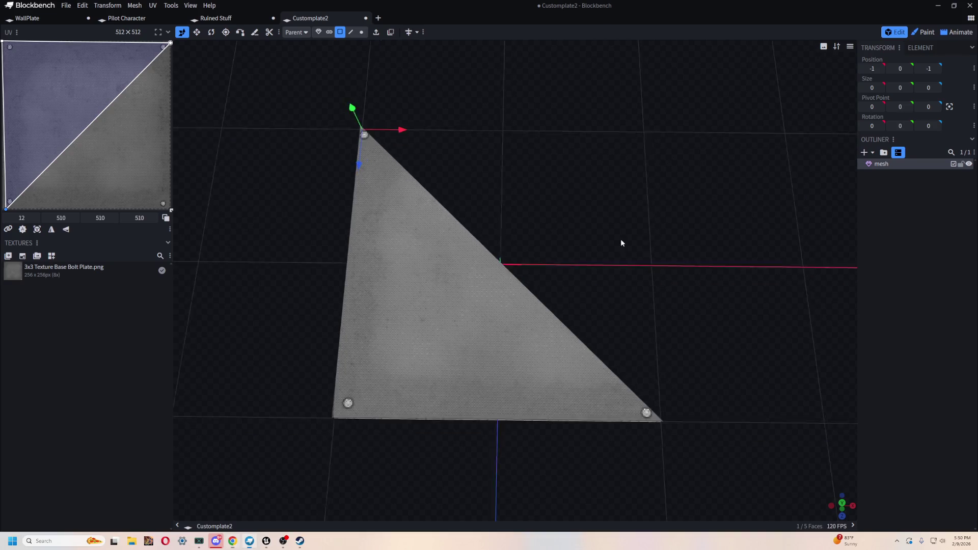
mouse_move(628, 229)
mouse_down()
mouse_move(589, 161)
mouse_move(644, 203)
mouse_move(625, 223)
mouse_up()
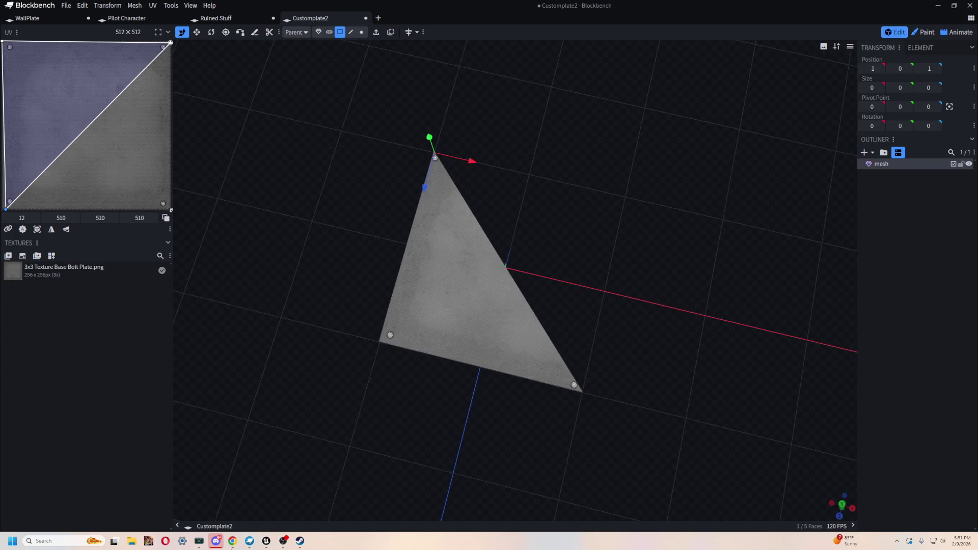
click(266, 542)
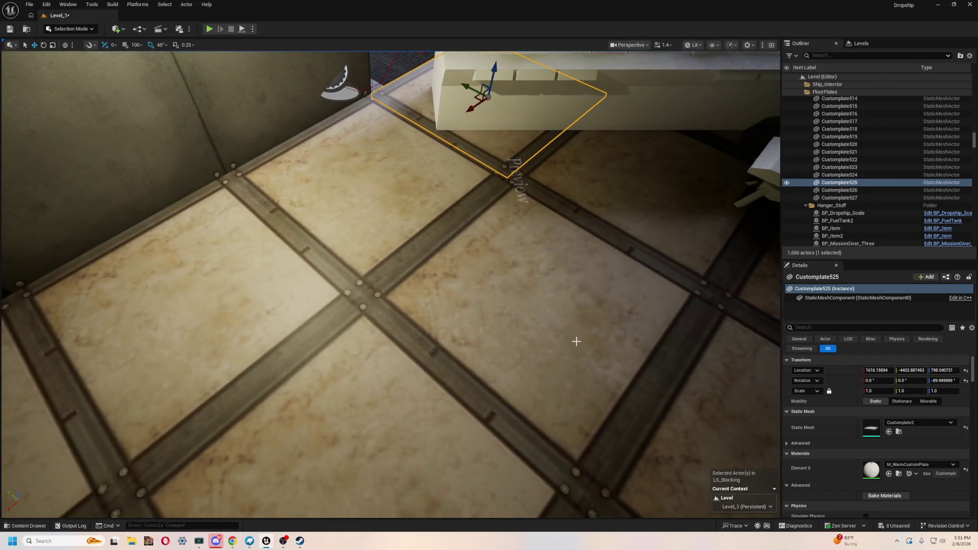
- Launch Adobe Photoshop 2026 from Windows search
key(super)
text(adob)
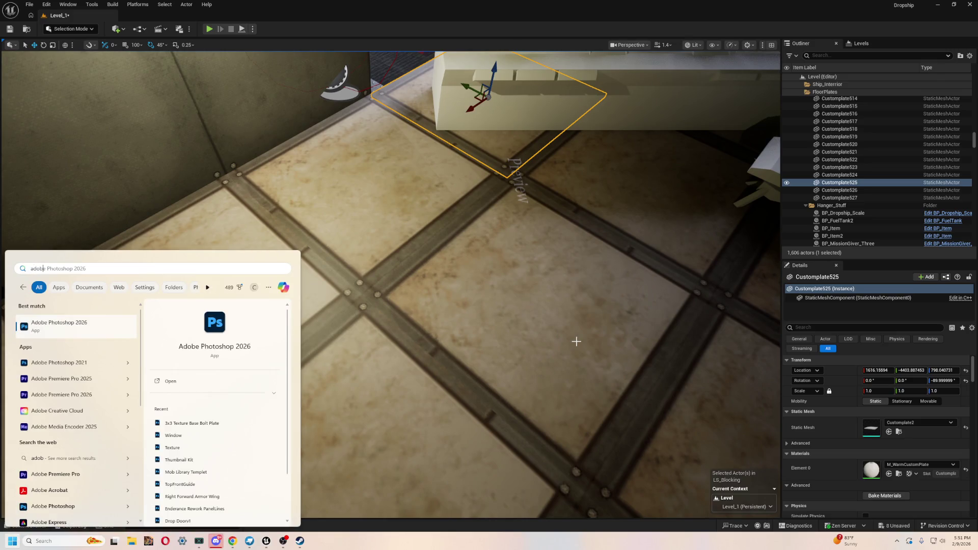
key(Down)
key(Down)
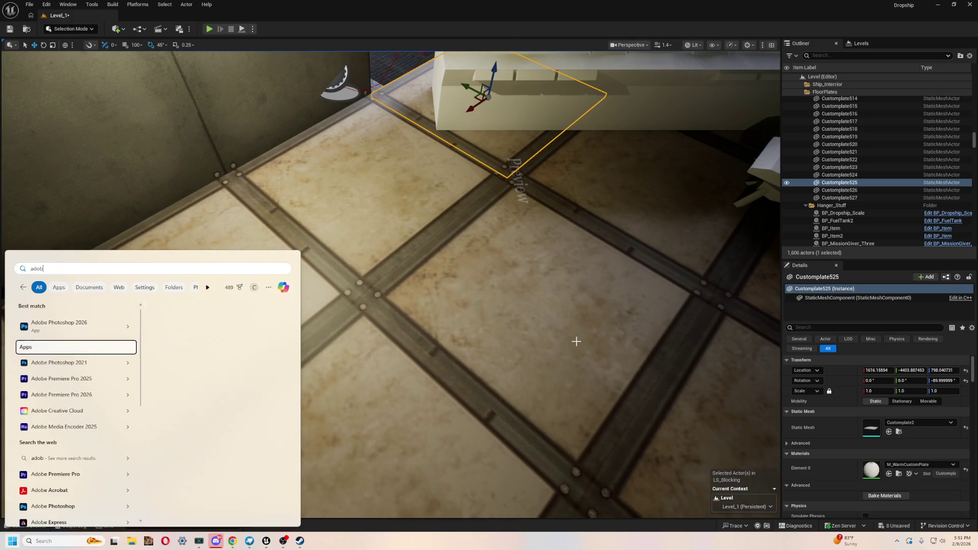
key(Up)
key(Up)
key(Return)
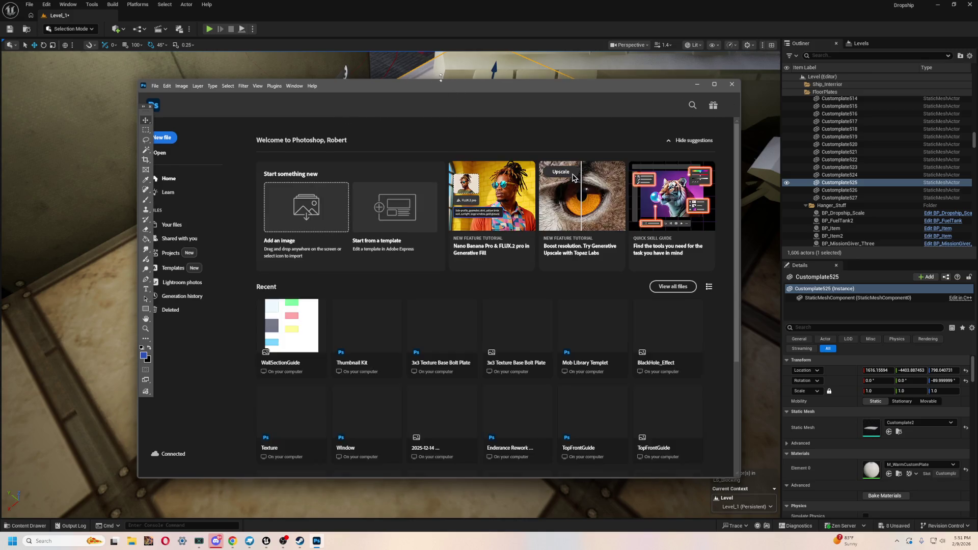
- Tidy the Photoshop window and open 3x3 Texture Base Bolt Plate from the recent files
mouse_move(457, 85)
mouse_down()
mouse_move(429, 85)
mouse_move(443, 77)
mouse_up()
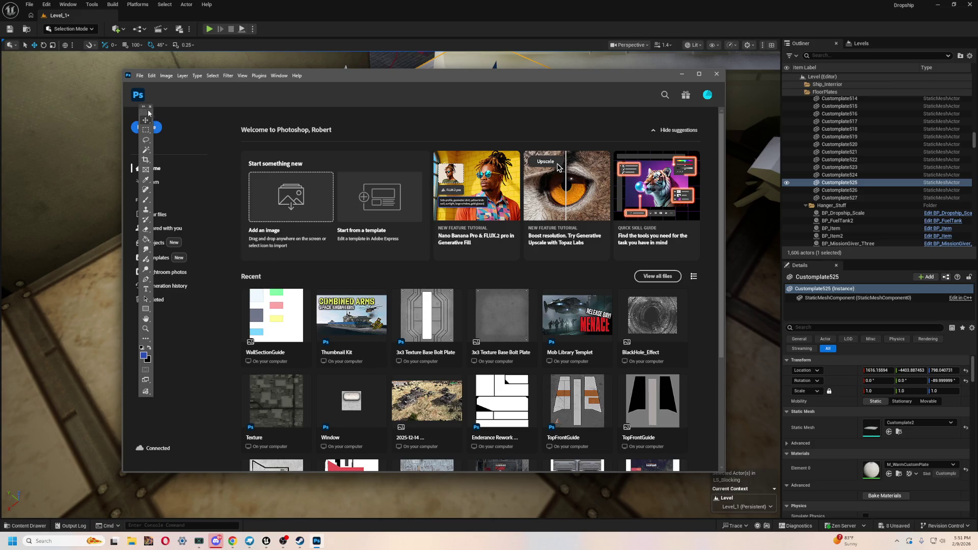
drag(147, 116, 113, 120)
drag(477, 81, 489, 81)
scroll(650, 324, down, 2)
scroll(650, 324, up, 2)
scroll(650, 324, down, 3)
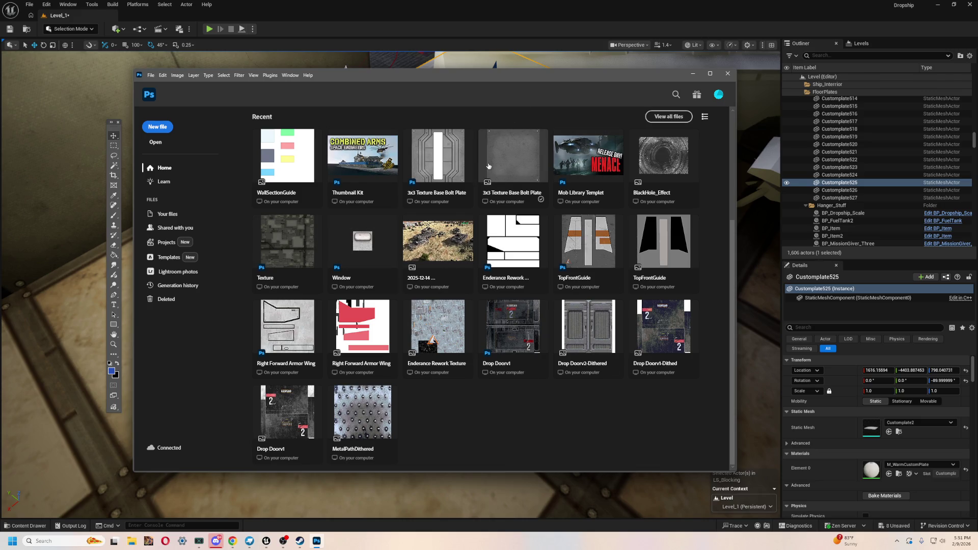
click(448, 160)
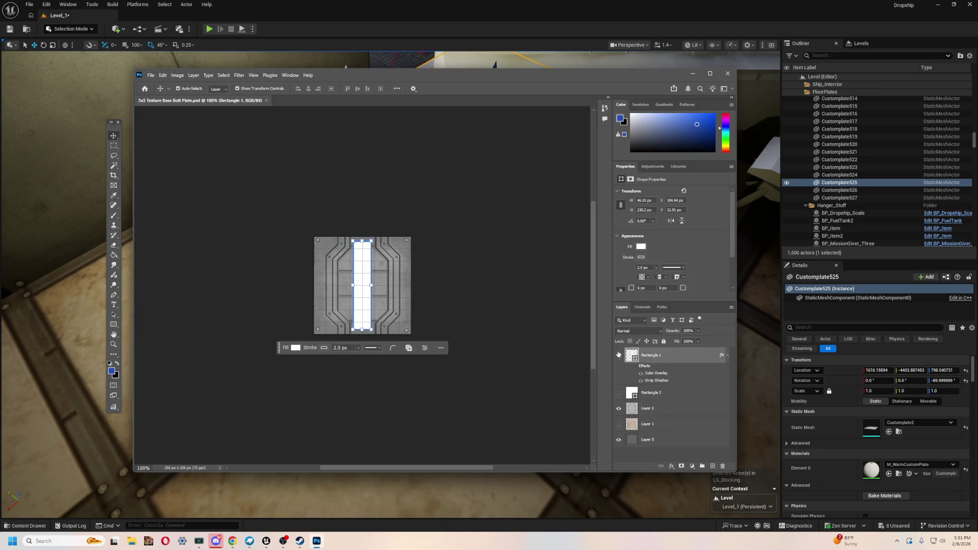
- Hide Rectangle 1 and Layer 2 and show Layer 1's beige tiled texture
click(619, 356)
click(620, 410)
click(619, 409)
click(619, 409)
scroll(546, 414, up, 1)
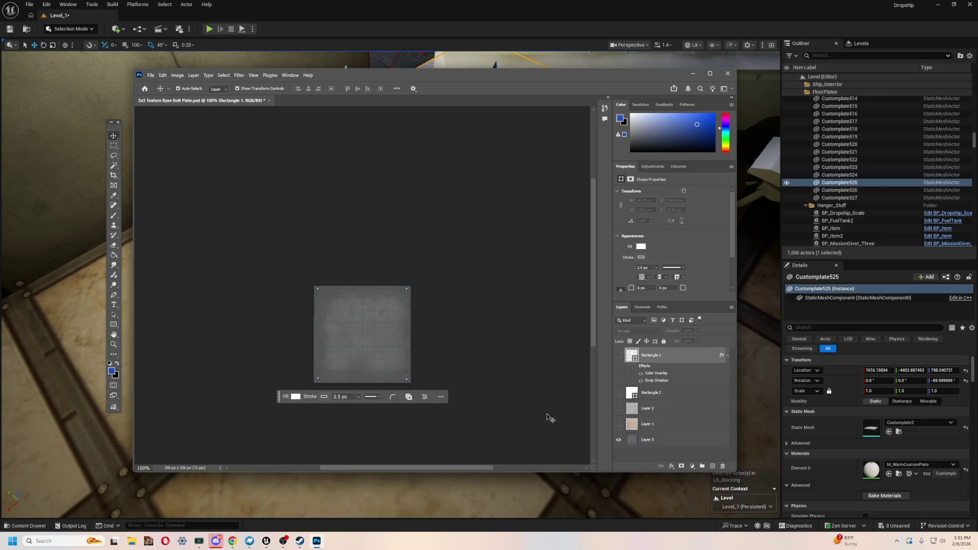
click(619, 424)
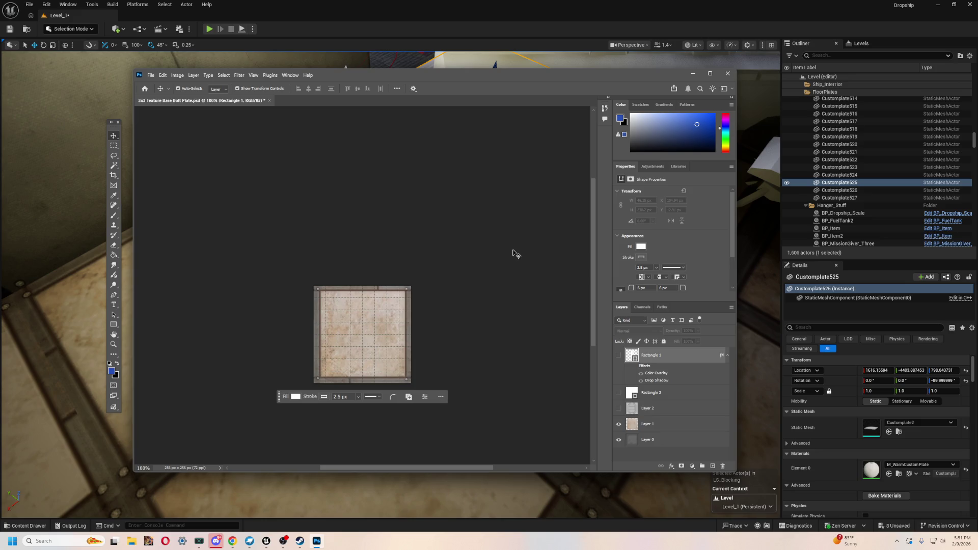
- Make Layer 1 the active layer and lock it against edits
click(338, 352)
scroll(338, 351, up, 5)
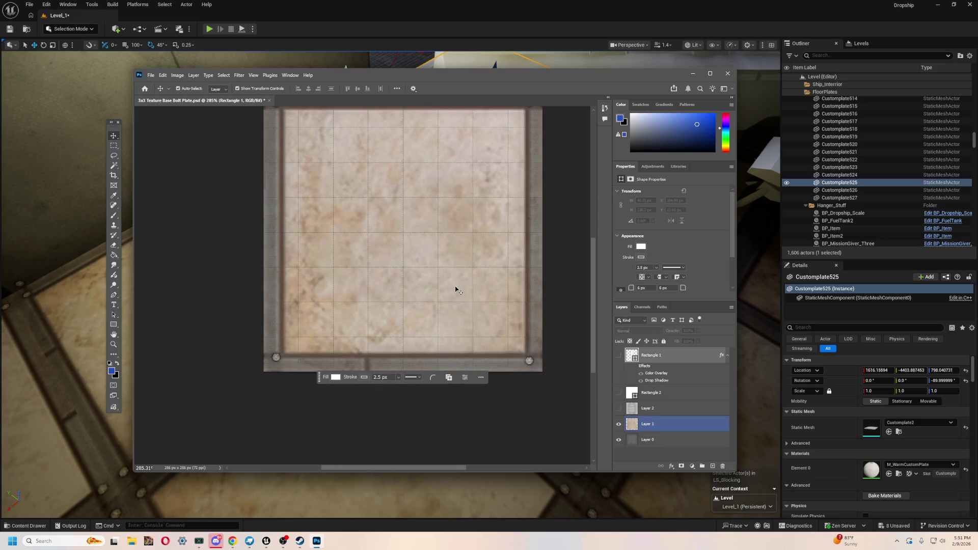
scroll(457, 289, down, 2)
right_click(222, 189)
click(388, 203)
click(437, 221)
scroll(517, 260, up, 1)
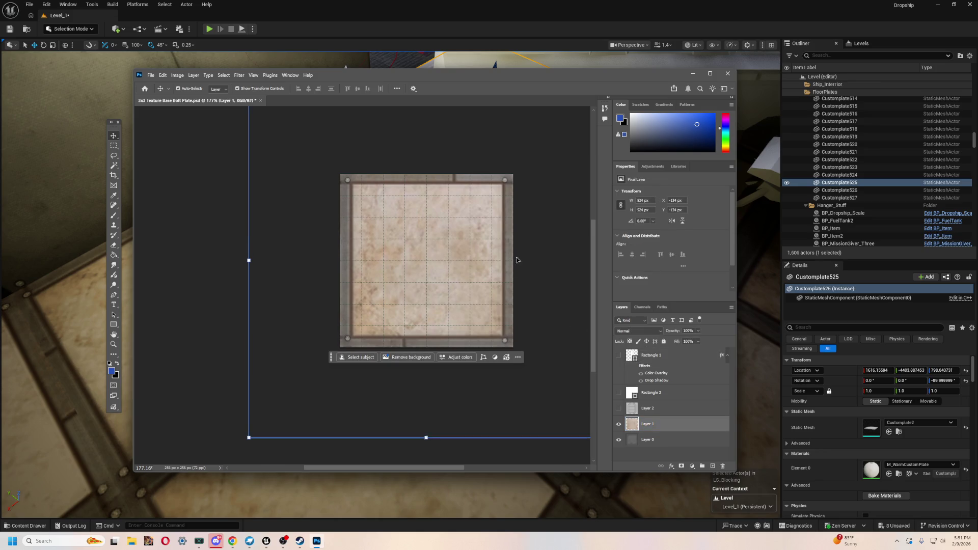
scroll(517, 260, up, 1)
drag(414, 468, 440, 469)
click(664, 341)
- Select Layer 0 and pick the Rectangular Marquee tool
scroll(513, 357, up, 1)
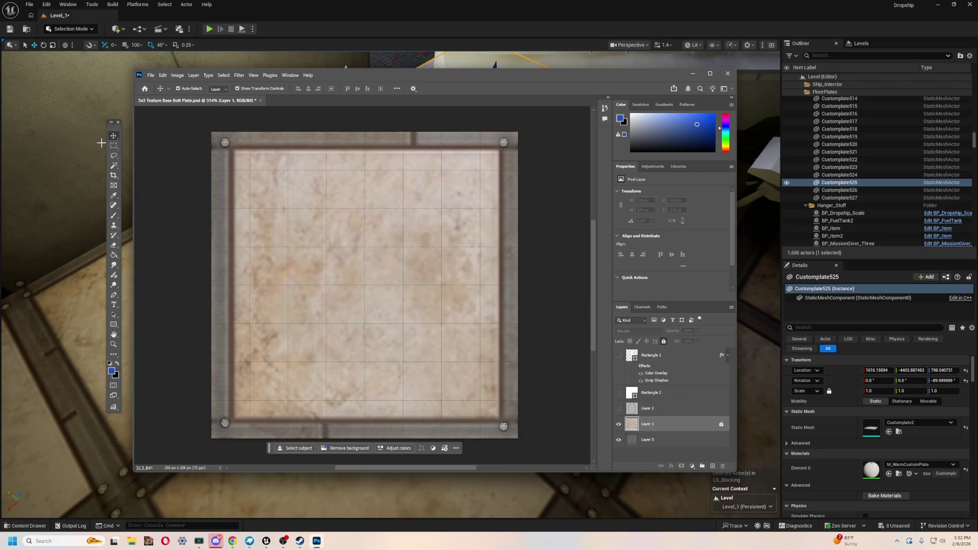
click(429, 383)
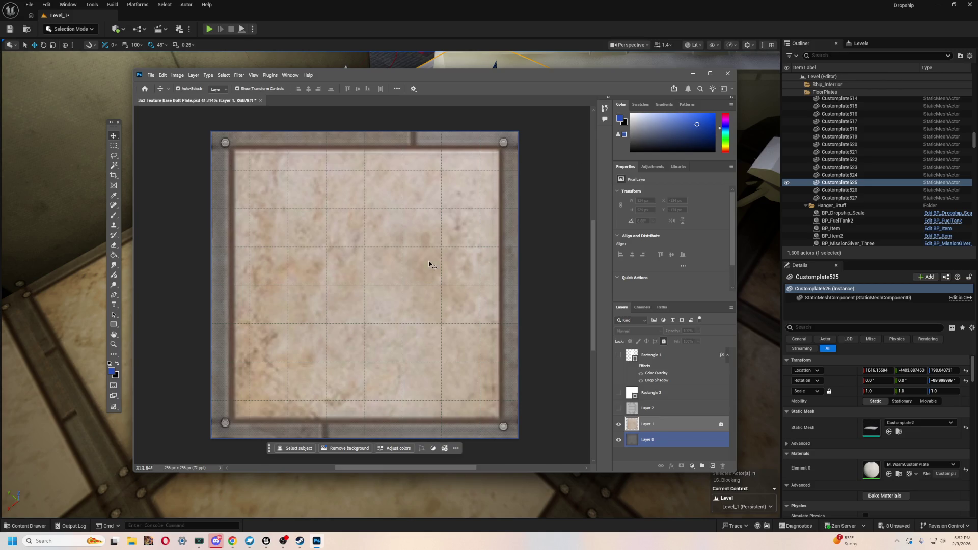
key(m)
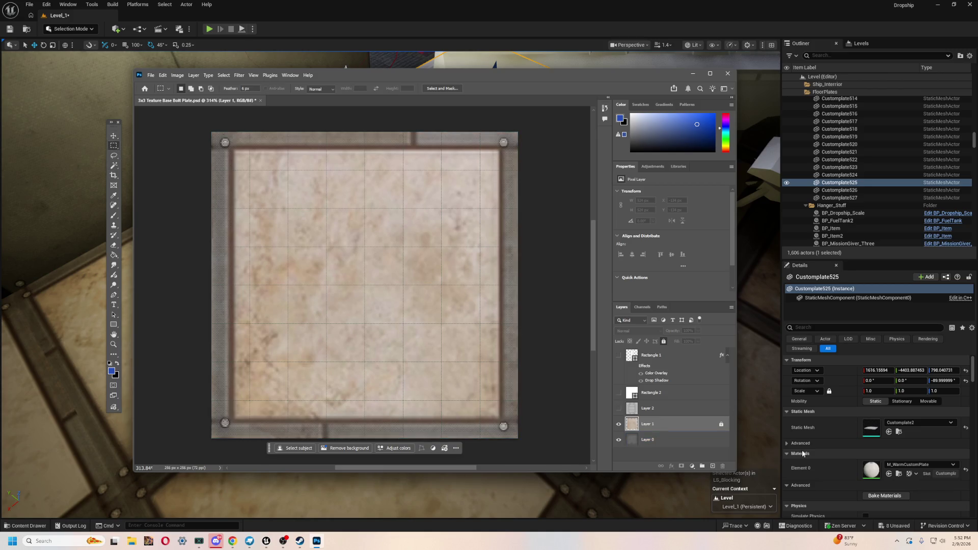
click(721, 426)
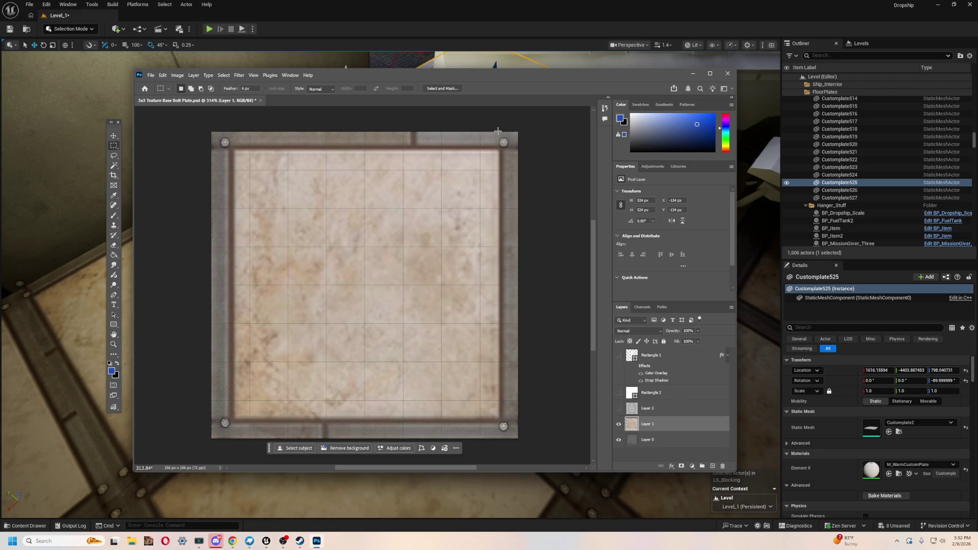
mouse_move(498, 129)
mouse_down()
mouse_move(550, 354)
mouse_move(547, 418)
mouse_up()
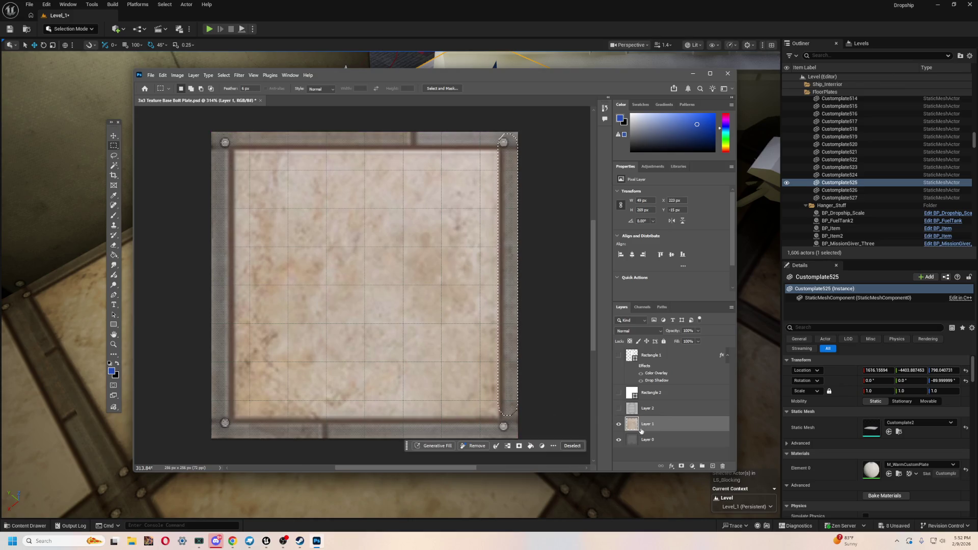
key(ctrl+j)
click(114, 136)
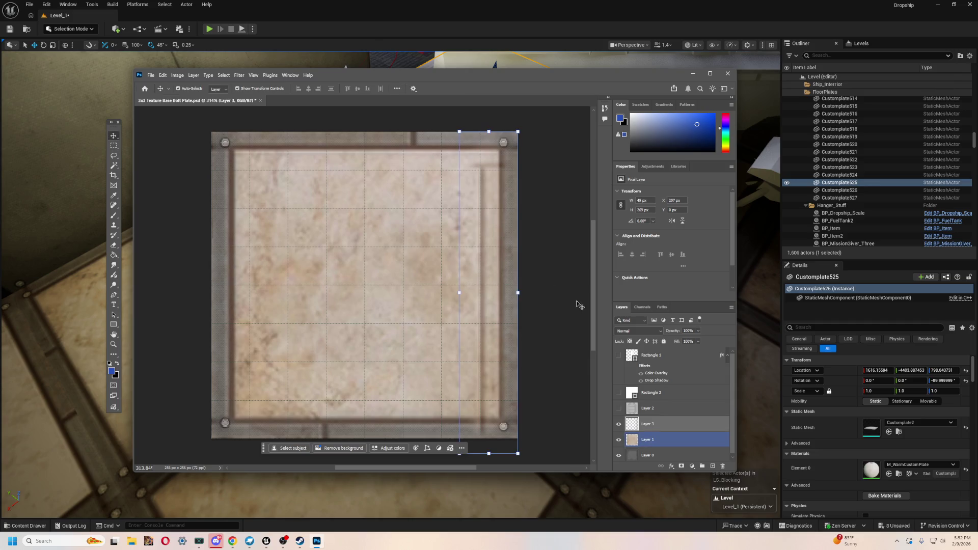
drag(495, 300, 418, 301)
key(ctrl+z)
click(637, 439)
click(619, 440)
click(619, 440)
click(618, 440)
click(619, 441)
click(618, 441)
click(619, 440)
key(ctrl+z)
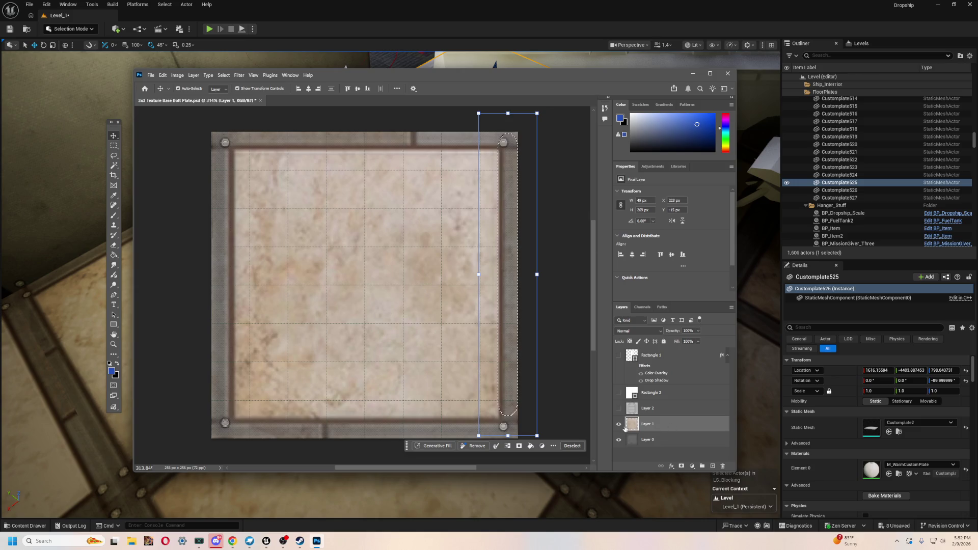
click(619, 424)
click(619, 424)
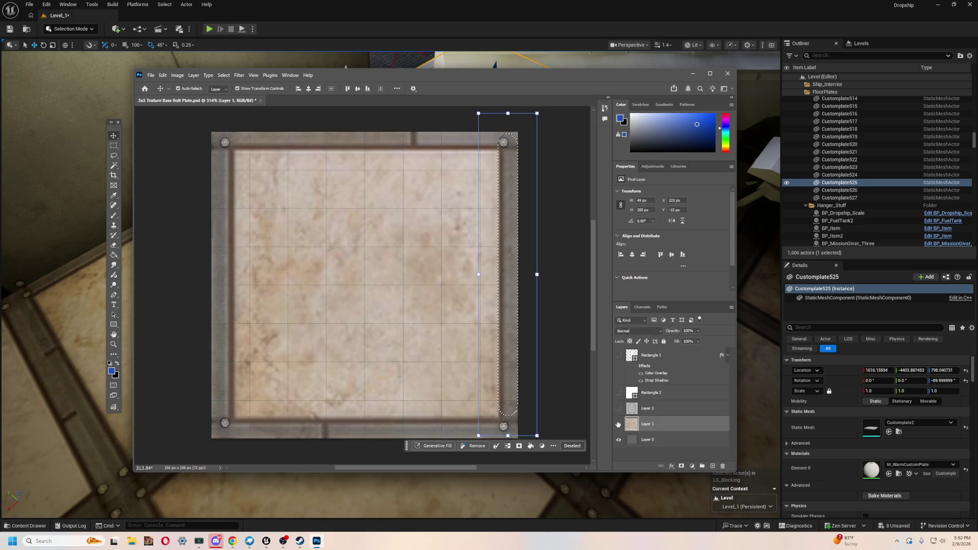
key(ctrl+d)
scroll(533, 339, down, 3)
scroll(533, 340, up, 3)
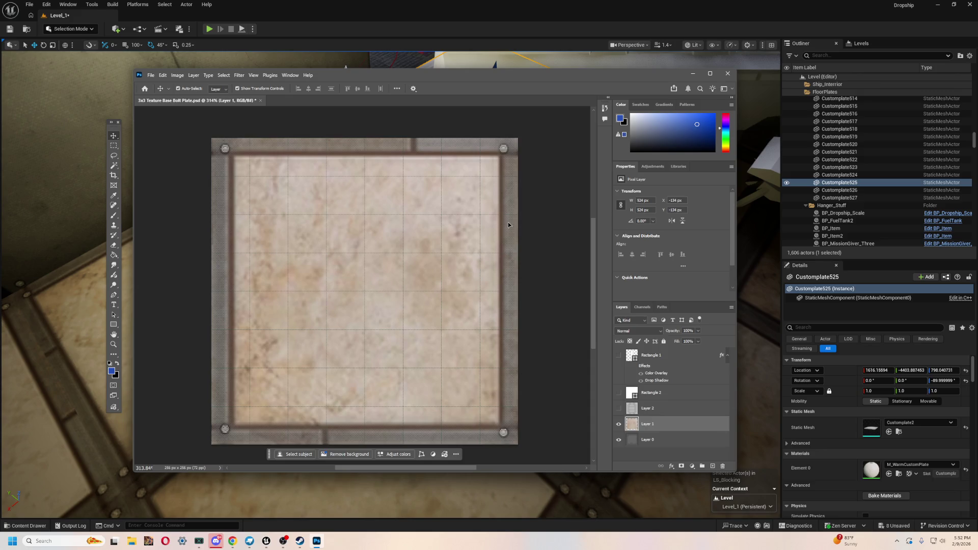
click(113, 146)
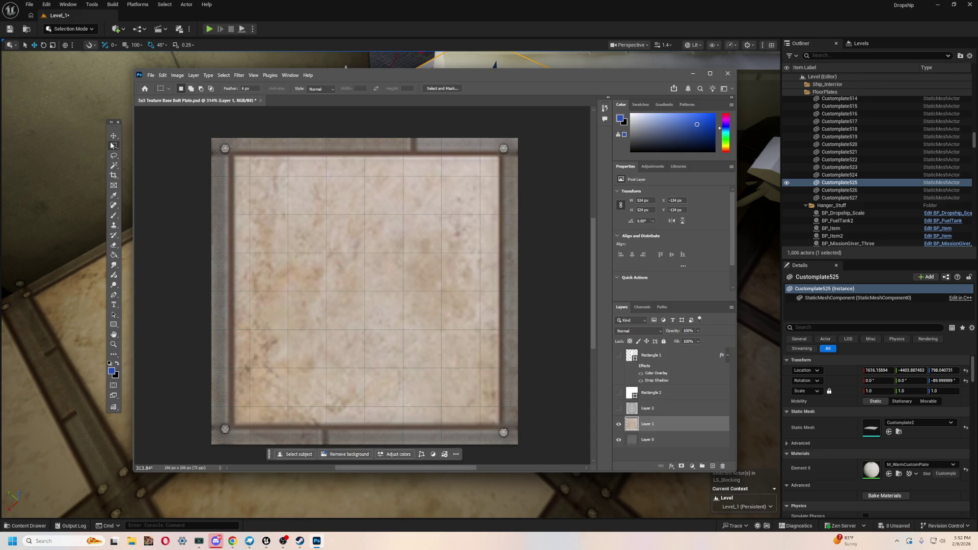
click(619, 424)
click(619, 424)
mouse_move(535, 456)
mouse_down()
mouse_move(515, 125)
mouse_move(490, 126)
mouse_up()
- Copy the border strip onto a new Layer 3 and keep Layer 1 locked
key(ctrl+j)
click(114, 136)
click(663, 440)
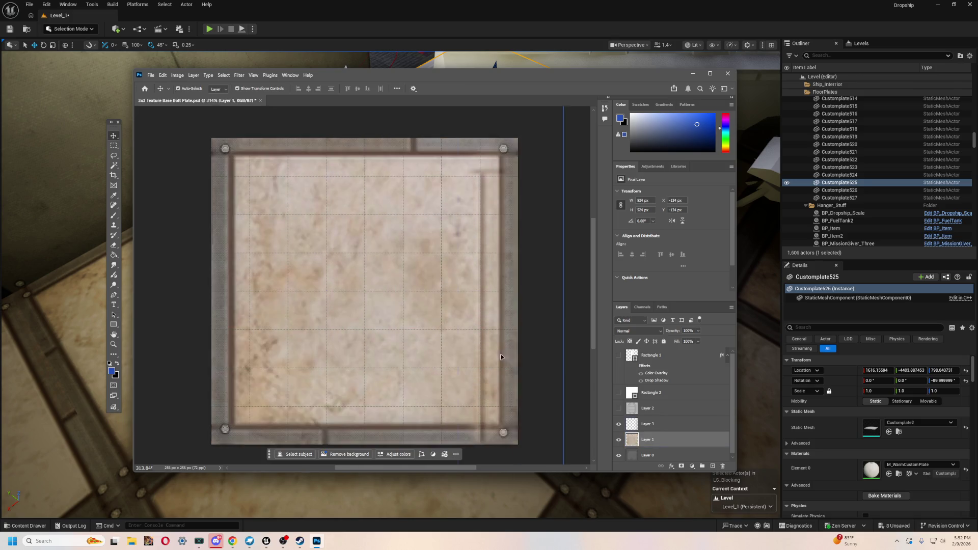
click(653, 441)
click(664, 341)
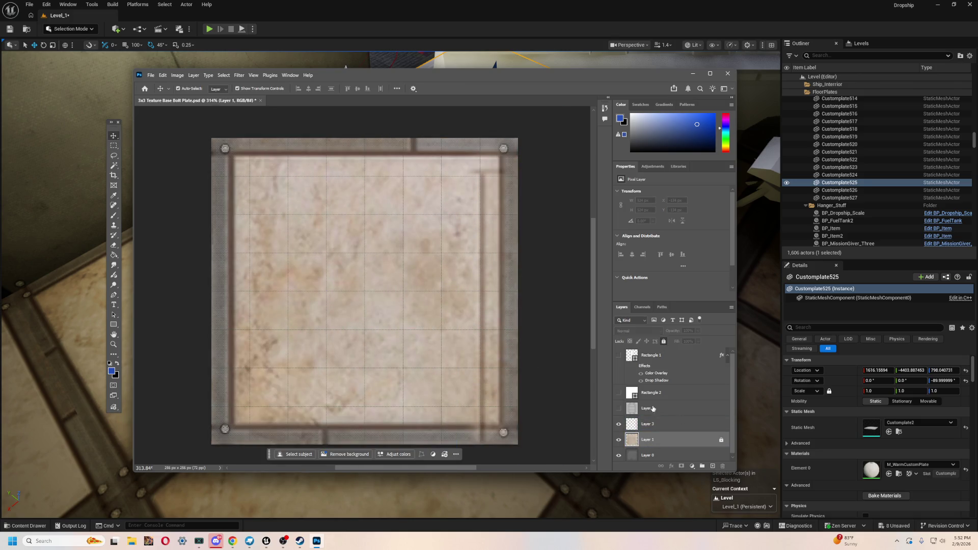
- Trial a 45° diagonal rotation of the Layer 3 strip, undo it, and delete the strip layer
click(648, 424)
mouse_move(482, 261)
mouse_down()
mouse_move(397, 261)
mouse_move(389, 248)
mouse_up()
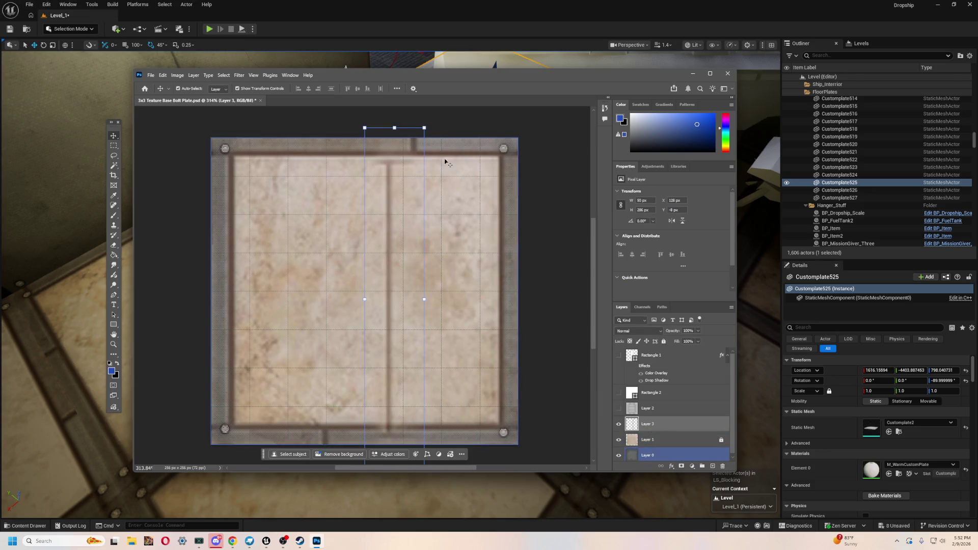
mouse_move(431, 123)
mouse_down()
mouse_move(524, 210)
mouse_move(438, 235)
mouse_move(371, 293)
mouse_up()
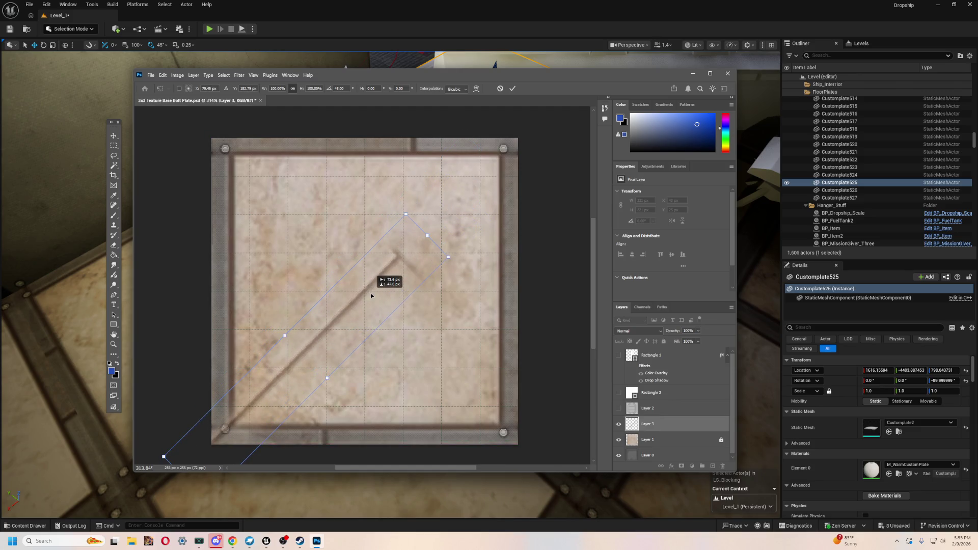
drag(371, 292, 371, 293)
key(ctrl+z)
key(ctrl+z)
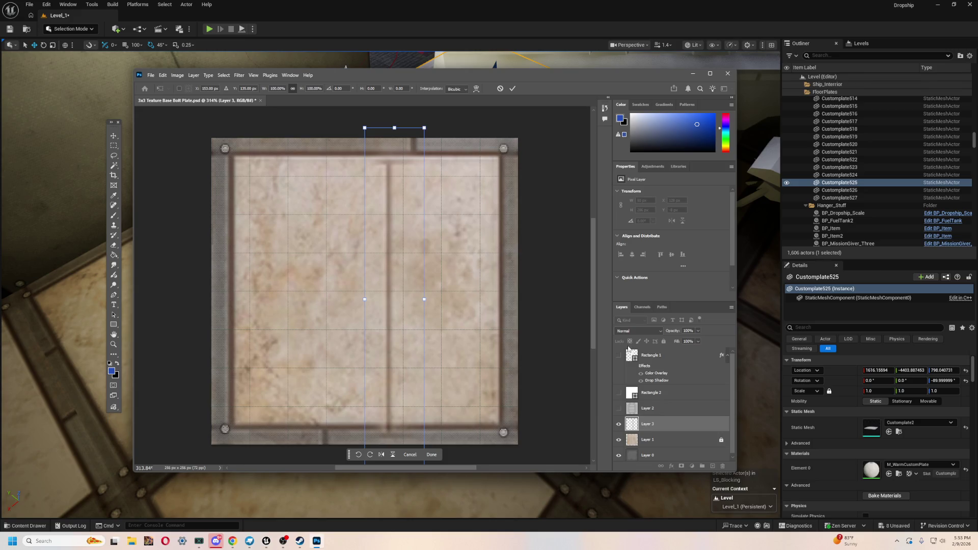
click(501, 89)
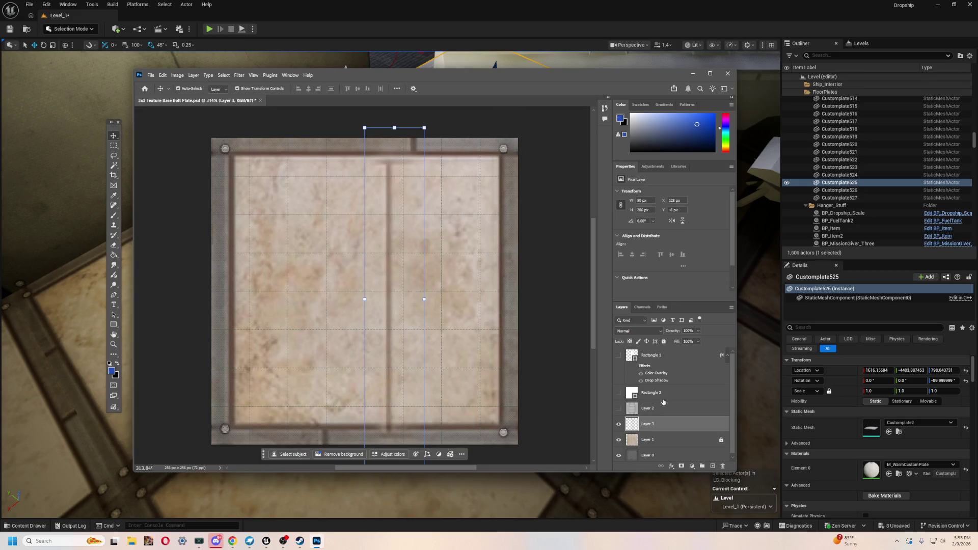
key(Delete)
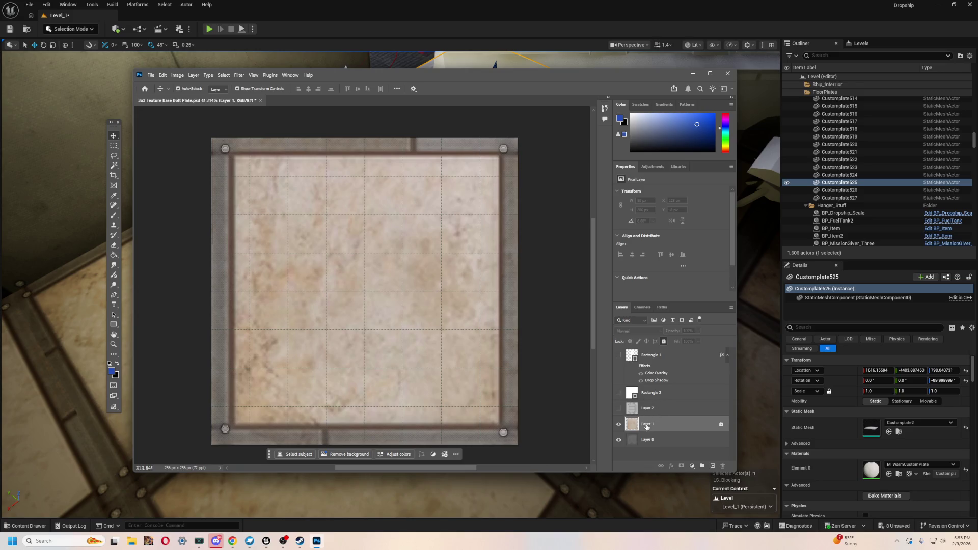
- Select Layer 1 and Layer 0 together and bring up their layer options
right_click(647, 427)
click(634, 417)
shift+click(653, 439)
right_click(664, 442)
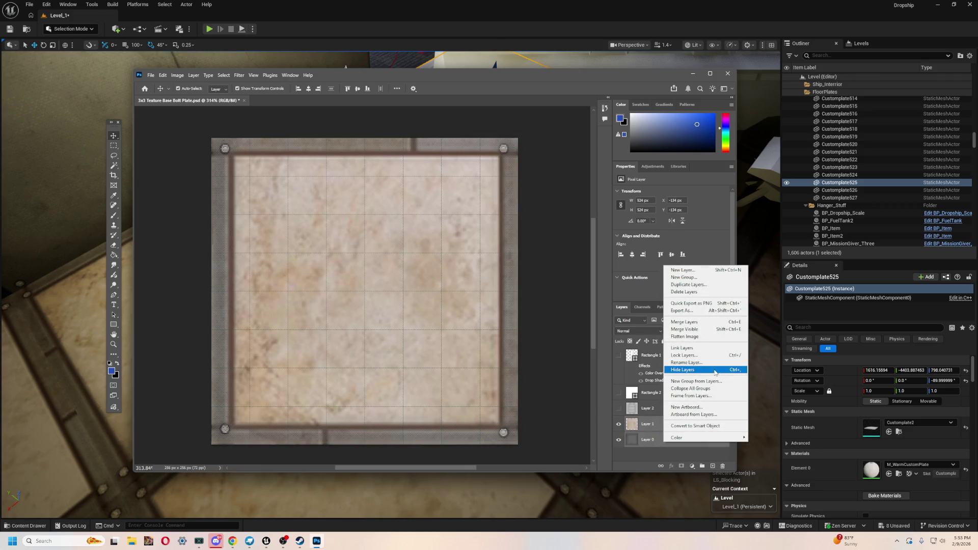
- Merge Layer 0 into Layer 1, then copy the plate's right border strip onto a new layer
click(703, 322)
click(113, 147)
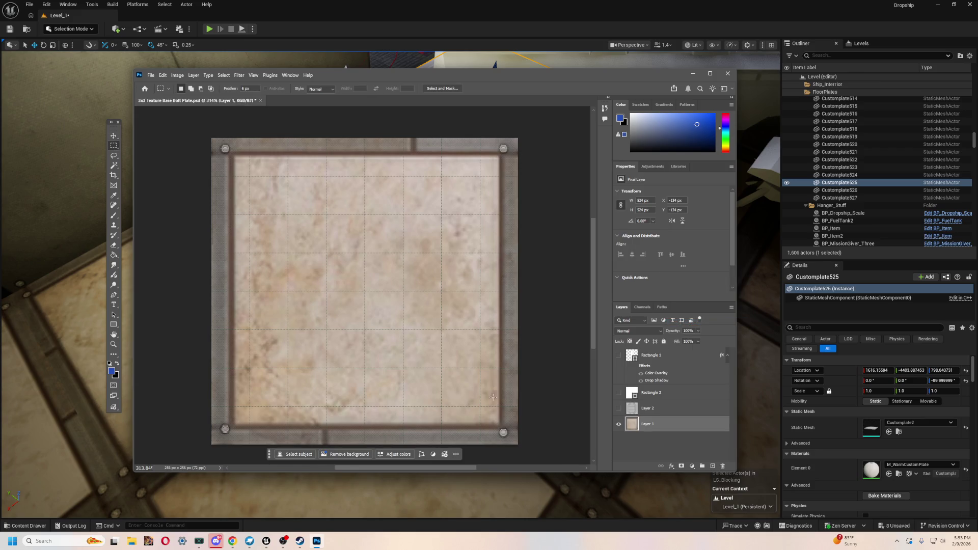
drag(529, 447, 497, 135)
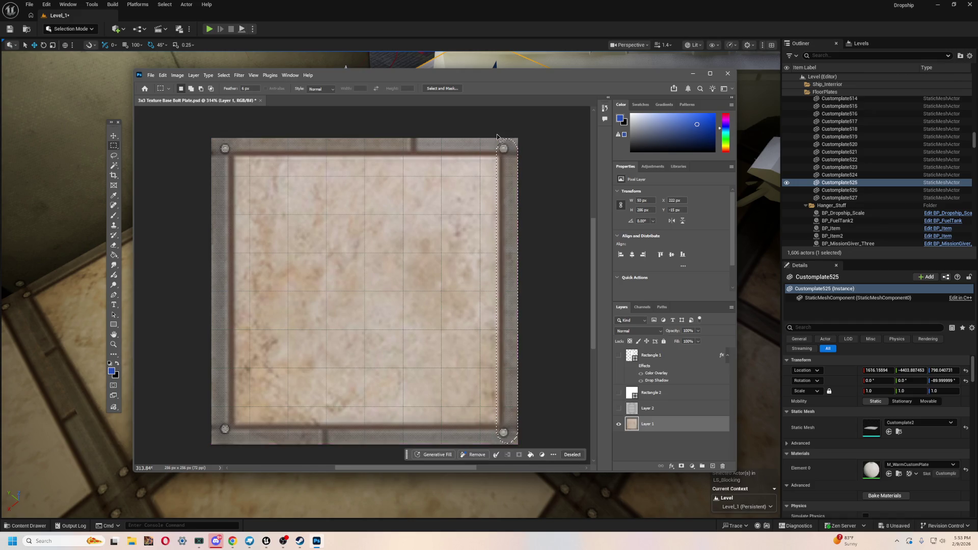
key(ctrl+j)
key(shift+Left)
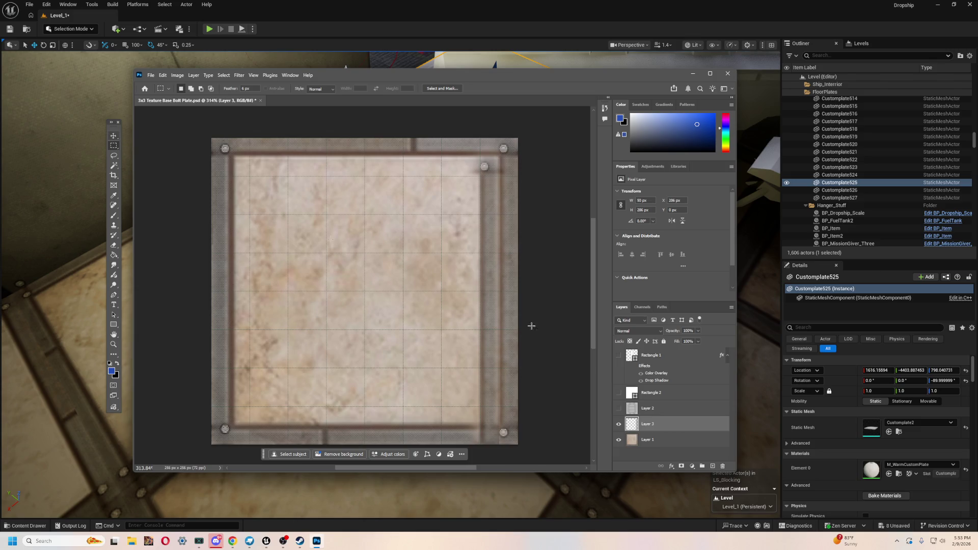
- Move the copied strip to the plate centre and rotate it 45° into a diagonal brace
click(113, 136)
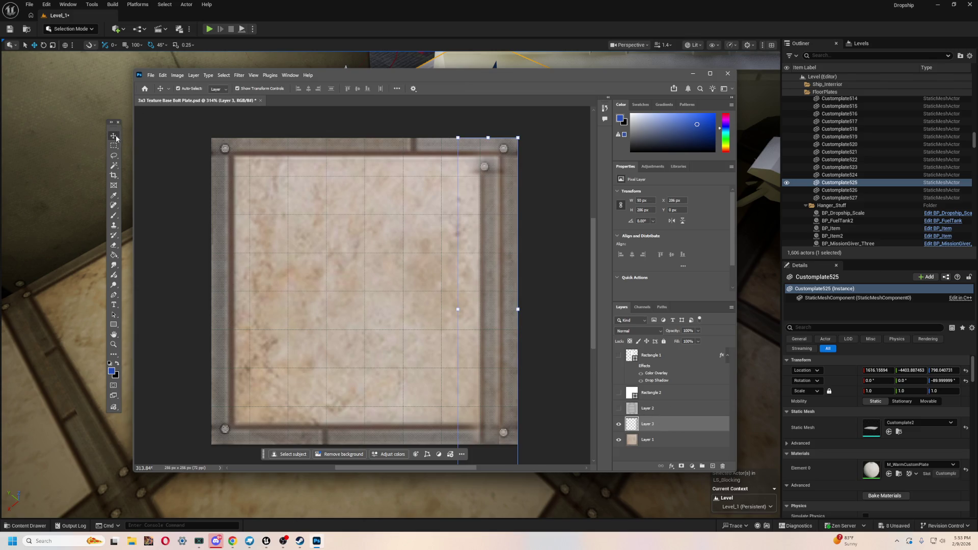
drag(491, 267, 393, 254)
click(509, 189)
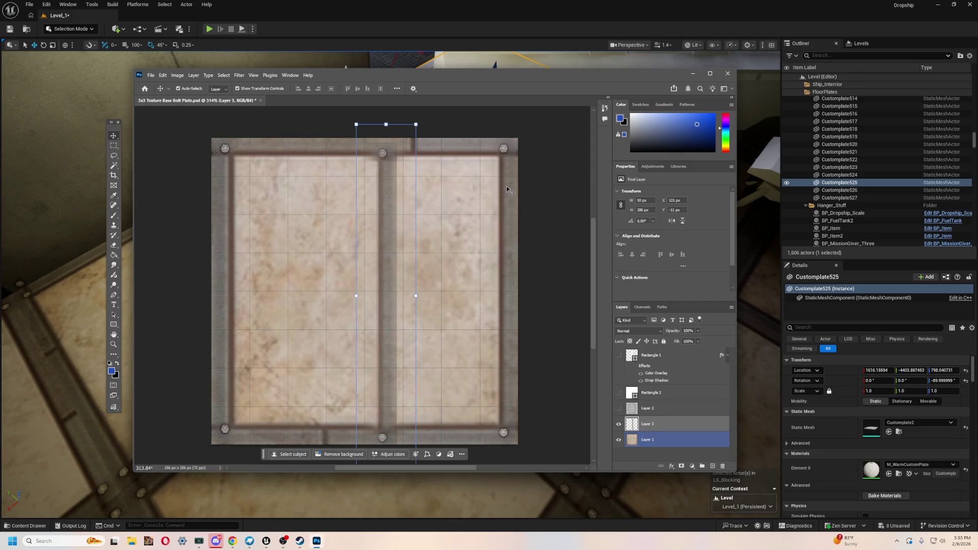
mouse_move(414, 115)
mouse_down()
mouse_move(463, 124)
mouse_move(513, 175)
mouse_up()
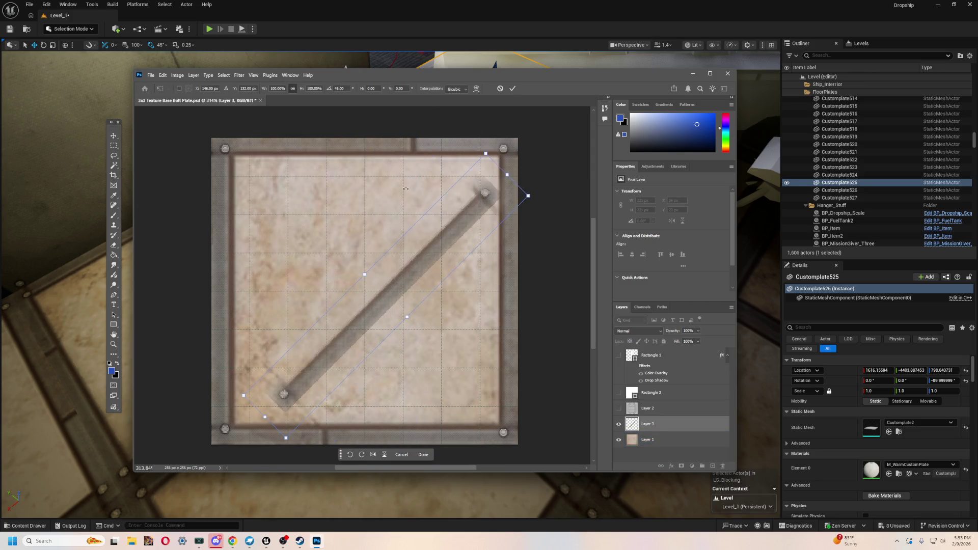
click(113, 146)
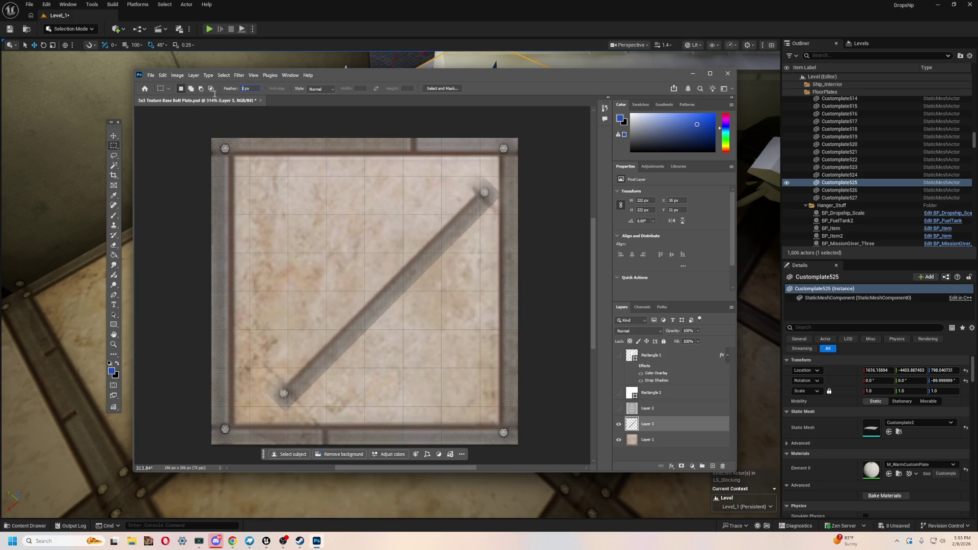
click(114, 135)
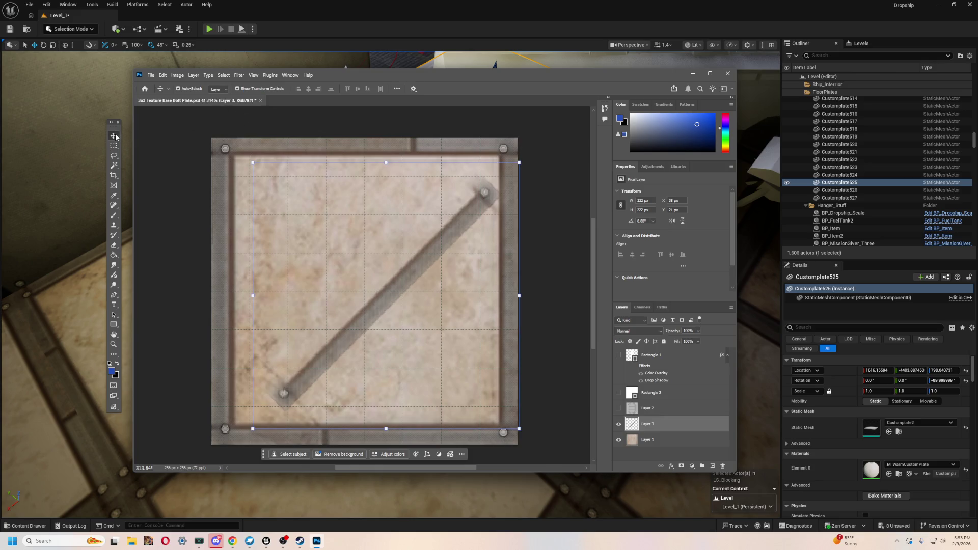
- Shift the brace toward the bottom-left and duplicate it to the top-right corner, extending the diagonal
mouse_move(456, 231)
mouse_down()
mouse_move(402, 249)
mouse_move(396, 268)
mouse_up()
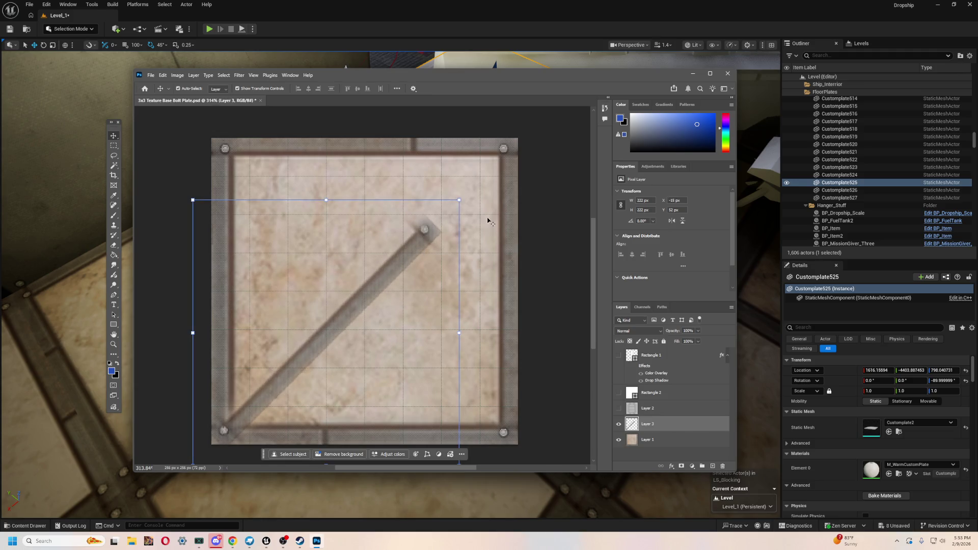
key(ctrl+v)
mouse_move(431, 270)
mouse_down()
mouse_move(426, 232)
mouse_move(551, 120)
mouse_move(529, 136)
mouse_up()
click(545, 339)
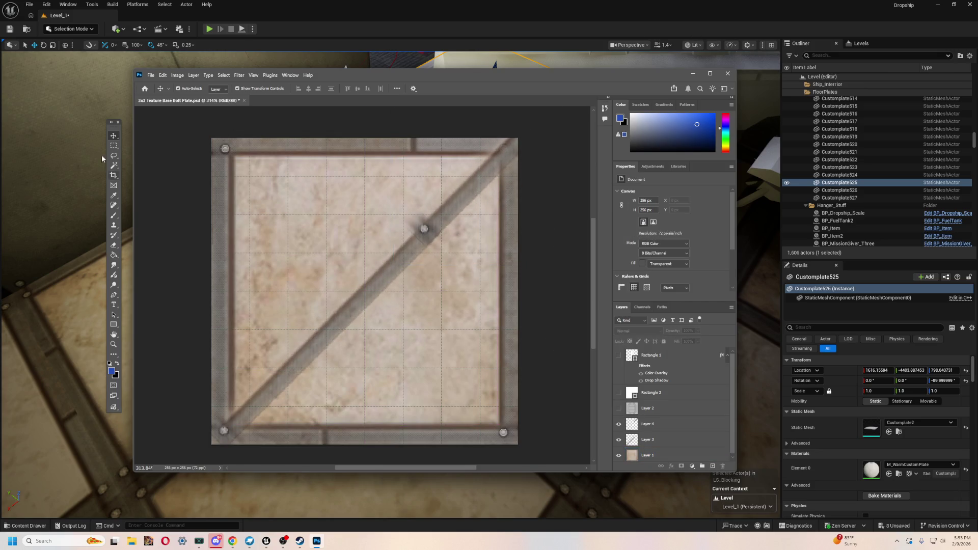
click(114, 246)
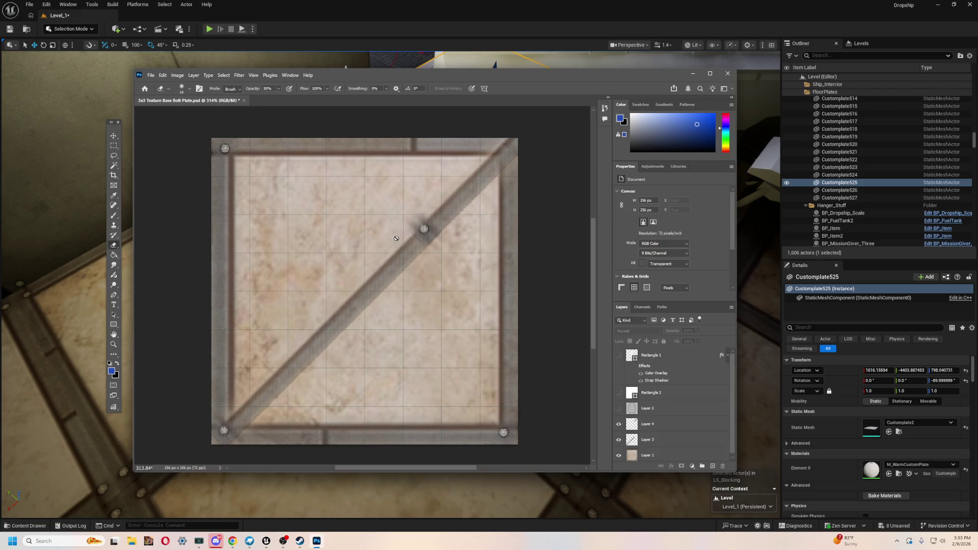
- Make Layer 4 active and toggle the upper brace half's visibility to inspect the seam
scroll(395, 226, up, 2)
click(636, 431)
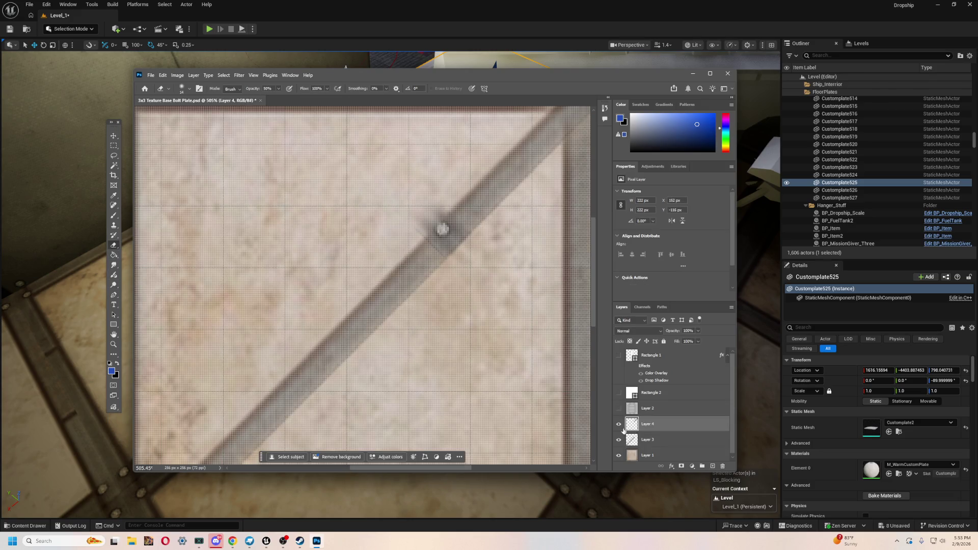
right_click(633, 430)
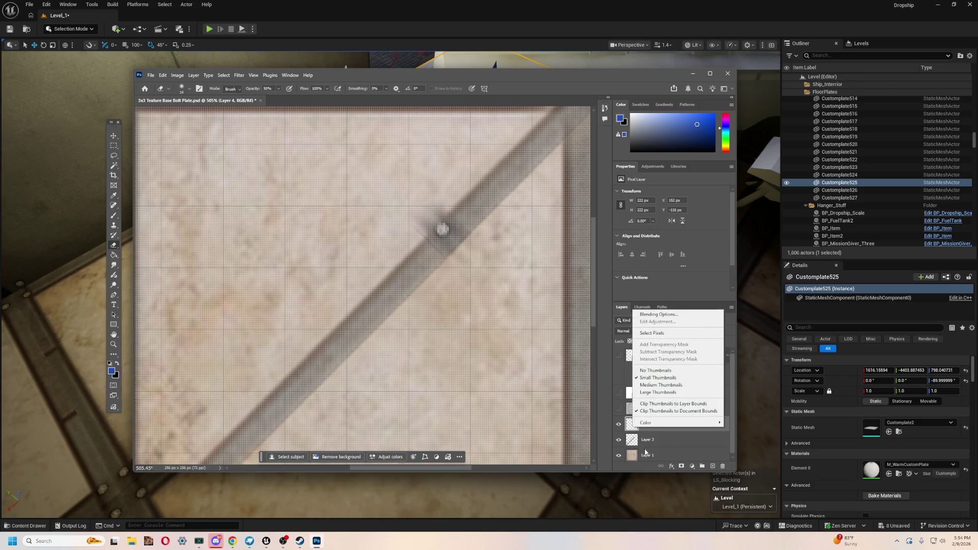
right_click(647, 424)
right_click(646, 424)
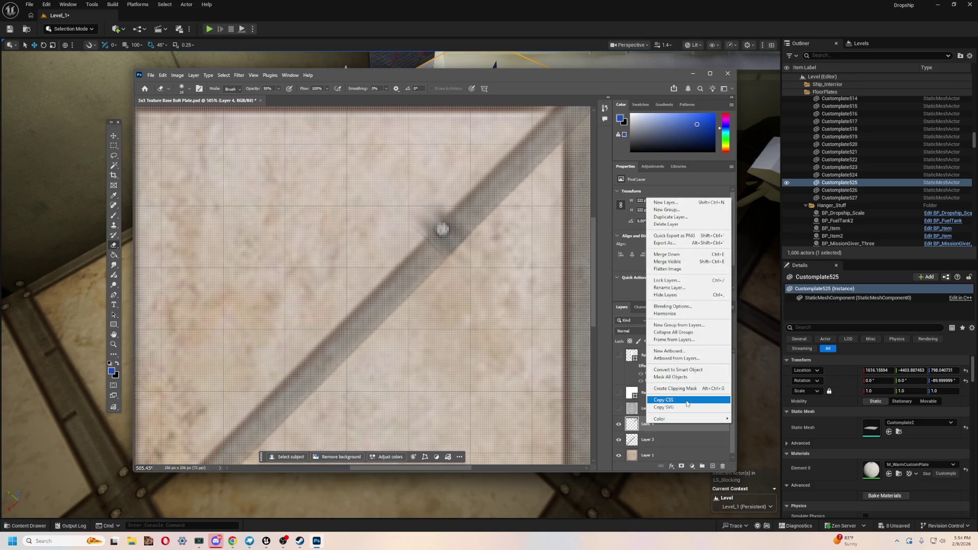
click(522, 162)
scroll(419, 266, up, 3)
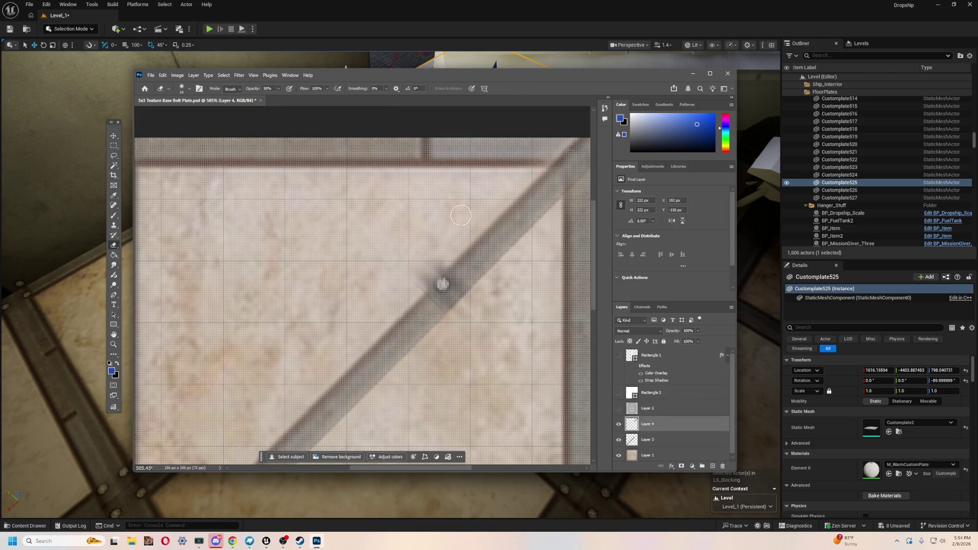
click(619, 424)
click(619, 424)
click(619, 424)
click(619, 424)
- Set the eraser to 100% opacity, try an erase stroke near the bolt, then undo it
click(182, 89)
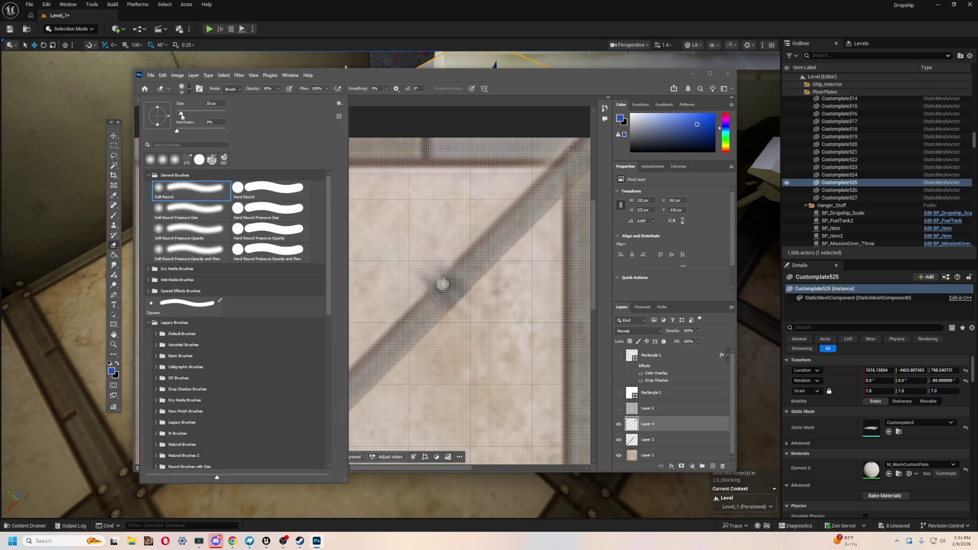
click(268, 88)
text(100)
key(Return)
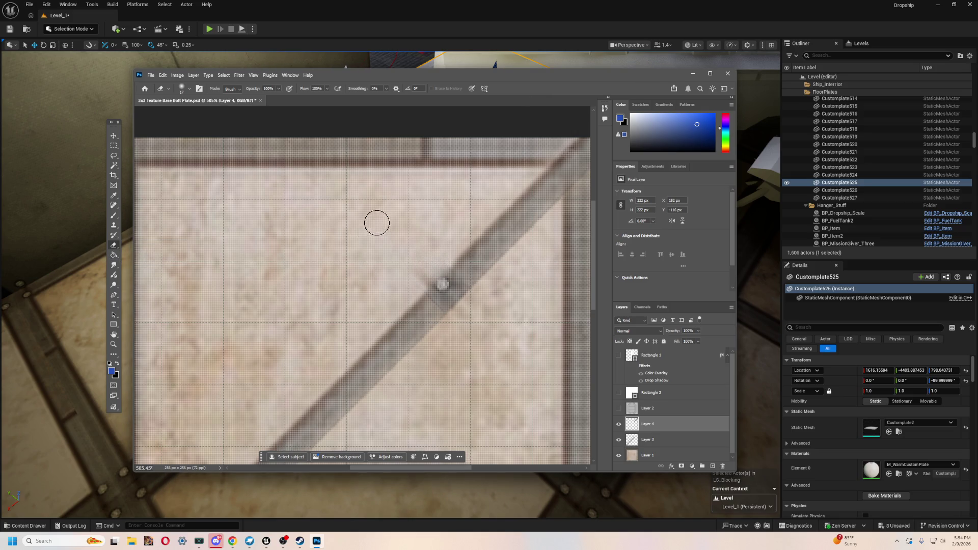
drag(449, 253, 482, 258)
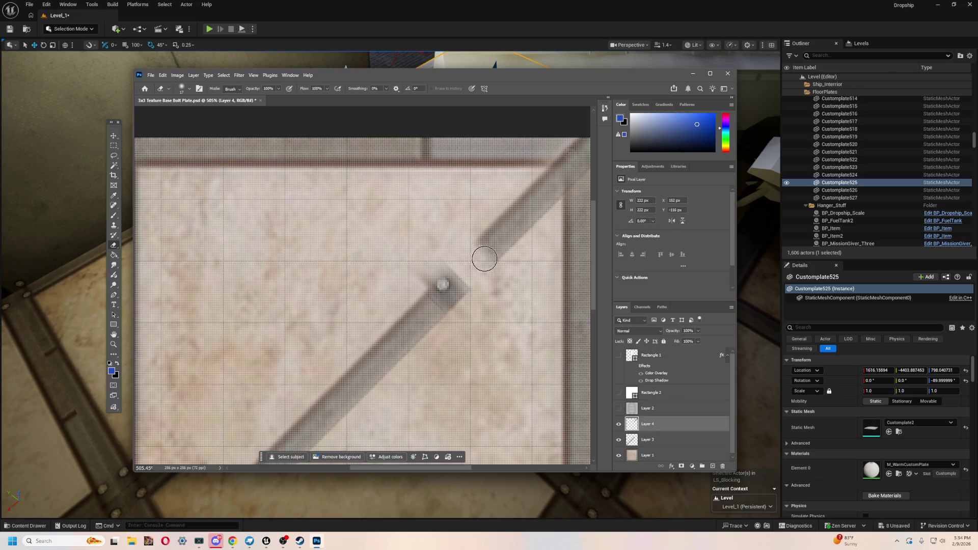
key(ctrl+z)
scroll(506, 289, up, 1)
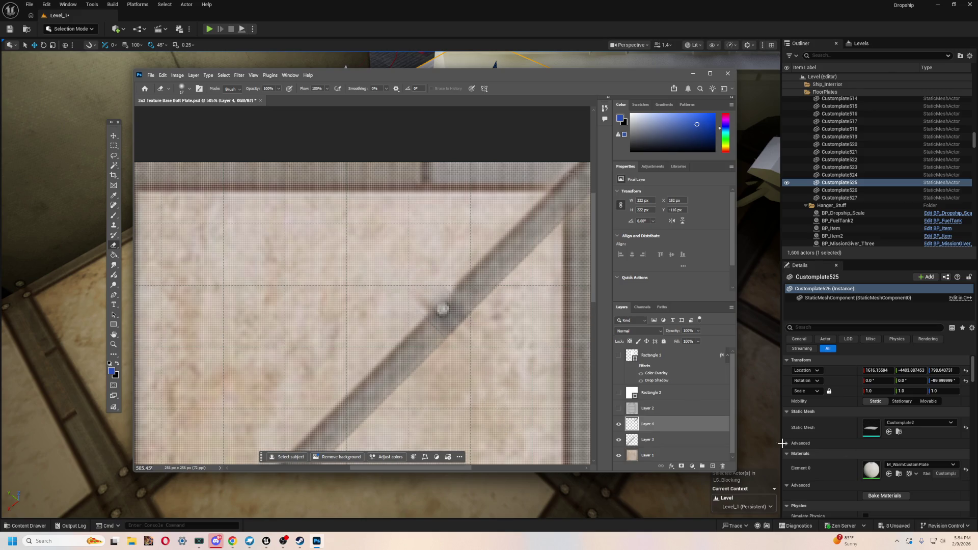
- Check Layer 3, then return to Layer 4 and lower the eraser opacity to 30%
click(692, 447)
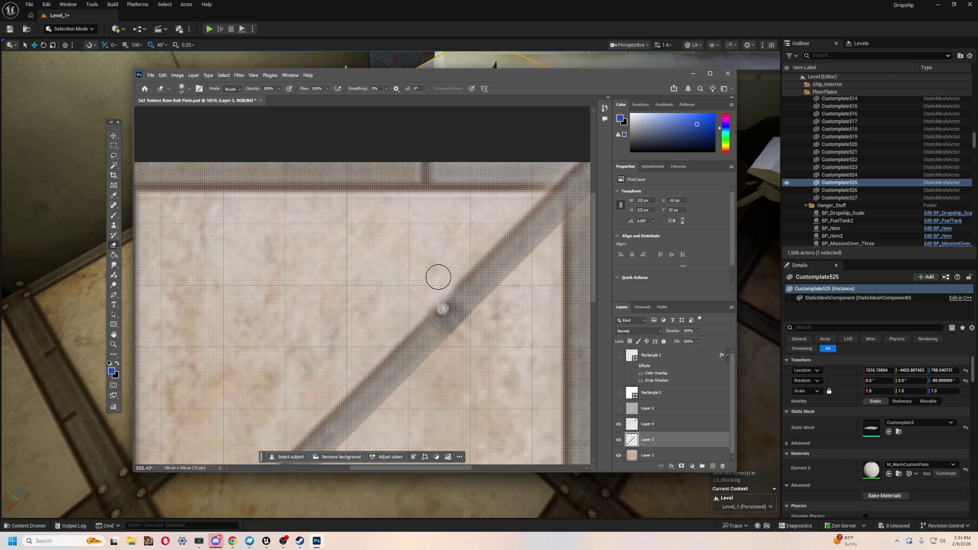
scroll(439, 314, down, 4)
scroll(363, 320, down, 1)
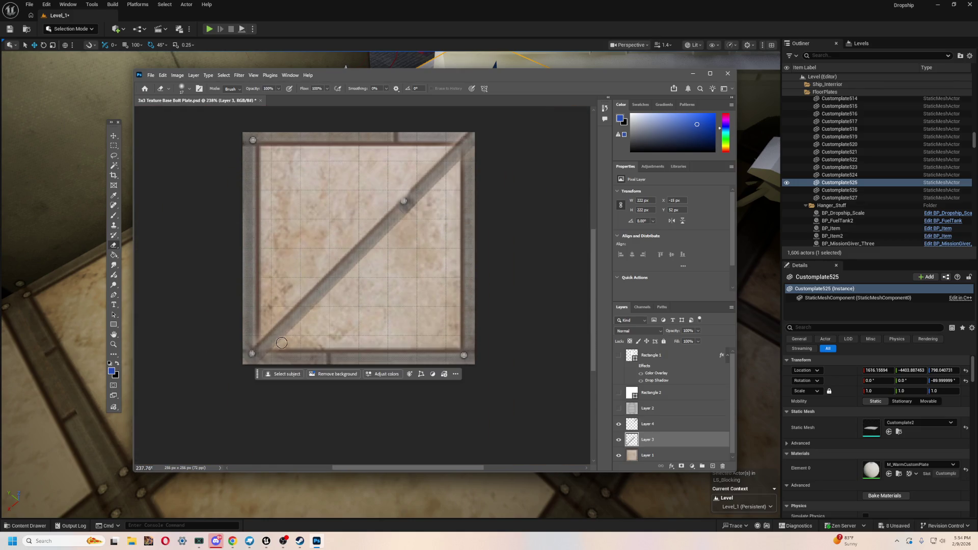
scroll(240, 351, up, 4)
scroll(398, 269, down, 5)
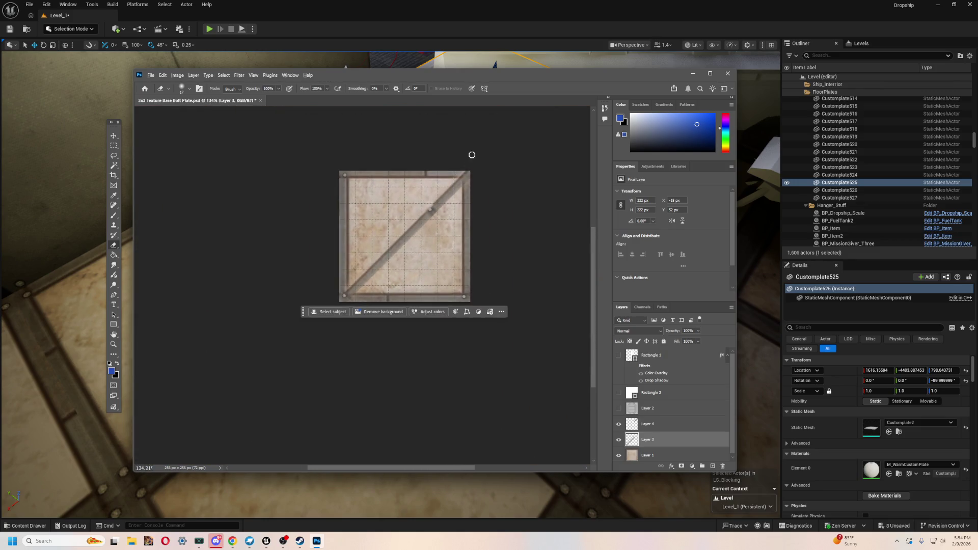
scroll(518, 140, up, 4)
scroll(525, 240, up, 1)
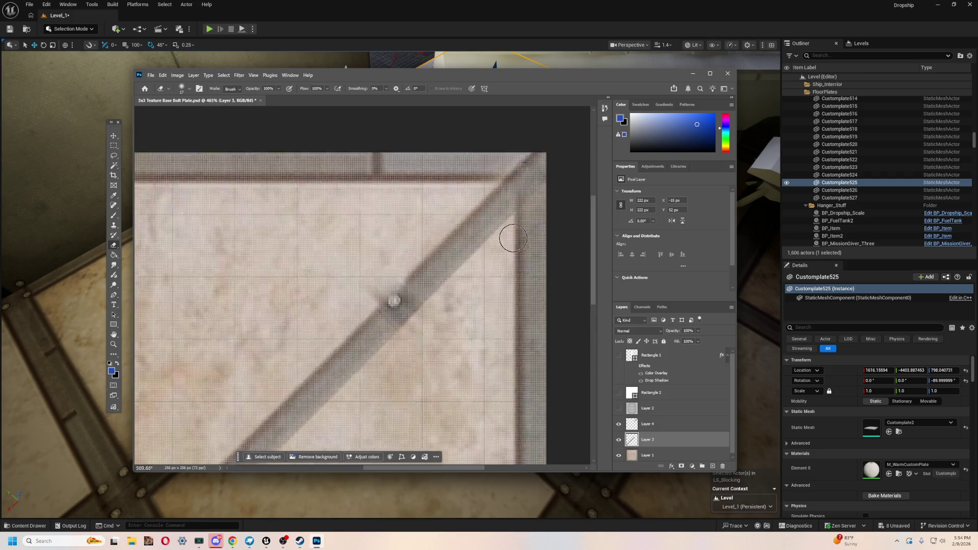
scroll(514, 234, up, 2)
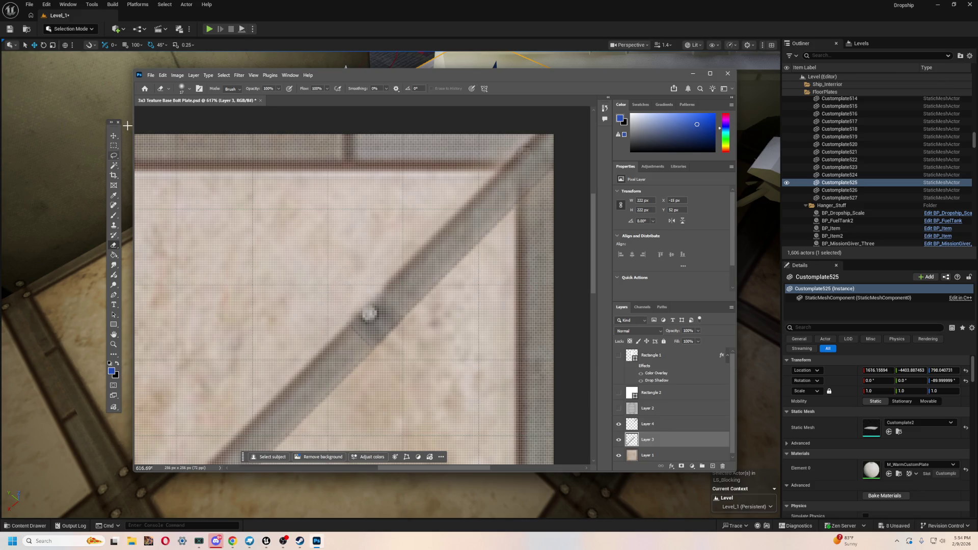
scroll(360, 334, down, 4)
scroll(356, 357, up, 5)
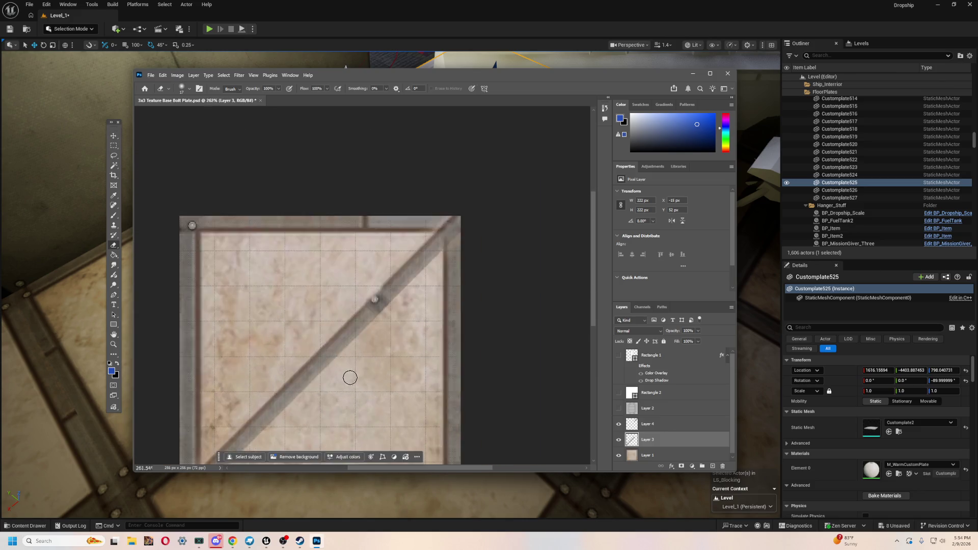
click(654, 430)
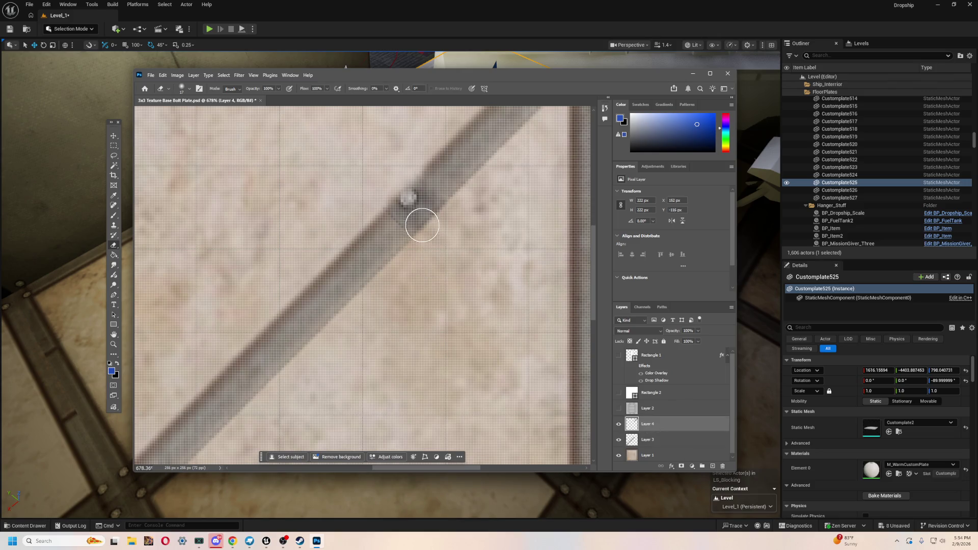
click(182, 90)
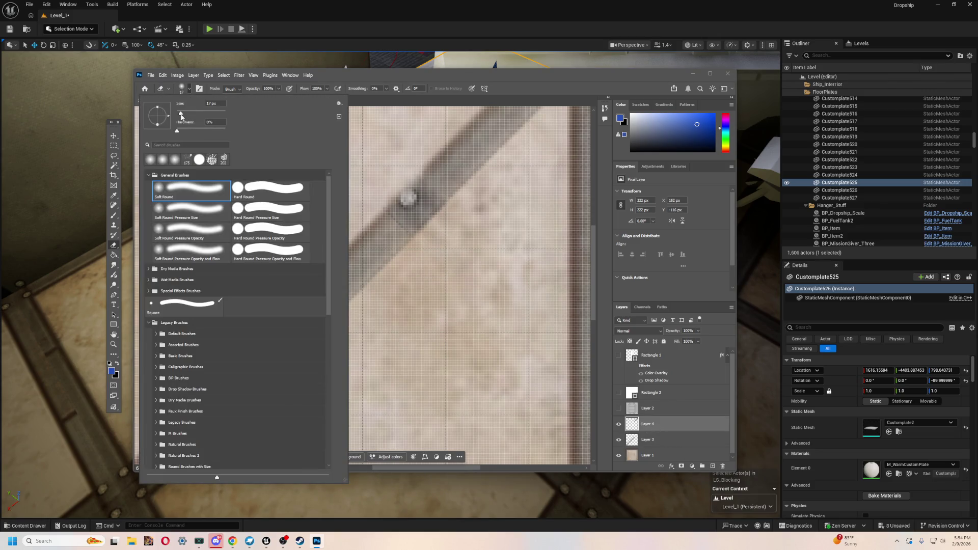
click(268, 88)
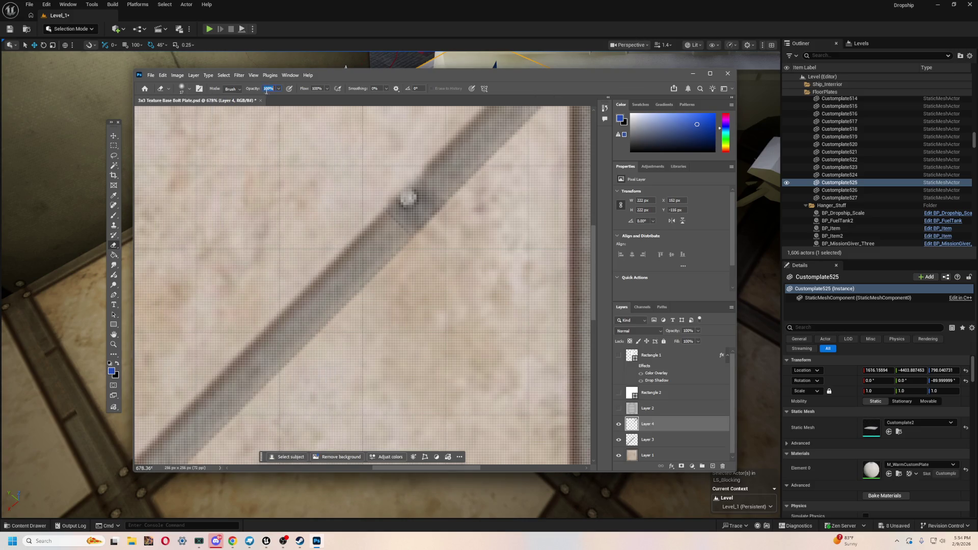
text(30)
key(Return)
- Go back to the Move tool with base Layer 1 active
scroll(425, 291, down, 3)
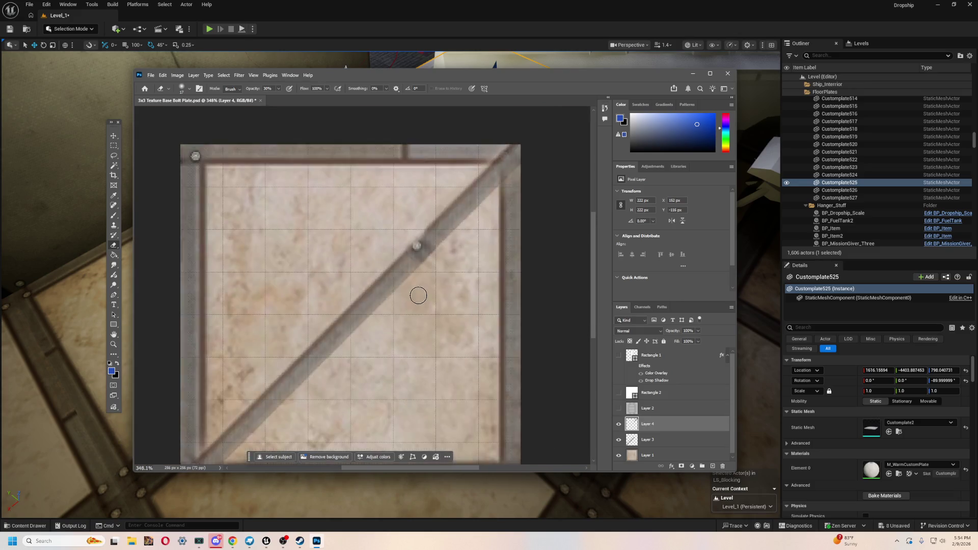
click(113, 137)
click(496, 275)
scroll(496, 278, down, 2)
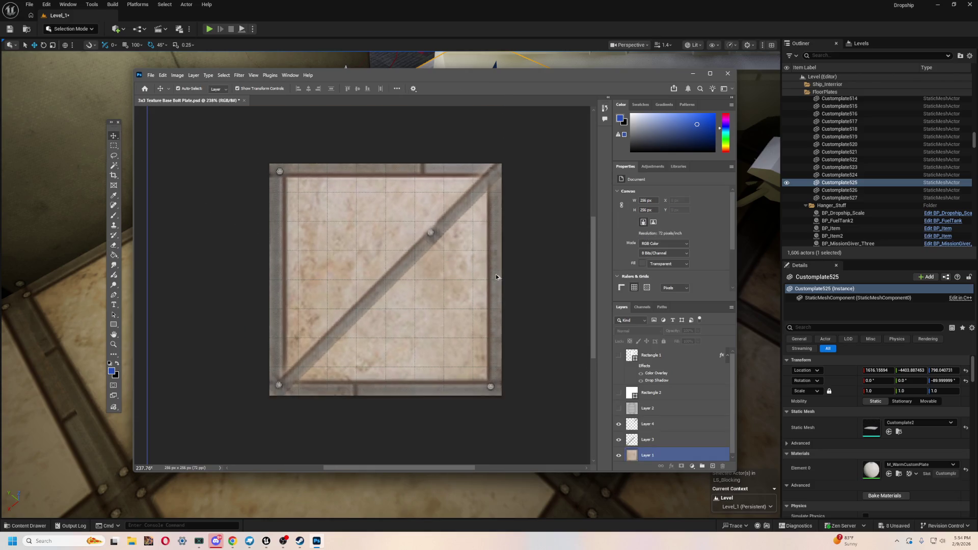
- Paste a copy of the bolts onto a new Layer 5
scroll(497, 277, up, 2)
scroll(305, 428, up, 1)
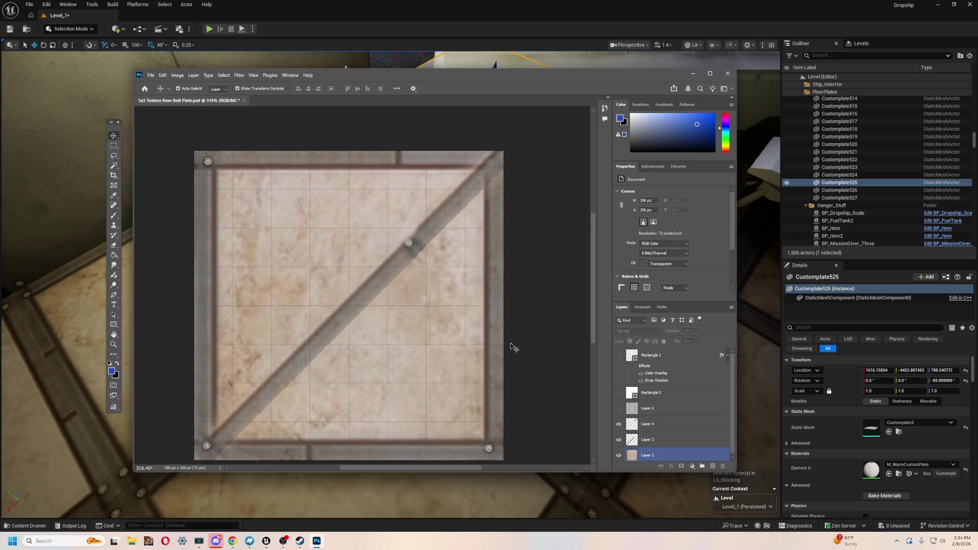
scroll(514, 348, down, 1)
click(512, 162)
click(484, 128)
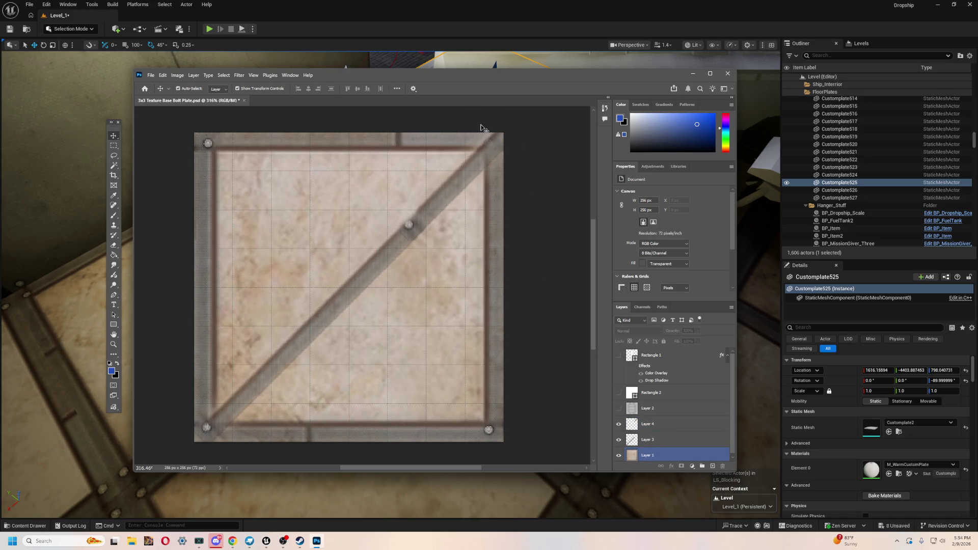
scroll(144, 366, down, 2)
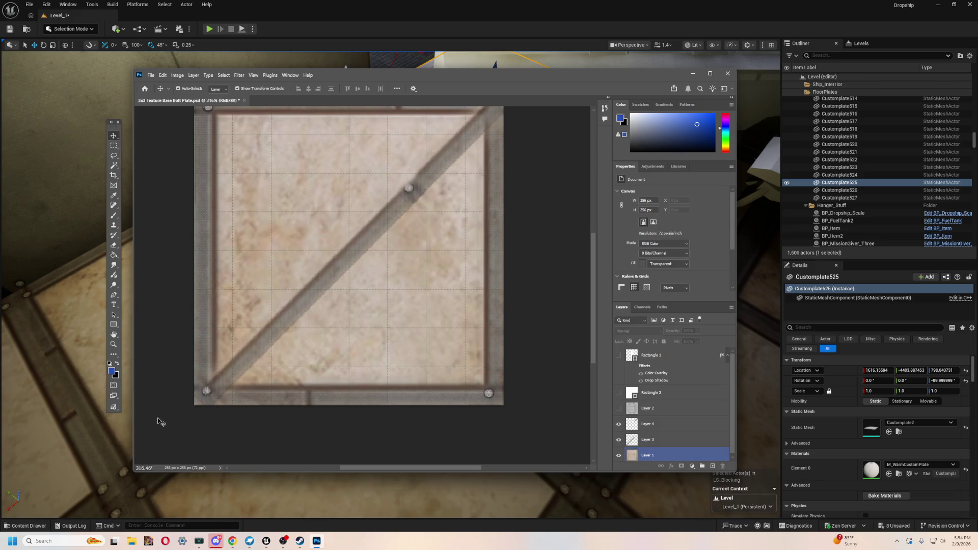
key(ctrl+v)
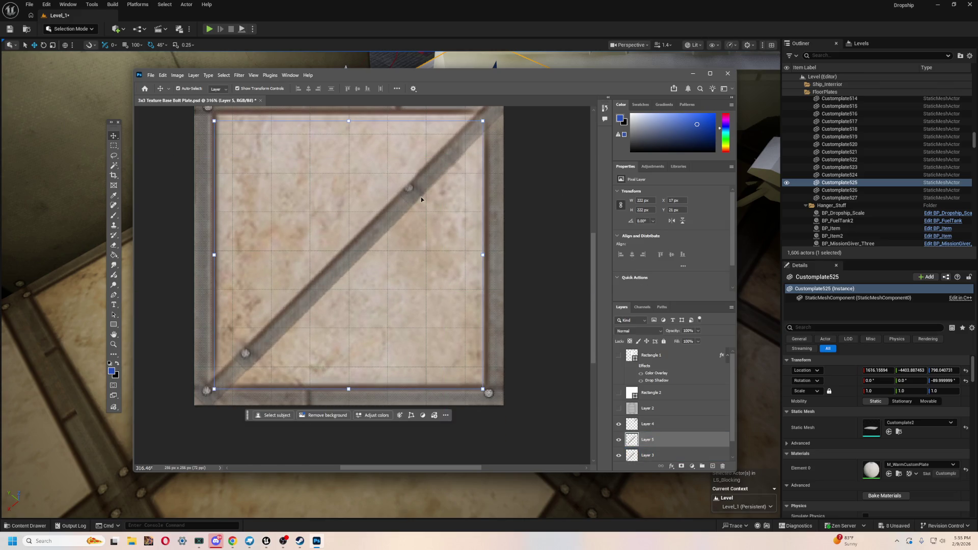
- Rotate Layer 5 by -45 degrees, move it up and right, and commit the transform
scroll(349, 270, up, 3)
drag(350, 270, 396, 347)
mouse_move(548, 199)
mouse_down()
mouse_move(448, 148)
mouse_move(403, 143)
mouse_up()
drag(396, 311, 497, 284)
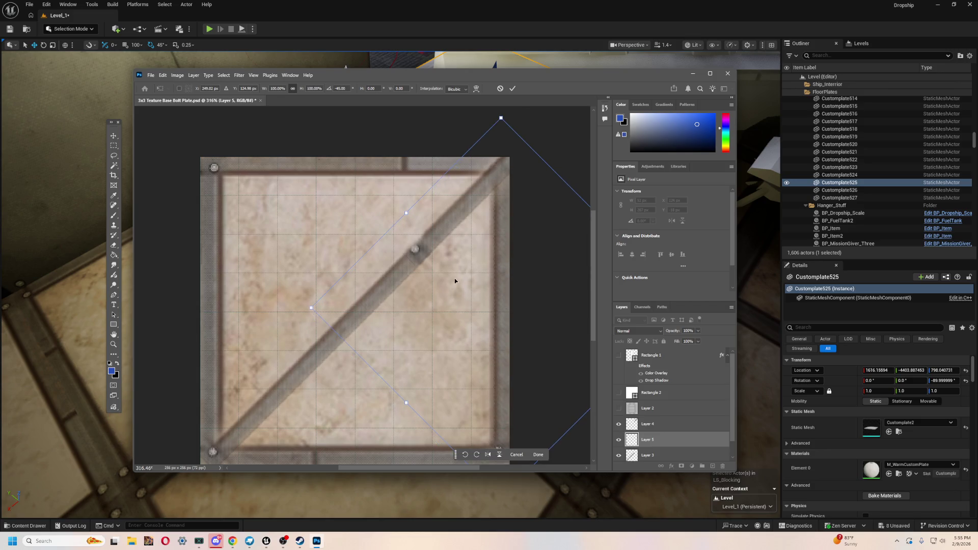
click(513, 89)
key(ctrl+shift+])
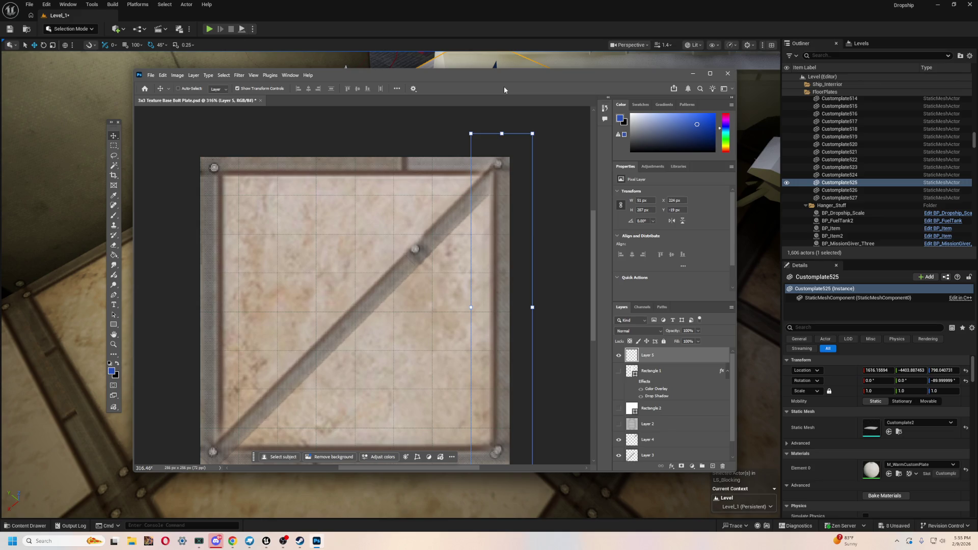
- Slide and nudge the bar into line along the plate's right edge
click(497, 212)
drag(499, 215, 507, 223)
key(Up)
key(Left)
key(Left)
- Finish nudging the right-edge bar and marquee-select the area around the brace's middle bolt
key(Up)
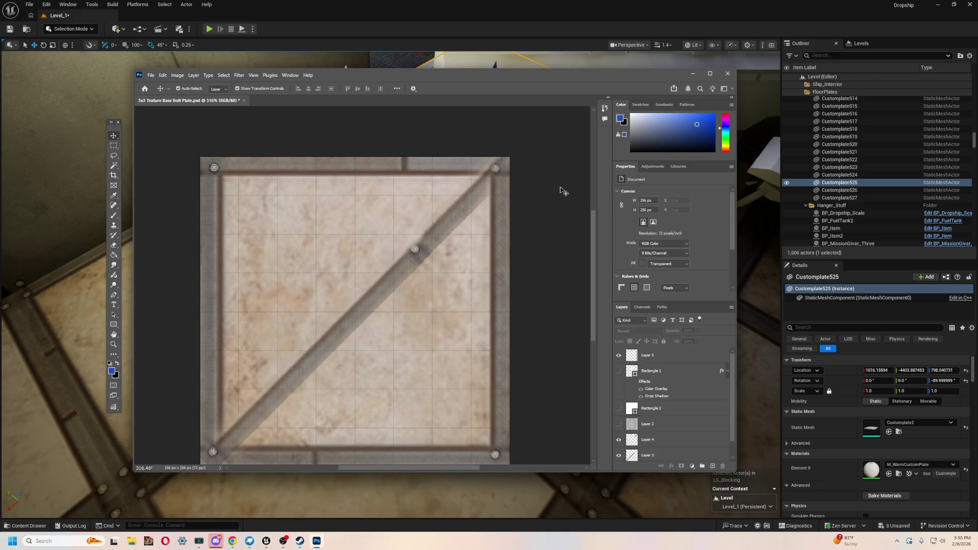
click(465, 210)
click(492, 214)
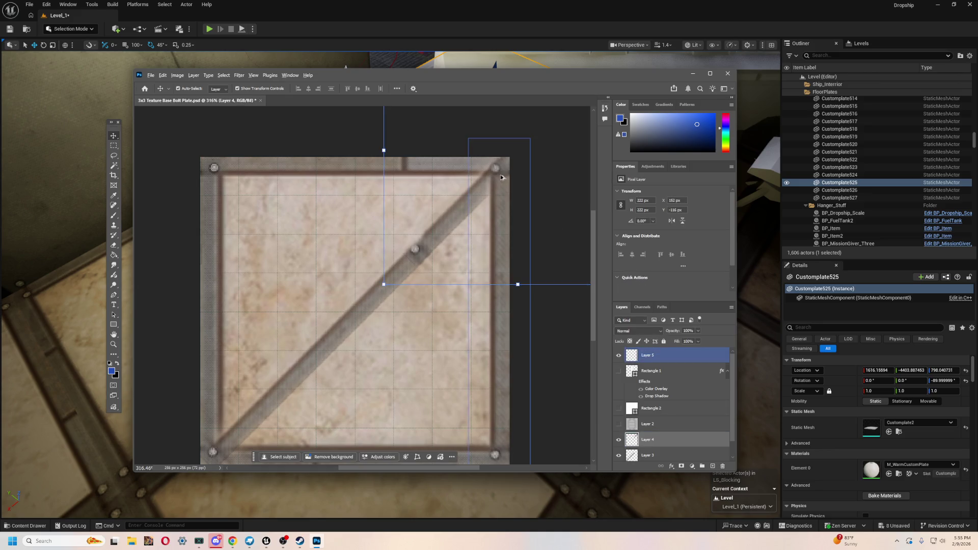
scroll(512, 146, up, 6)
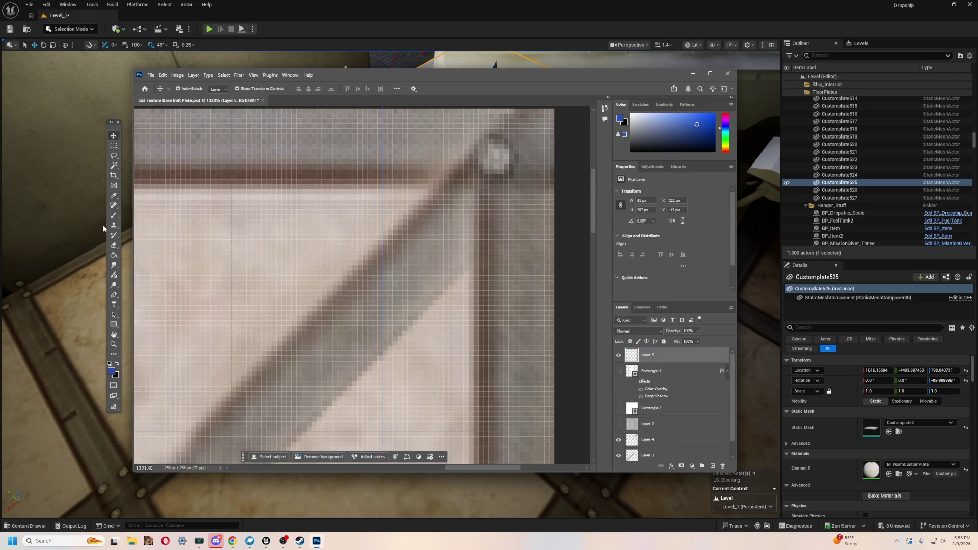
click(115, 146)
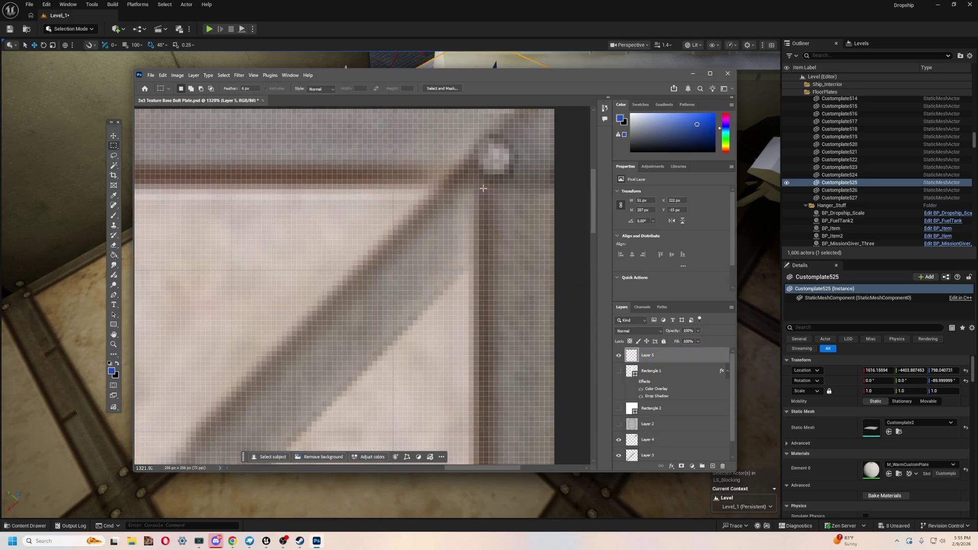
mouse_move(363, 205)
mouse_down()
mouse_move(383, 204)
mouse_move(481, 303)
mouse_move(473, 316)
mouse_up()
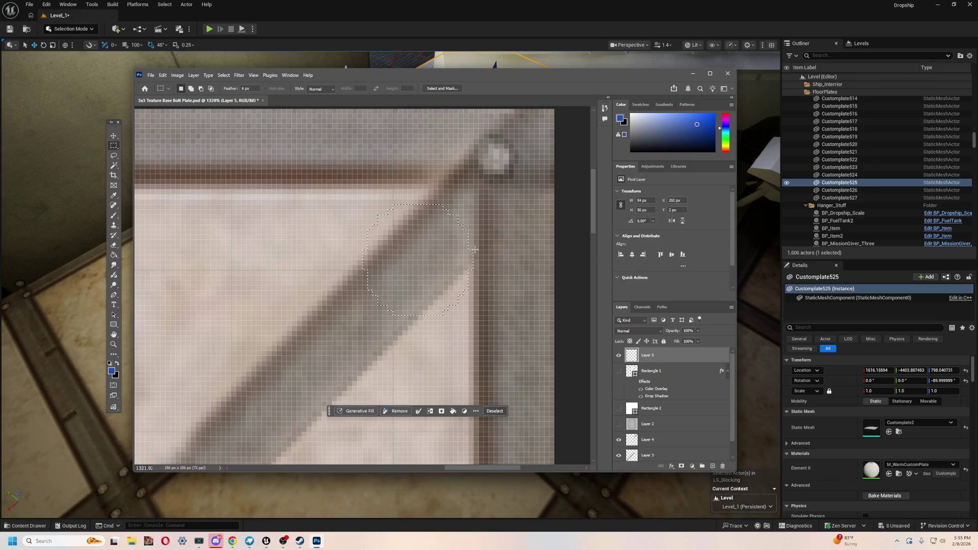
click(441, 295)
scroll(441, 295, down, 10)
scroll(457, 215, up, 5)
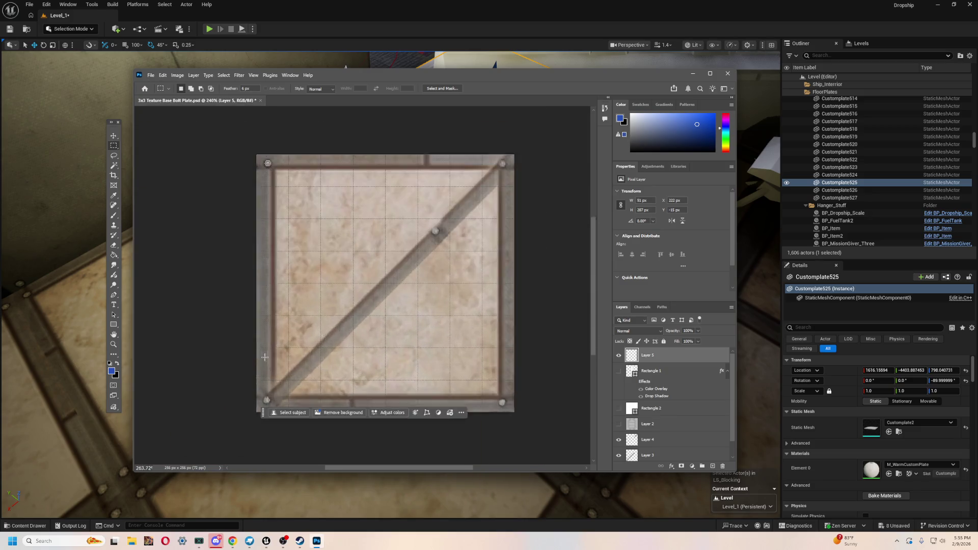
scroll(456, 216, up, 4)
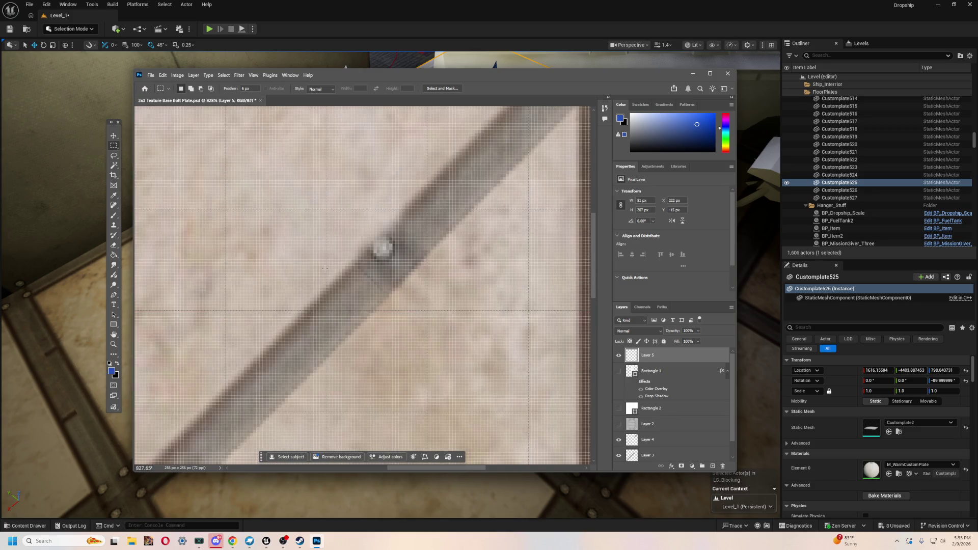
drag(327, 214, 424, 310)
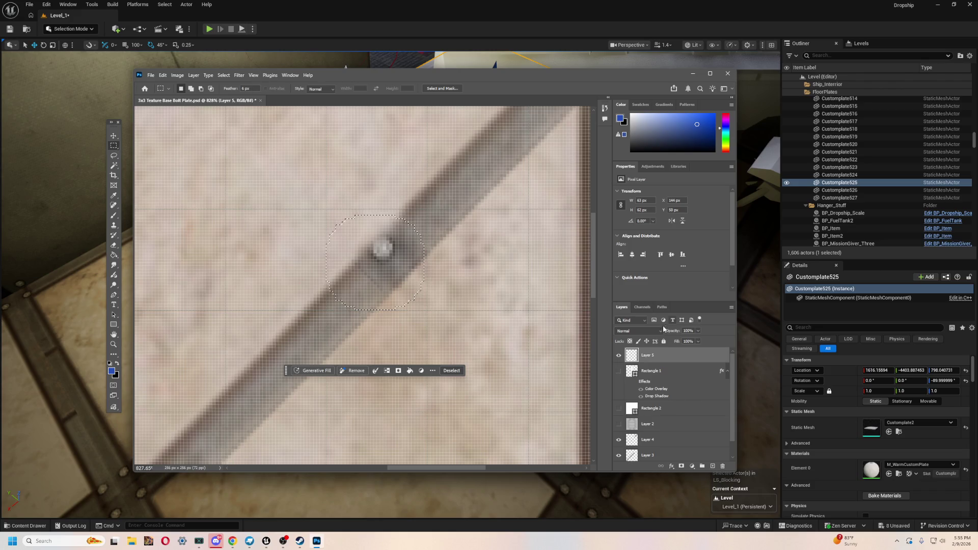
- Toggle the upper and lower brace pieces on and off to compare their overlap
scroll(668, 396, down, 1)
click(643, 422)
click(619, 422)
click(619, 422)
click(620, 439)
click(619, 438)
click(619, 438)
click(619, 438)
click(619, 439)
click(619, 438)
- Erase the dark shadow below-left of the bolt on Layer 3 at 30% opacity
key(e)
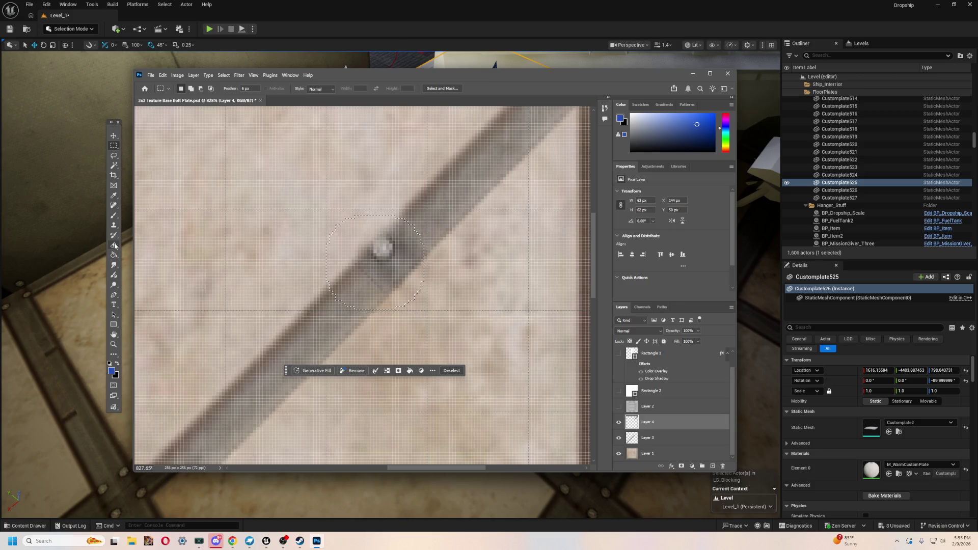
key(ctrl+d)
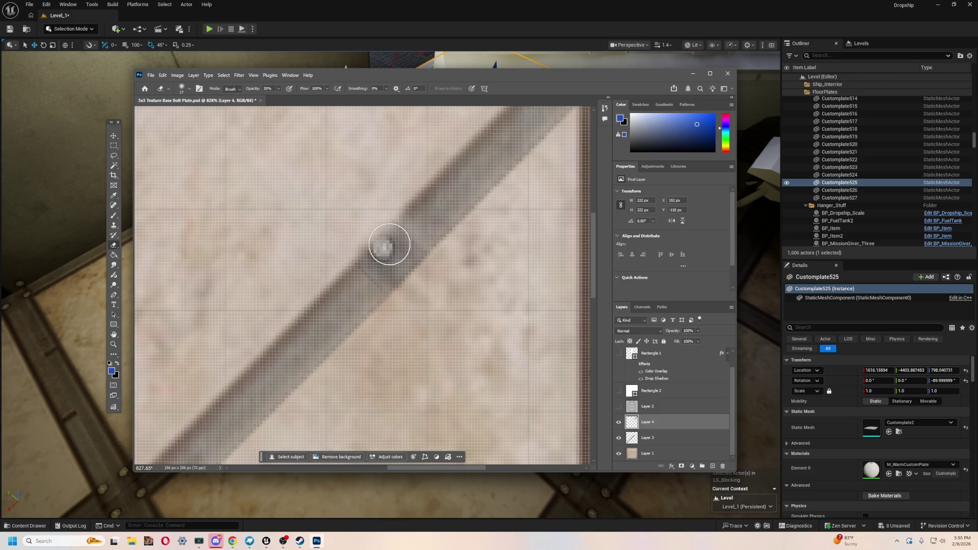
click(619, 422)
click(619, 423)
click(635, 444)
drag(426, 262, 385, 236)
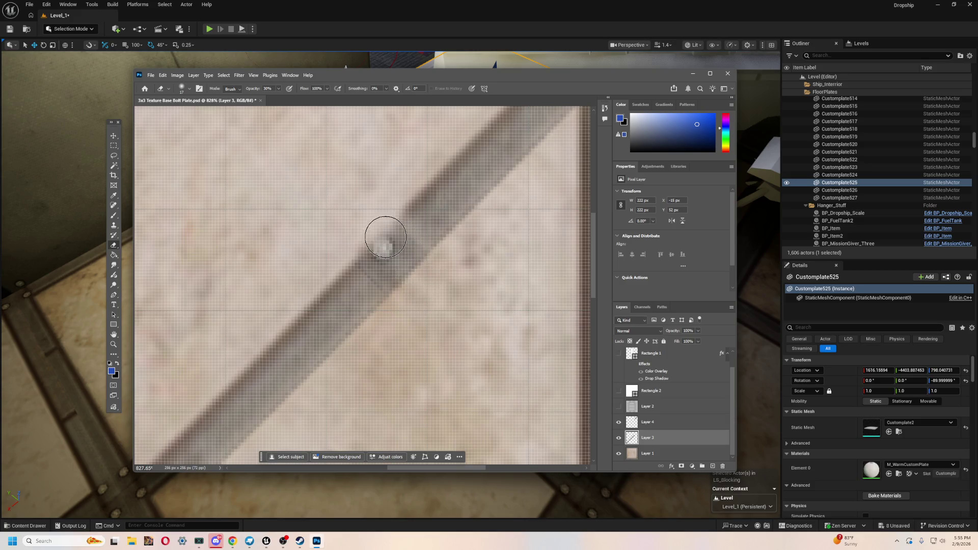
click(621, 440)
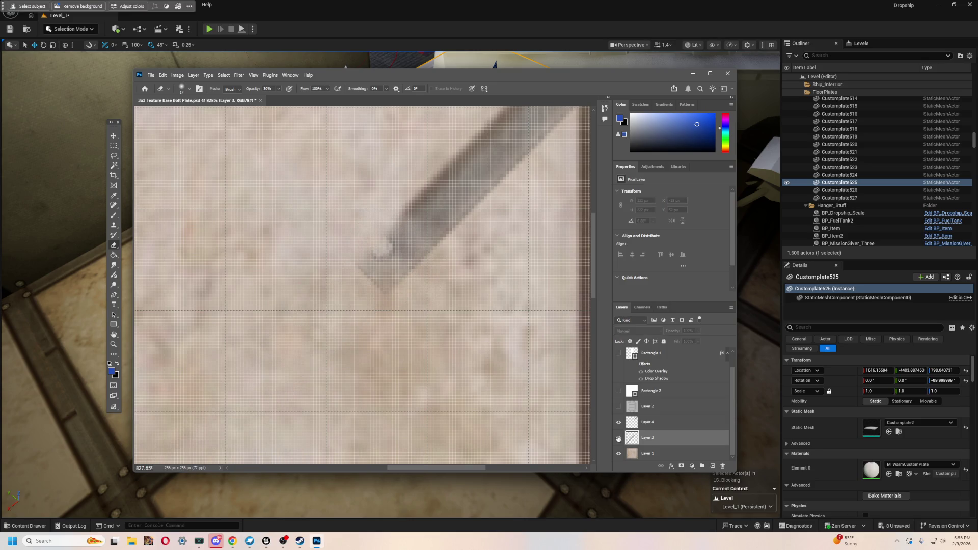
click(621, 439)
scroll(412, 303, down, 2)
click(111, 145)
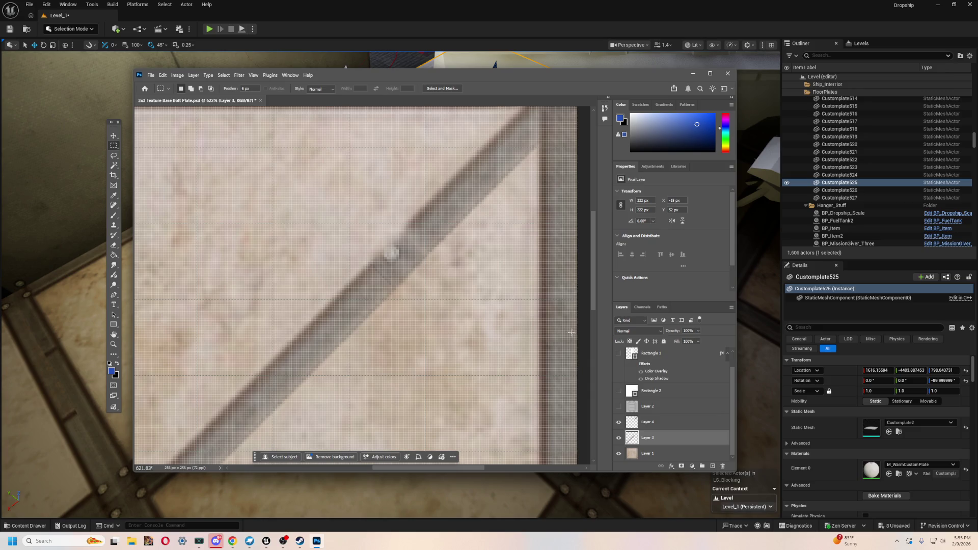
scroll(149, 146, down, 5)
click(114, 136)
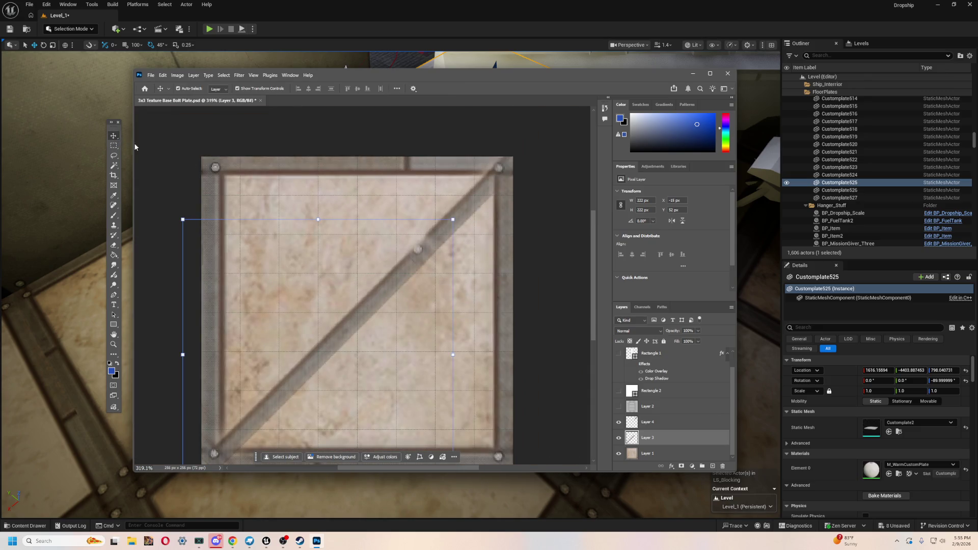
- Shift the upper brace piece a few pixels and make trial selections over the lower brace
mouse_move(486, 205)
mouse_down()
mouse_move(439, 230)
mouse_move(415, 262)
mouse_up()
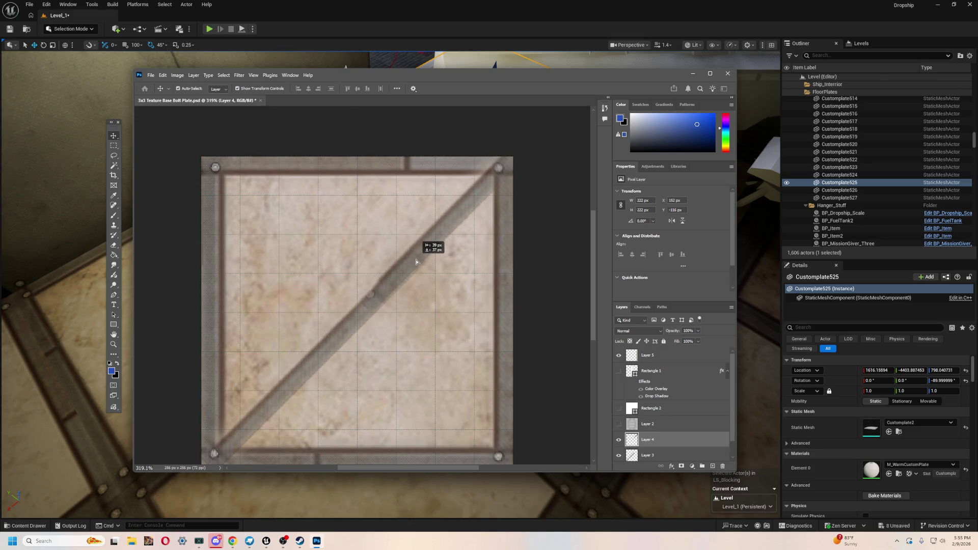
click(226, 218)
click(113, 156)
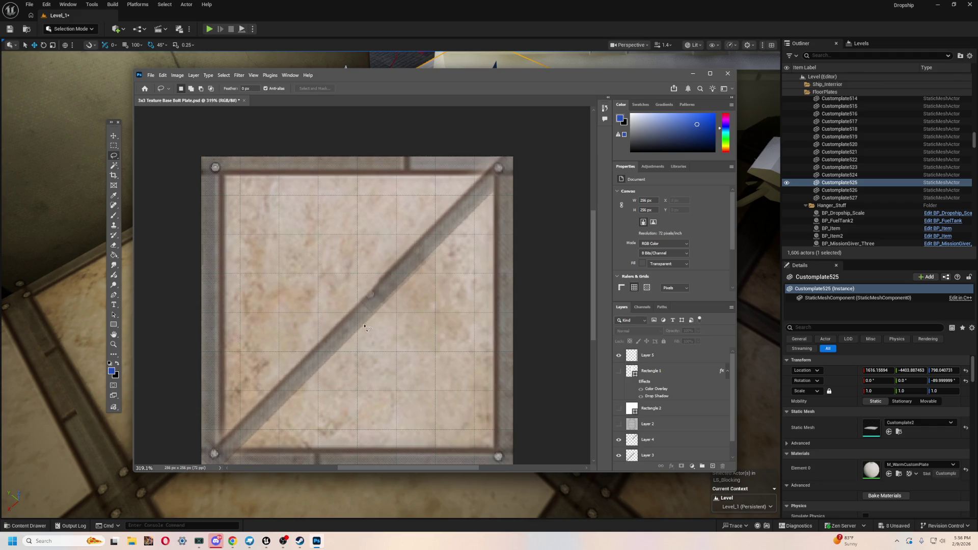
drag(394, 328, 402, 342)
scroll(462, 322, up, 3)
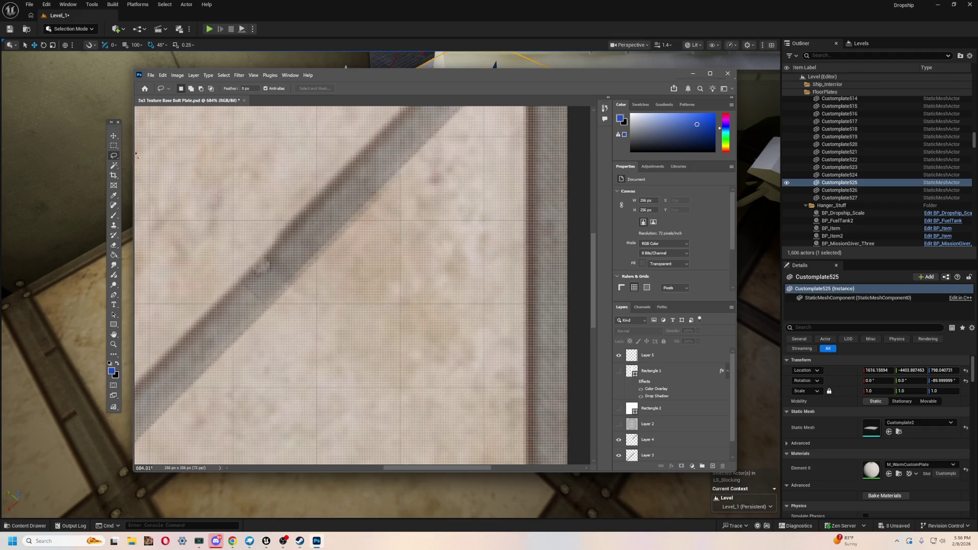
click(113, 146)
drag(220, 244, 282, 317)
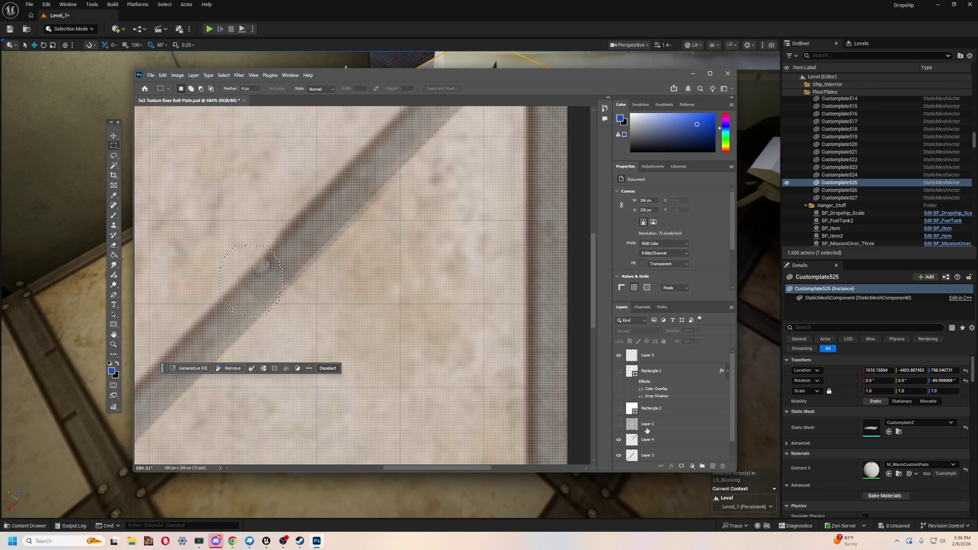
scroll(719, 448, down, 1)
- Try round selections over each brace piece, then fit the whole plate in view
click(624, 423)
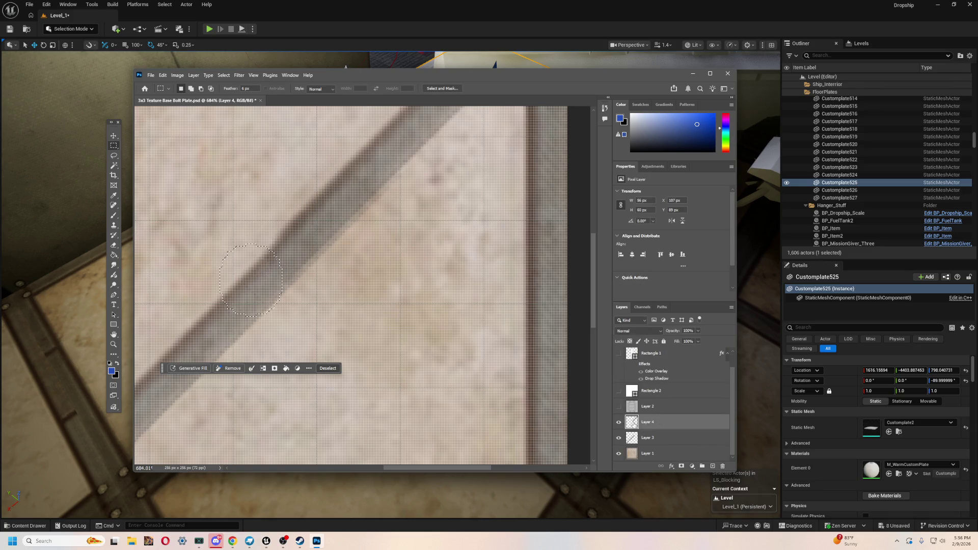
click(485, 272)
click(656, 440)
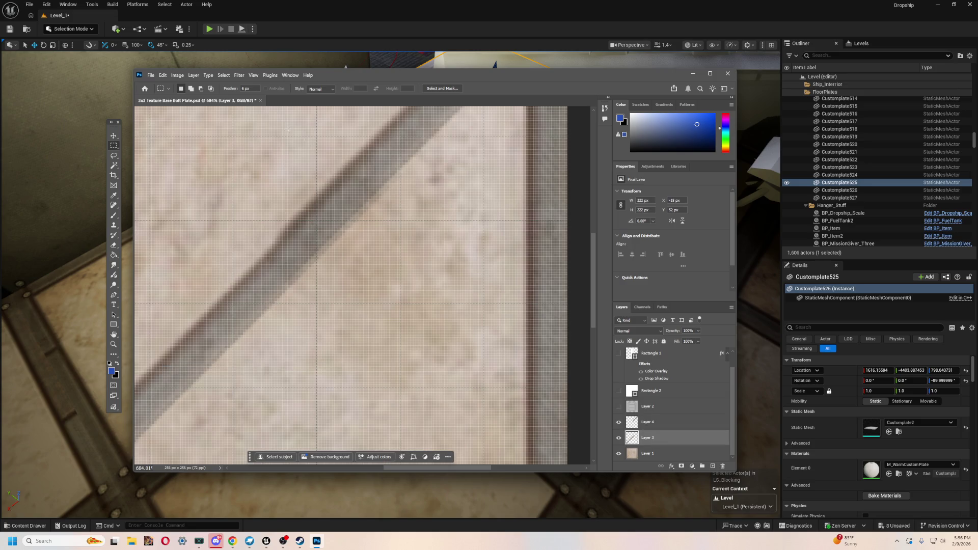
drag(344, 162, 413, 233)
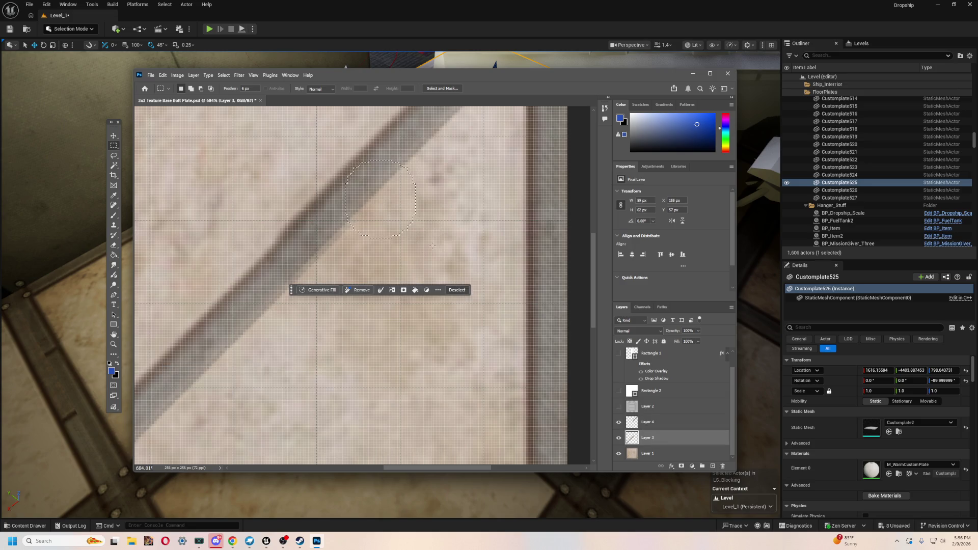
click(432, 245)
key(ctrl+0)
click(114, 136)
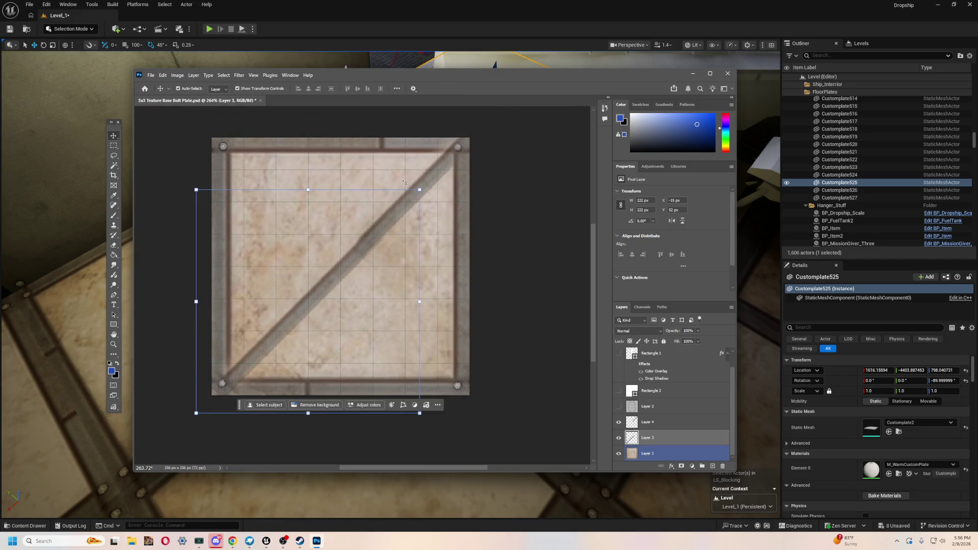
- Reposition the upper brace piece so it lines up with the lower half
scroll(340, 265, up, 2)
click(438, 217)
drag(438, 218, 430, 221)
click(567, 384)
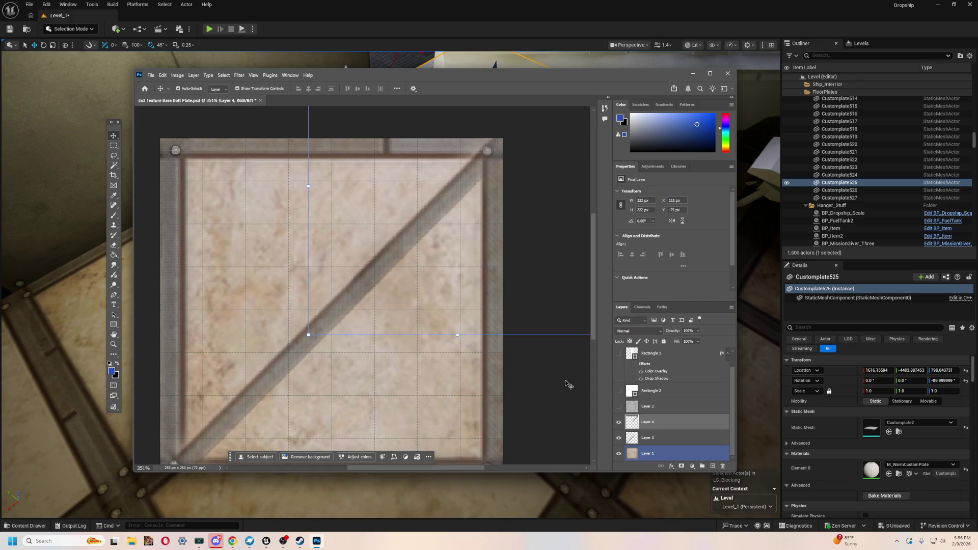
scroll(496, 367, down, 2)
scroll(347, 361, down, 1)
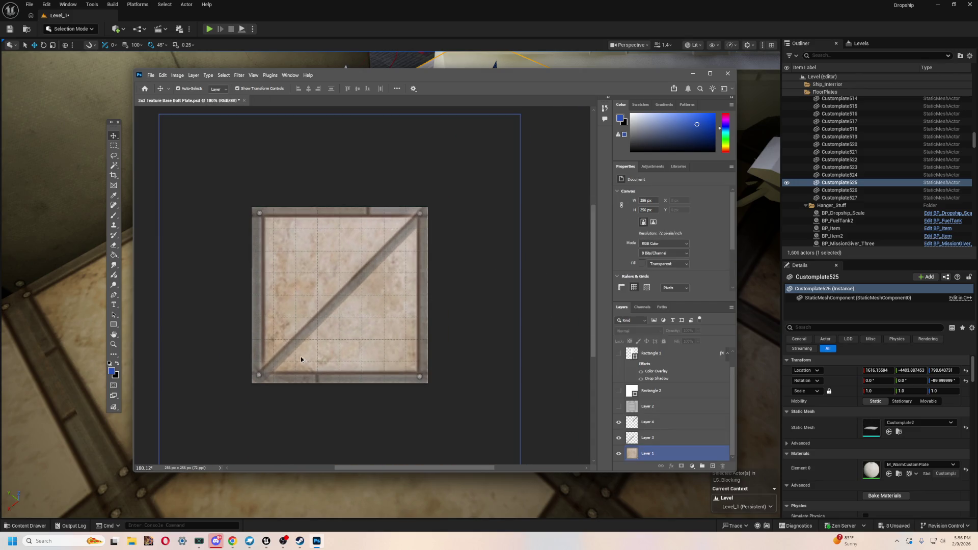
scroll(286, 355, up, 1)
scroll(485, 219, up, 2)
scroll(504, 225, down, 4)
click(525, 192)
scroll(366, 198, up, 4)
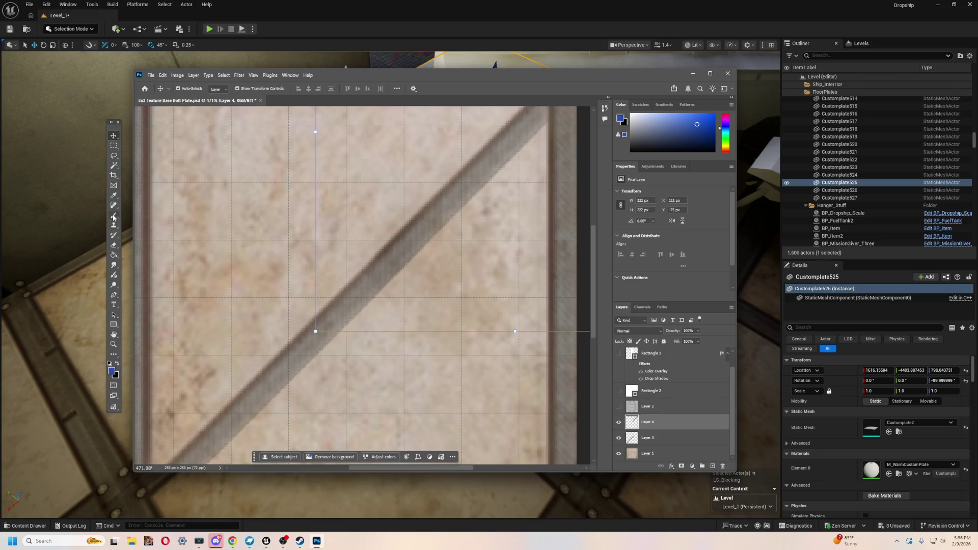
- Switch to the Eraser and toggle the upper brace piece to check the joint
click(114, 244)
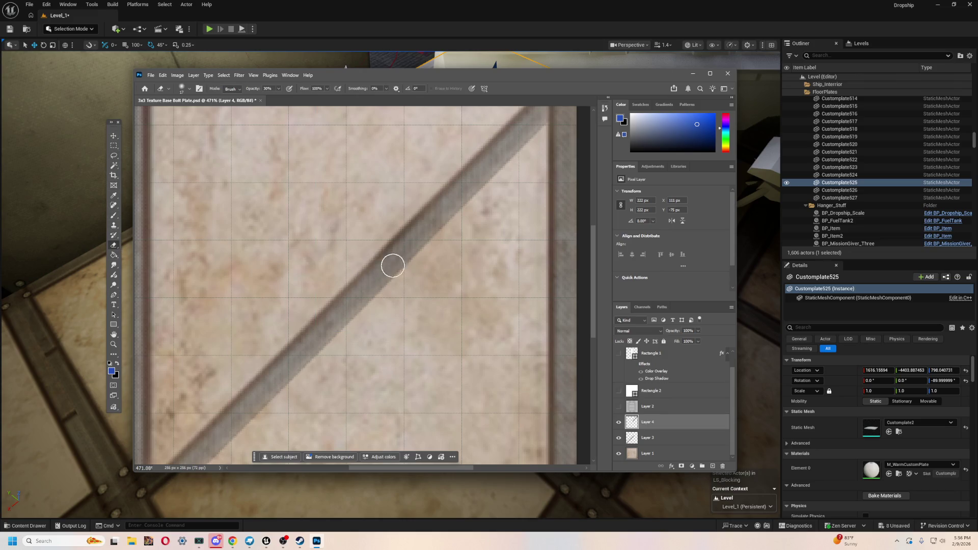
click(619, 423)
click(620, 423)
click(619, 423)
click(619, 423)
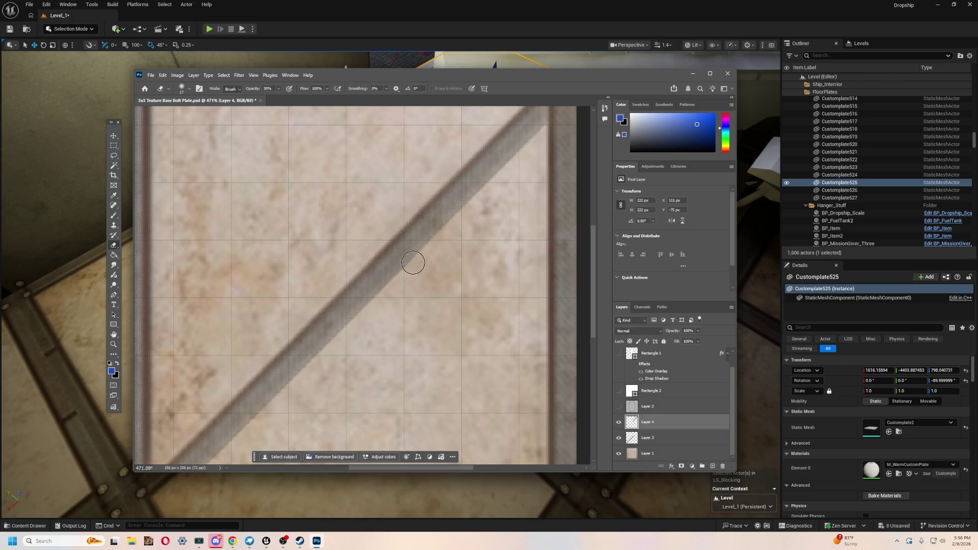
scroll(377, 260, down, 8)
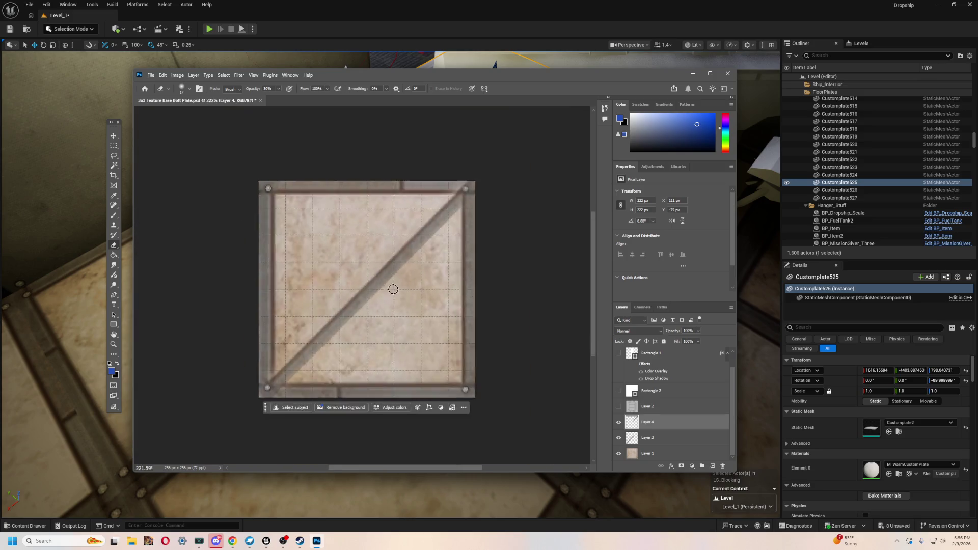
scroll(548, 303, up, 4)
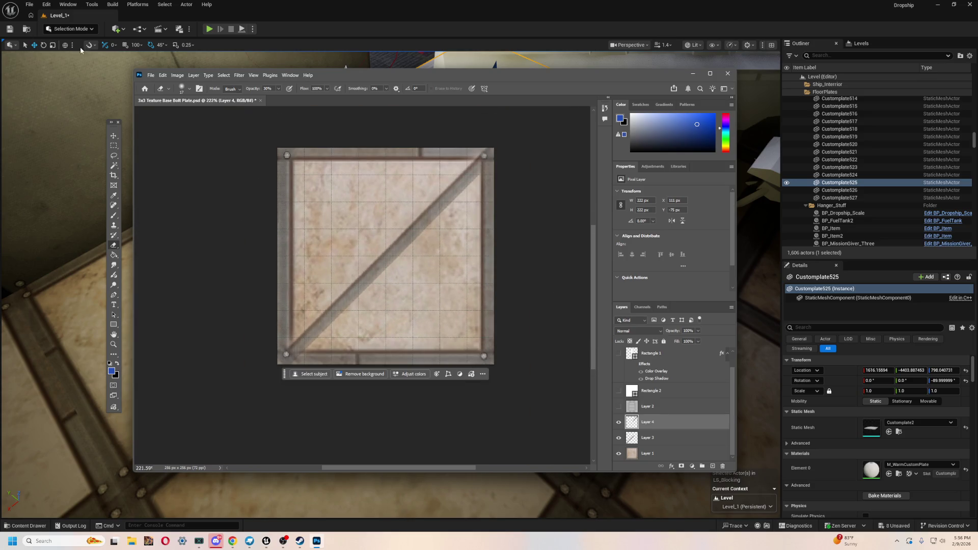
click(152, 76)
- Save the texture as PNG 'WarmTextureFLoorHalf' in Models > Structures > Floor Pannels
mouse_move(196, 211)
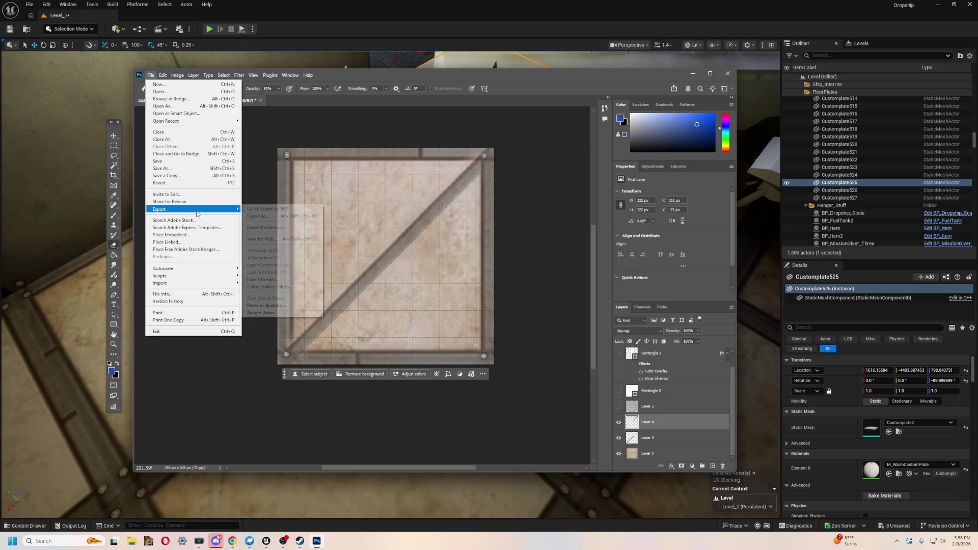
key(ctrl+shift+s)
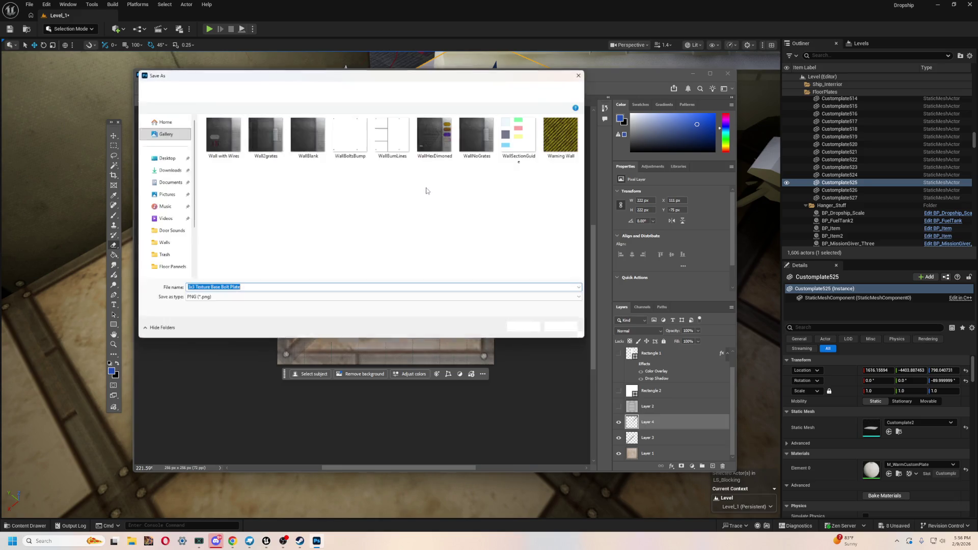
click(298, 91)
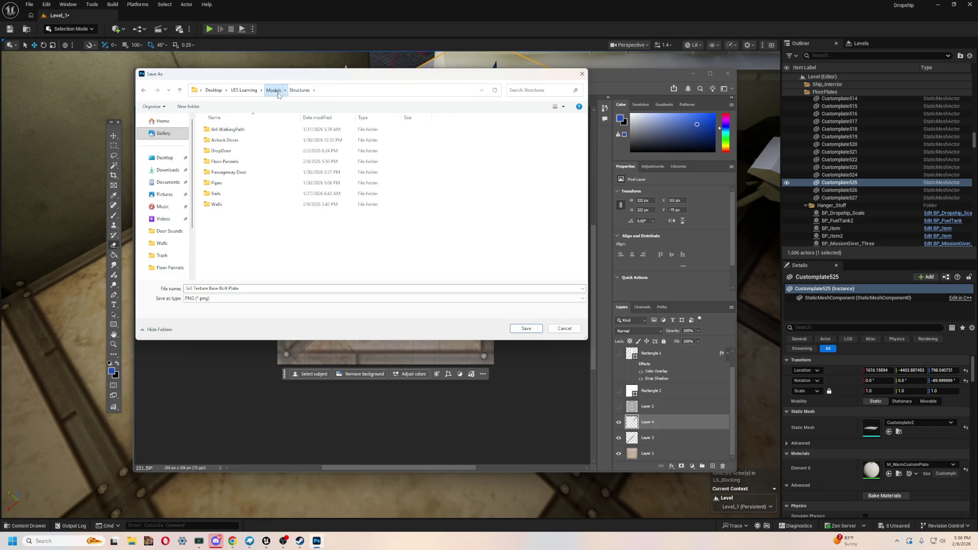
click(273, 90)
double_click(275, 236)
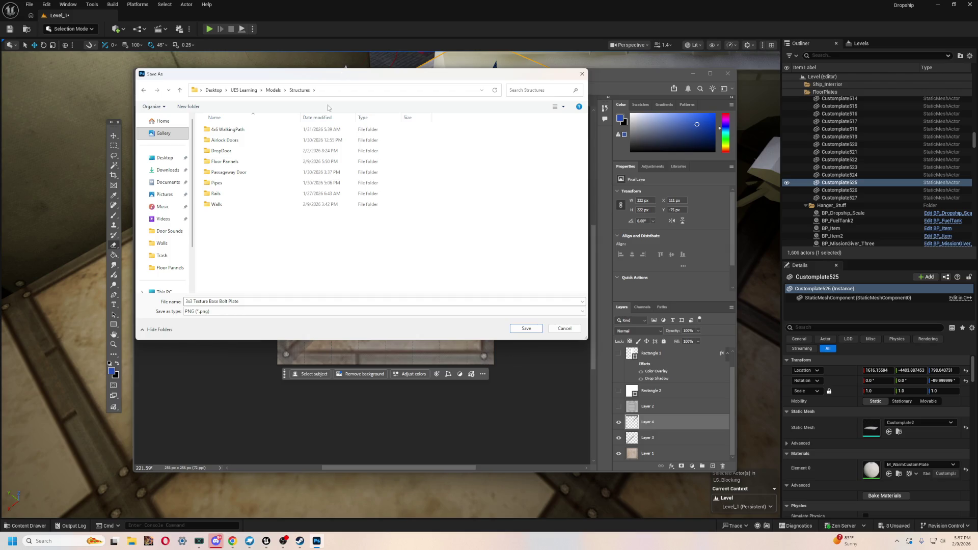
double_click(277, 161)
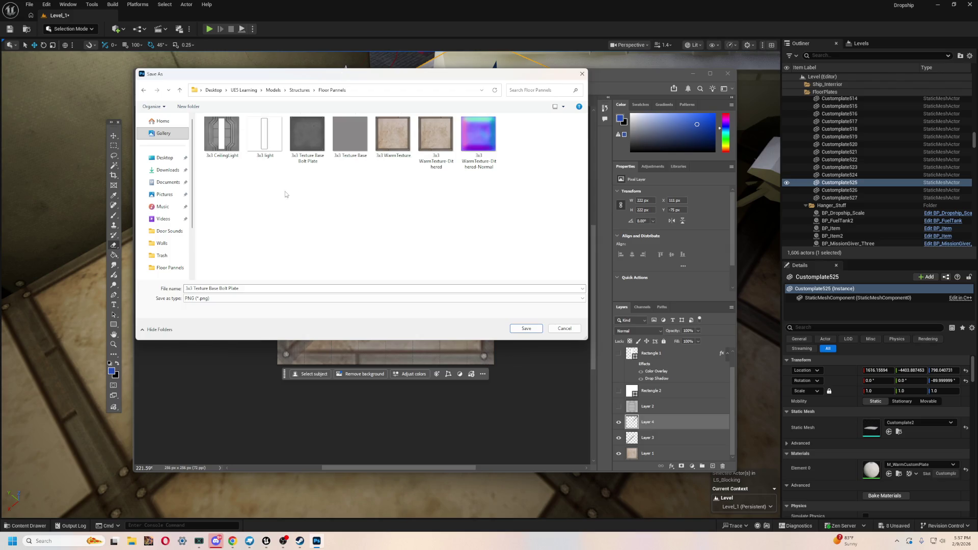
click(254, 288)
text(WarmTextureFLoorHalf)
key(Return)
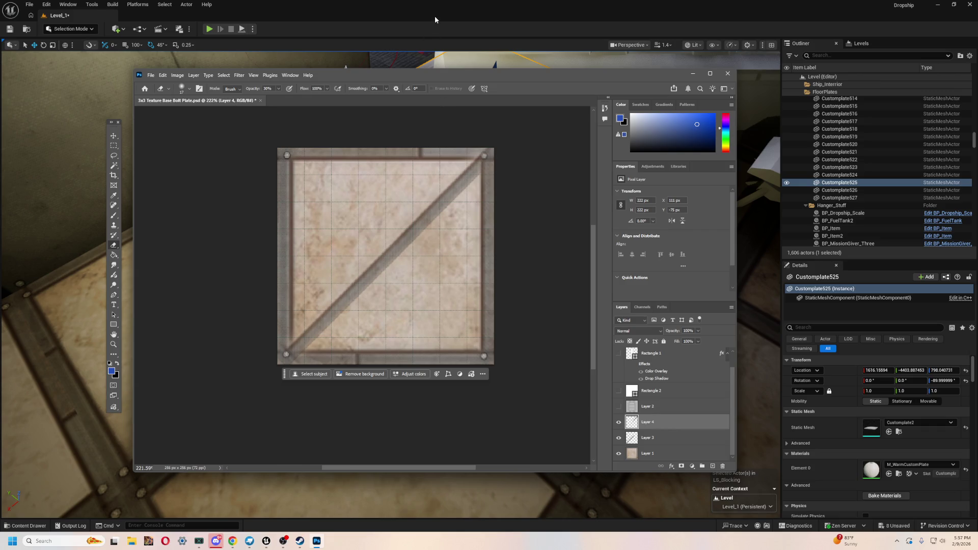
- Switch to Blockbench and orbit to a top-down view of the triangle plate
key(alt+Tab)
key(alt+Tab)
key(Tab)
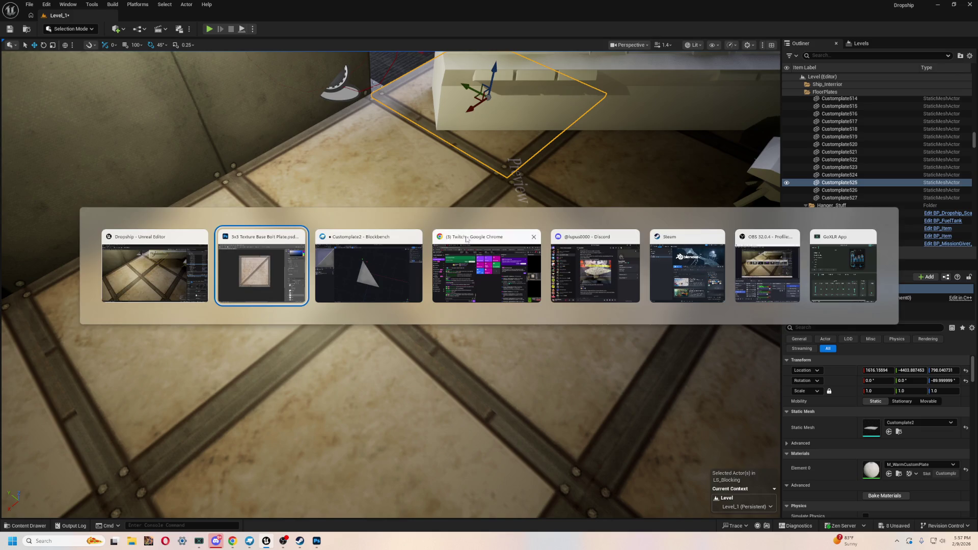
mouse_move(427, 353)
mouse_down()
mouse_move(662, 276)
mouse_move(669, 283)
mouse_move(524, 325)
mouse_up()
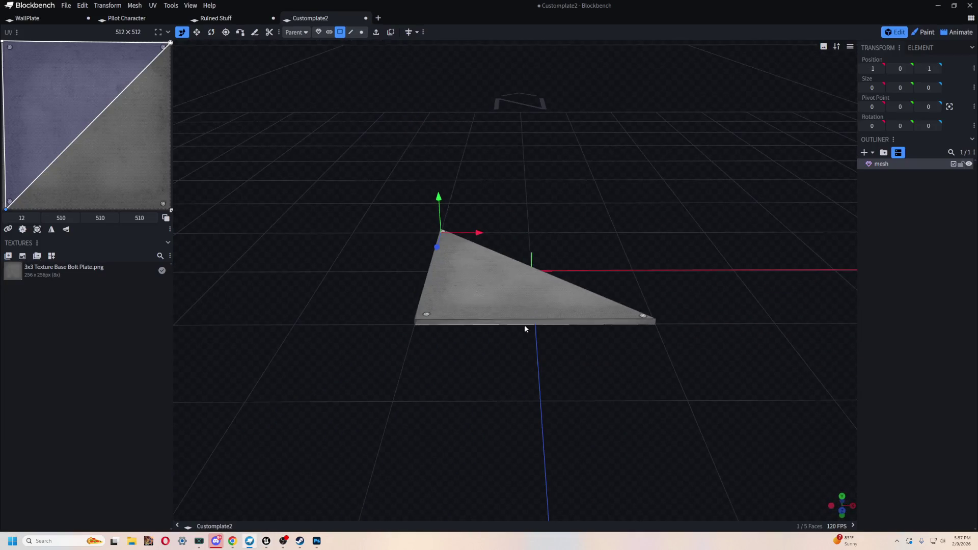
mouse_move(535, 439)
mouse_down()
mouse_move(393, 417)
mouse_move(557, 366)
mouse_move(528, 476)
mouse_move(509, 485)
mouse_move(526, 428)
mouse_up()
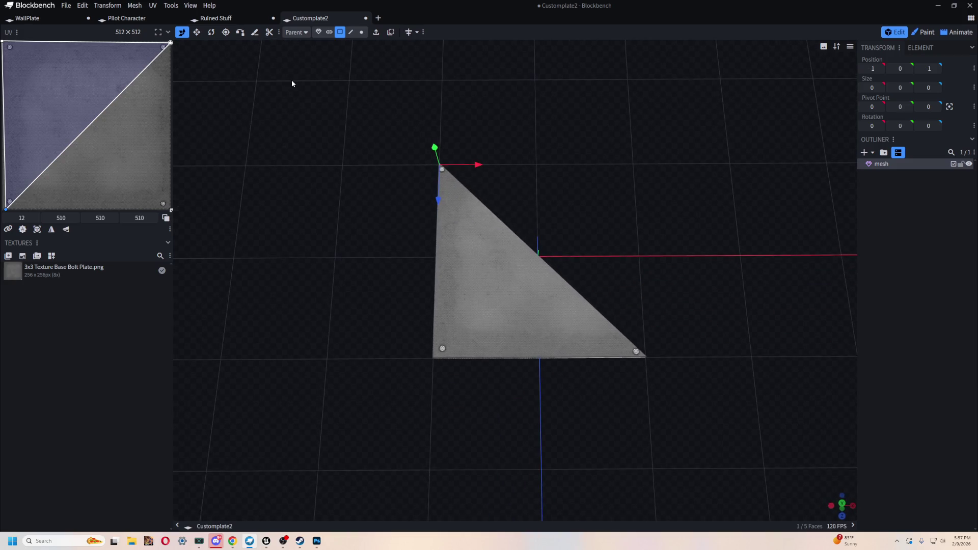
scroll(331, 94, up, 5)
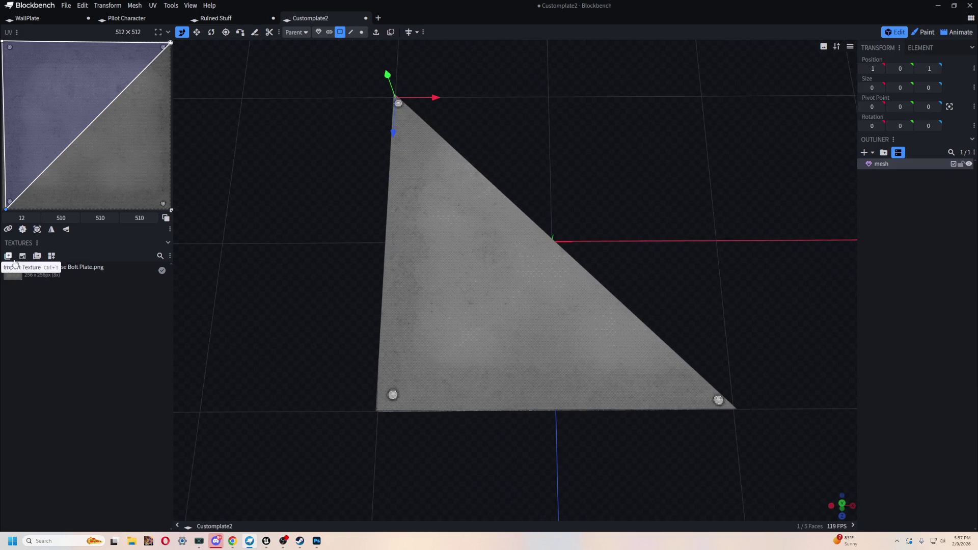
- Edit the bolt plate texture inside Blockbench from its texture options
right_click(46, 273)
click(49, 273)
right_click(49, 273)
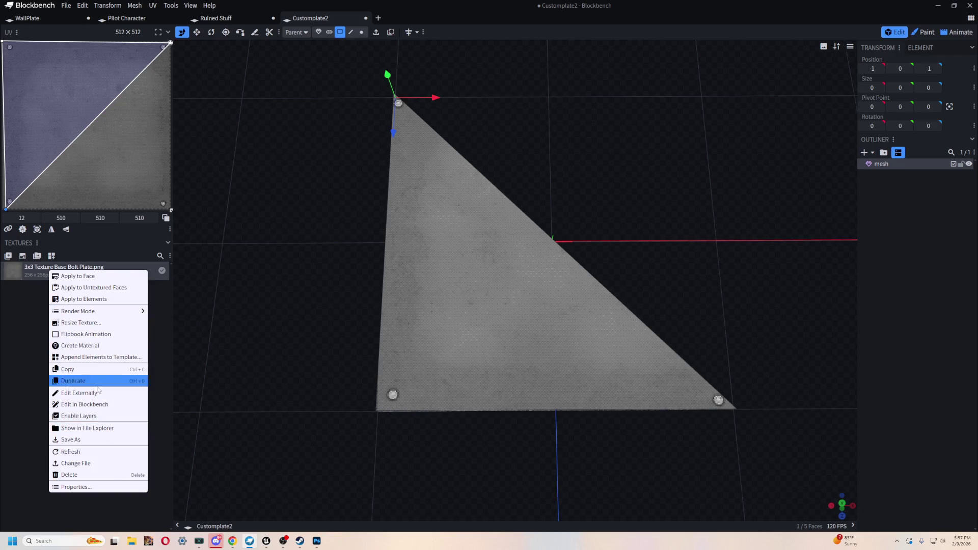
click(104, 420)
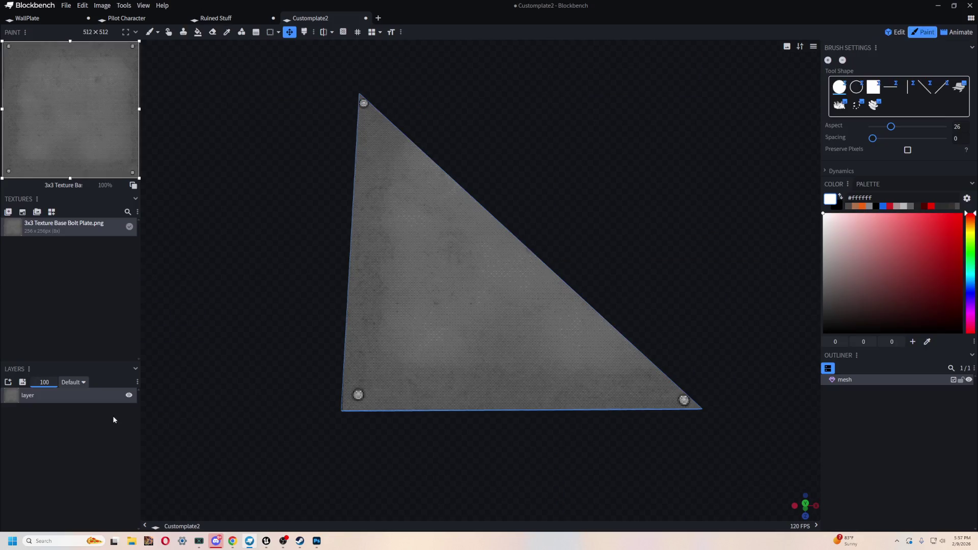
- Import WarmTextureFLoorHalf.png as a layer over the plate texture, place it, and return to Edit mode
click(22, 383)
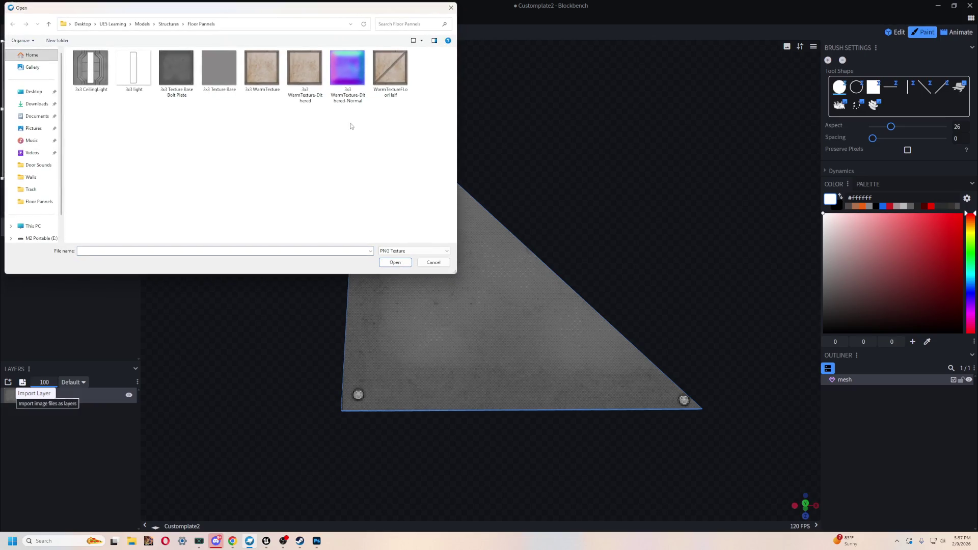
double_click(390, 70)
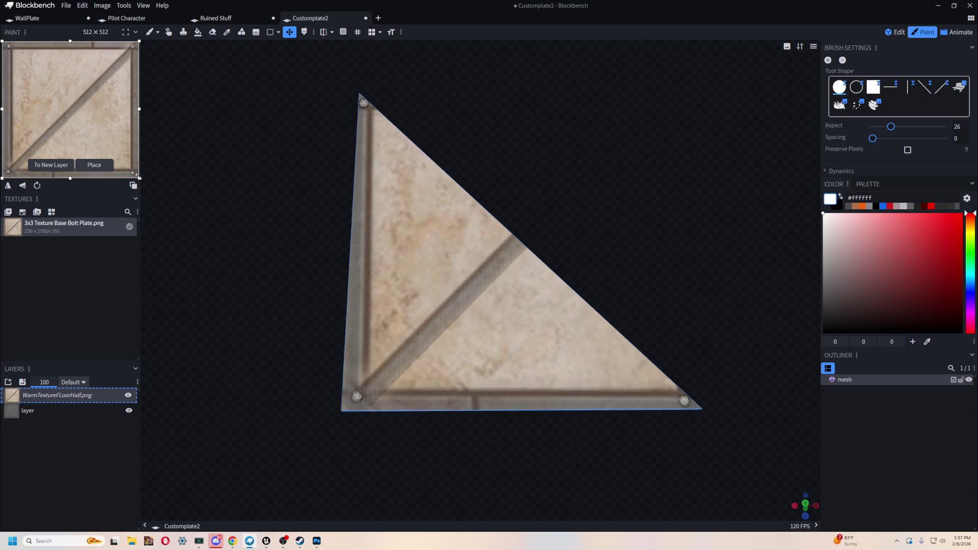
mouse_move(137, 175)
mouse_down()
mouse_move(148, 183)
mouse_move(49, 81)
mouse_move(66, 102)
mouse_up()
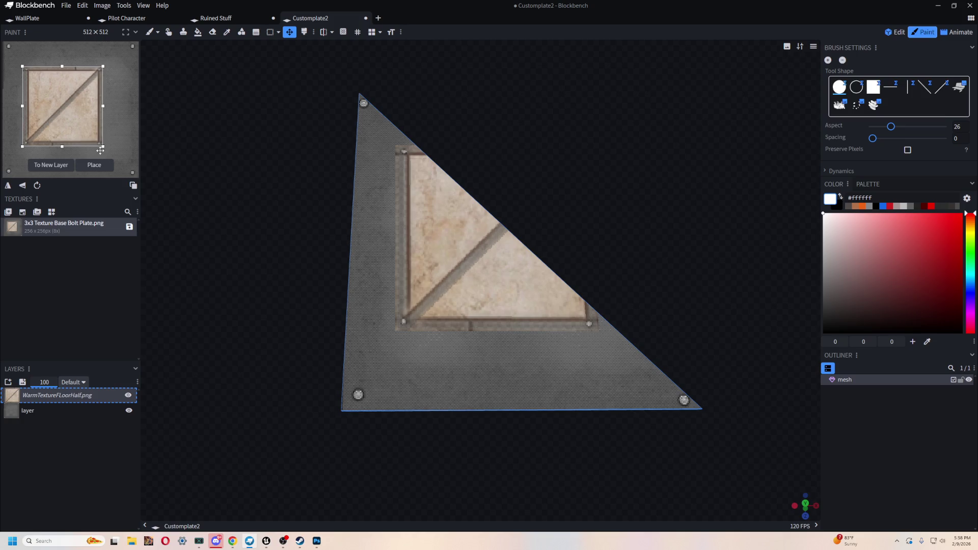
mouse_move(82, 134)
mouse_down()
mouse_move(44, 87)
mouse_move(238, 145)
mouse_up()
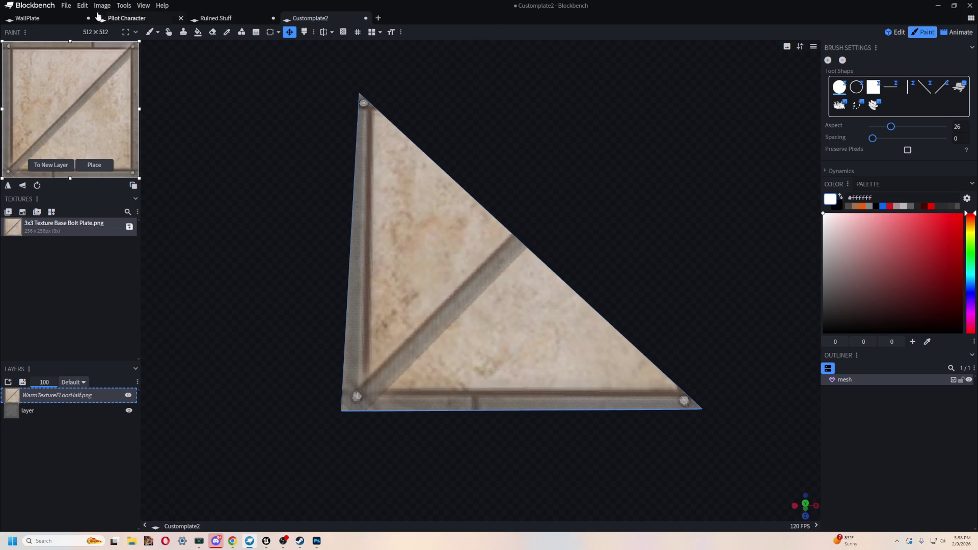
click(902, 33)
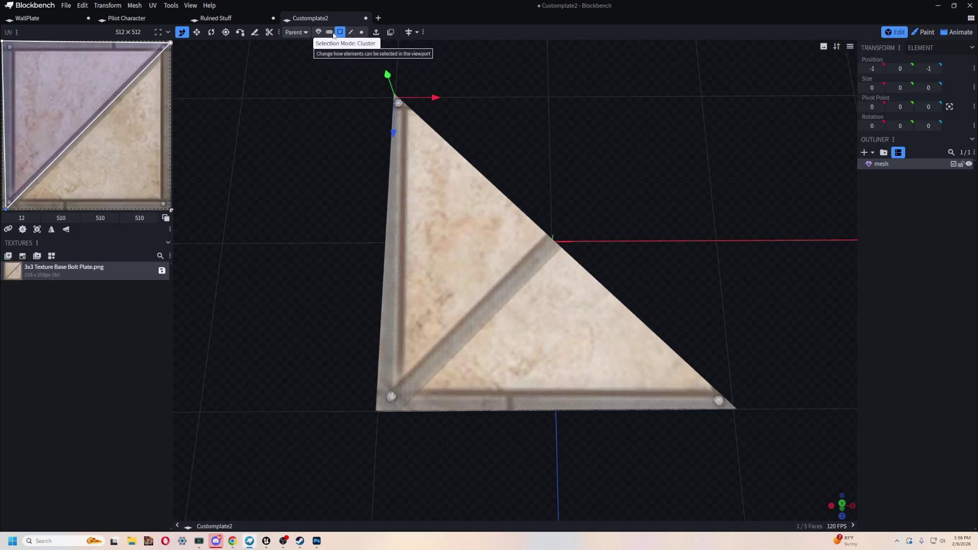
- Select the triangle's face in Face selection mode and nudge its UV slightly
click(330, 32)
click(454, 206)
click(339, 32)
click(458, 207)
drag(101, 149, 102, 150)
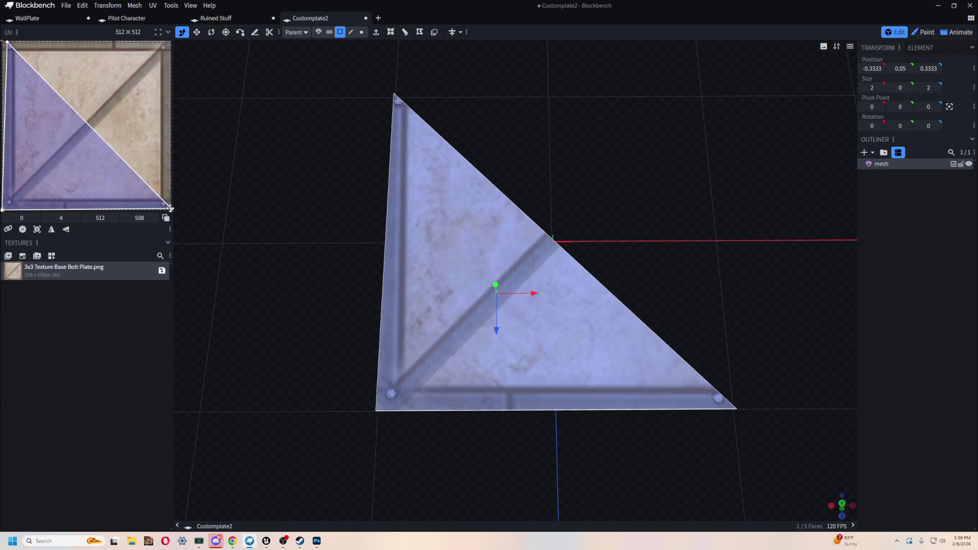
drag(174, 208, 163, 208)
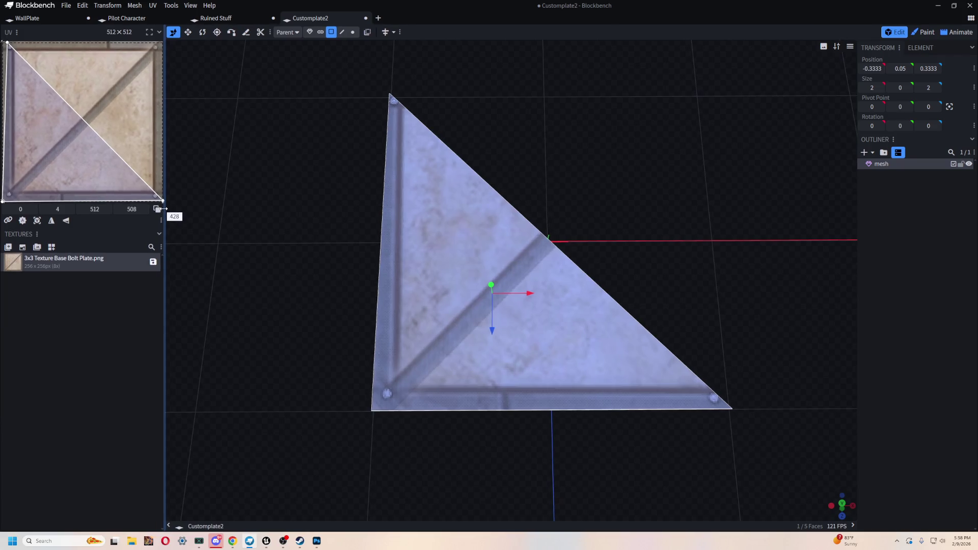
- Shrink the face UV to the texture's top-left corner, about 165 pixels, showing one enlarged bolt
click(3, 200)
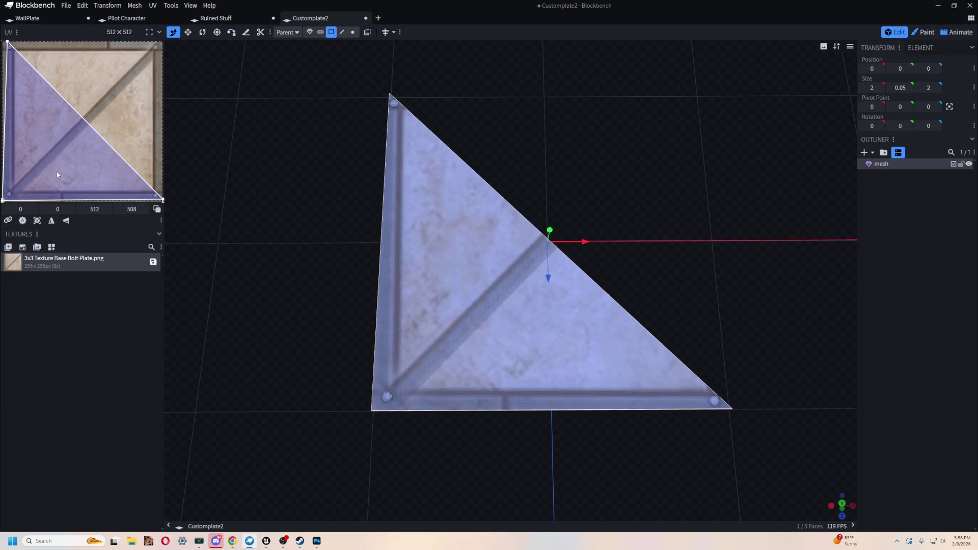
click(3, 200)
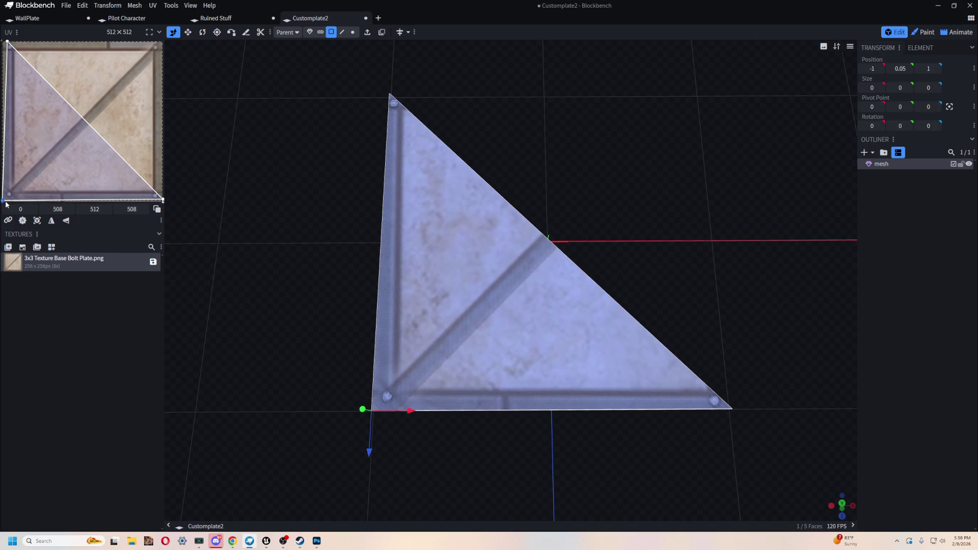
drag(4, 201, 19, 185)
click(8, 42)
mouse_move(51, 111)
mouse_down()
mouse_move(65, 152)
mouse_move(80, 160)
mouse_move(63, 126)
mouse_up()
mouse_move(148, 166)
mouse_down()
mouse_move(77, 124)
mouse_move(109, 149)
mouse_up()
mouse_move(43, 88)
mouse_down()
mouse_move(82, 71)
mouse_move(125, 117)
mouse_move(112, 142)
mouse_move(107, 121)
mouse_up()
key(ctrl+z)
key(ctrl+z)
key(ctrl+z)
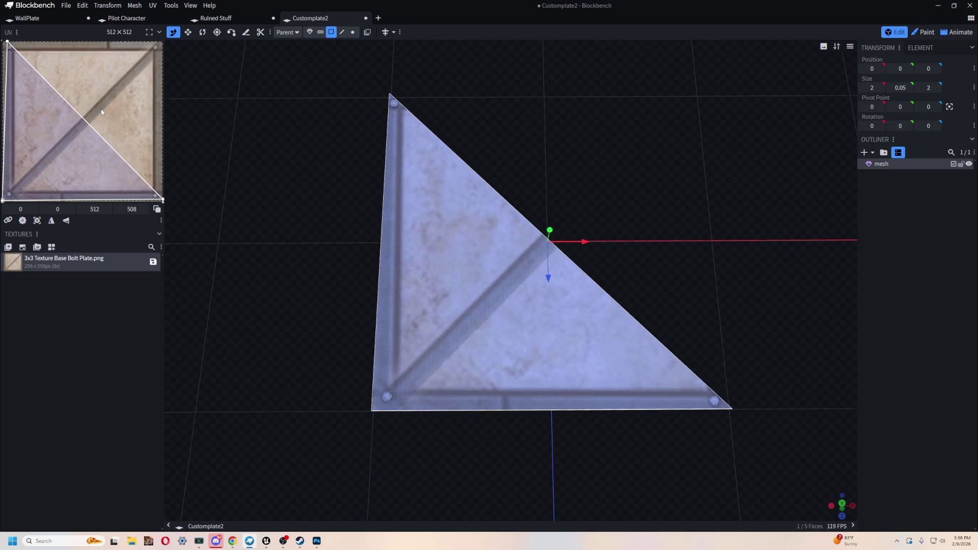
mouse_move(162, 201)
mouse_down()
mouse_move(119, 176)
mouse_move(52, 109)
mouse_up()
mouse_move(5, 43)
mouse_down()
mouse_move(33, 56)
mouse_move(87, 122)
mouse_move(56, 138)
mouse_move(98, 89)
mouse_move(95, 102)
mouse_move(85, 73)
mouse_move(93, 78)
mouse_move(95, 92)
mouse_move(21, 58)
mouse_up()
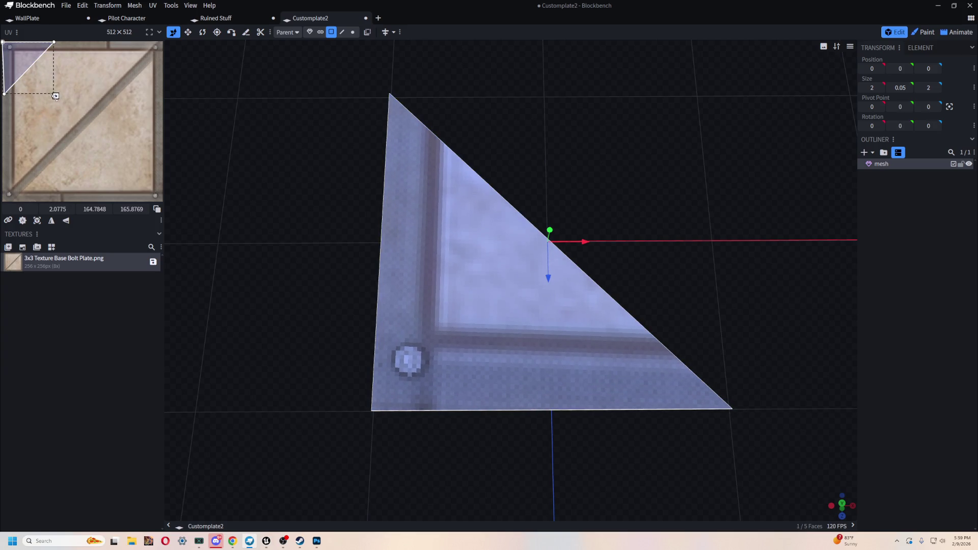
- Snap the UV triangle to the texture's corner, then switch to Unreal to check the Floor_Walking_Half assets
mouse_move(55, 96)
mouse_down()
mouse_move(170, 218)
mouse_move(142, 197)
mouse_up()
drag(48, 78, 50, 81)
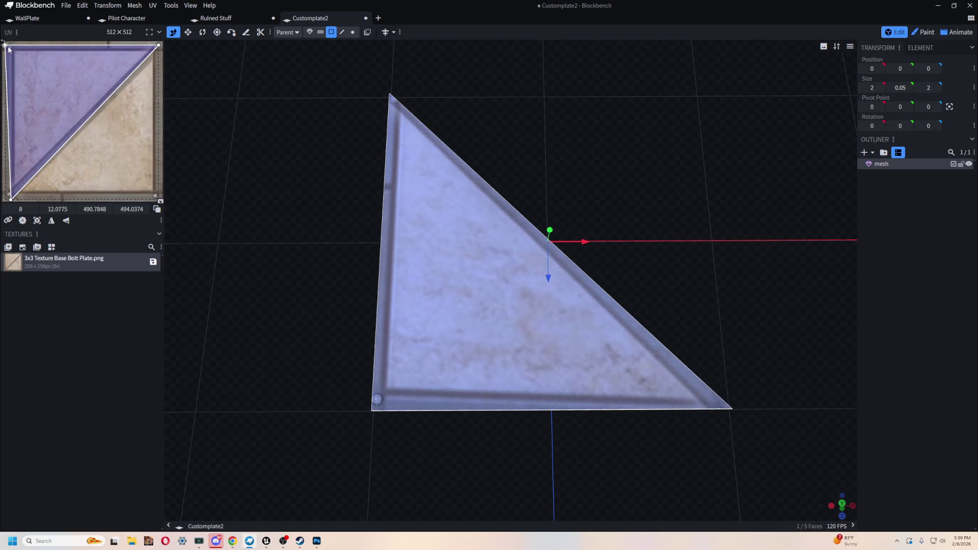
drag(66, 86, 62, 78)
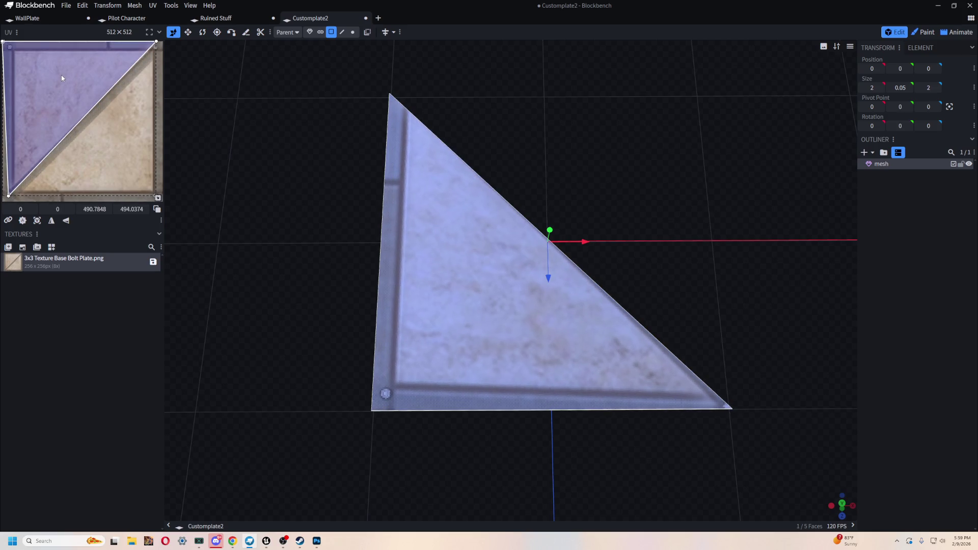
click(8, 197)
drag(8, 196, 5, 200)
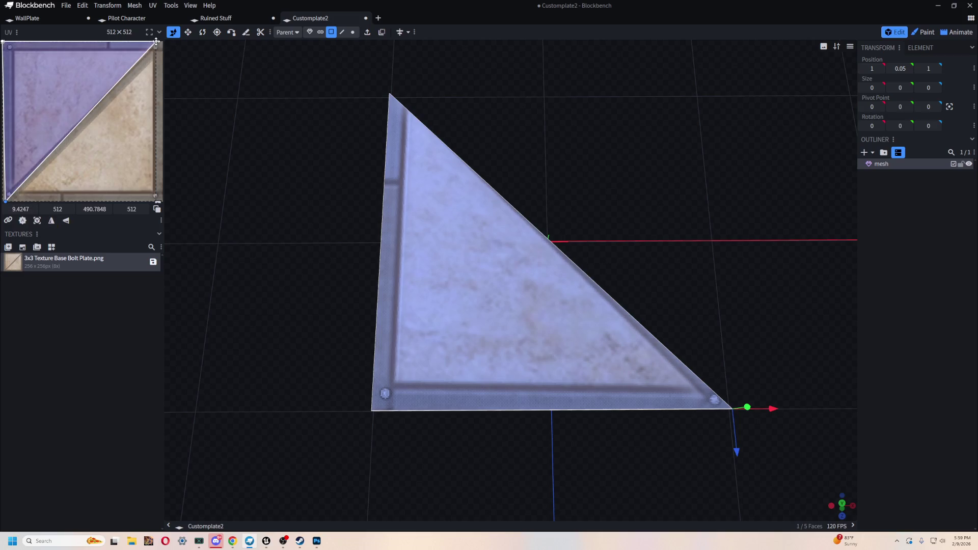
drag(156, 41, 163, 44)
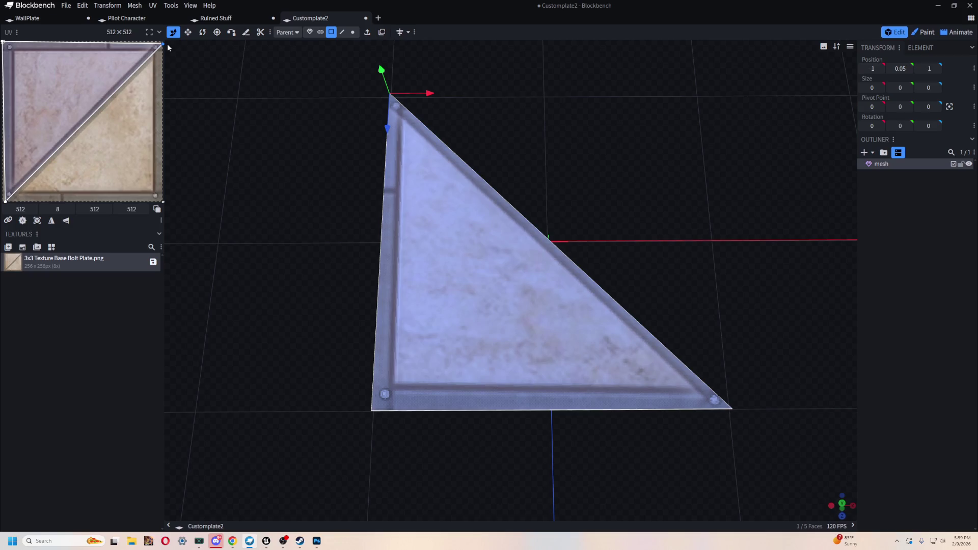
mouse_move(282, 258)
mouse_down()
mouse_move(322, 132)
mouse_move(515, 180)
mouse_move(513, 83)
mouse_move(504, 67)
mouse_move(474, 68)
mouse_move(421, 92)
mouse_move(358, 229)
mouse_move(443, 146)
mouse_move(450, 236)
mouse_move(417, 230)
mouse_move(386, 160)
mouse_move(355, 158)
mouse_up()
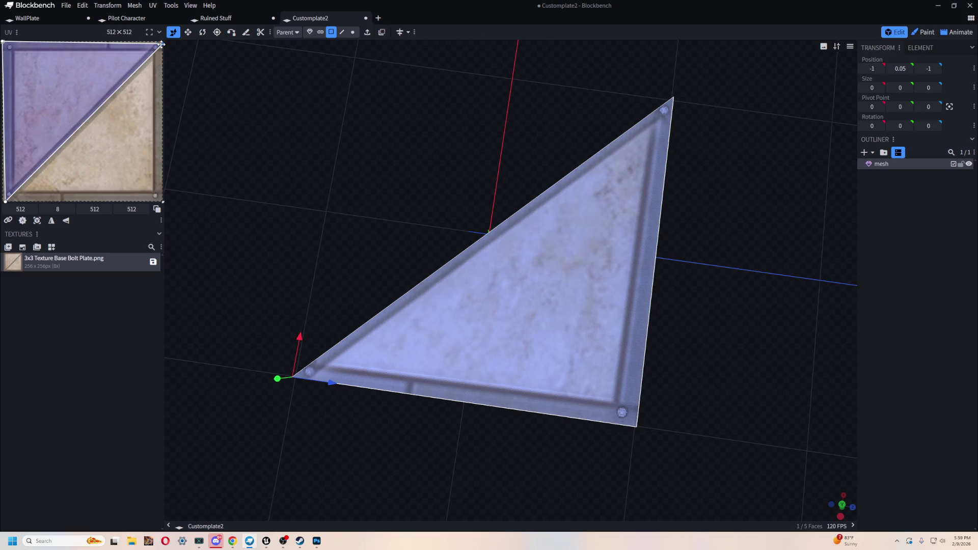
key(alt+Tab)
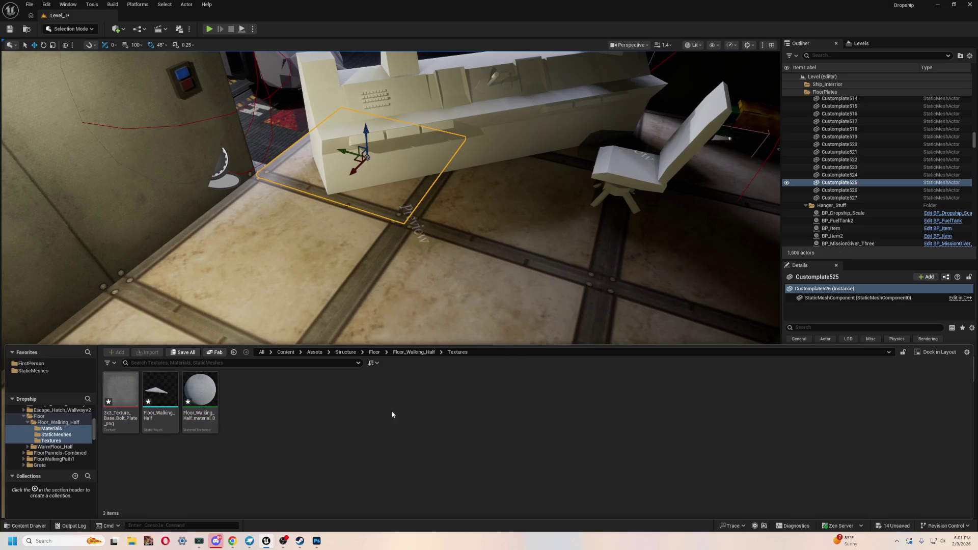
- Drag the WarmFloor_Half static mesh from its folder into the level near the cargo desk
click(61, 435)
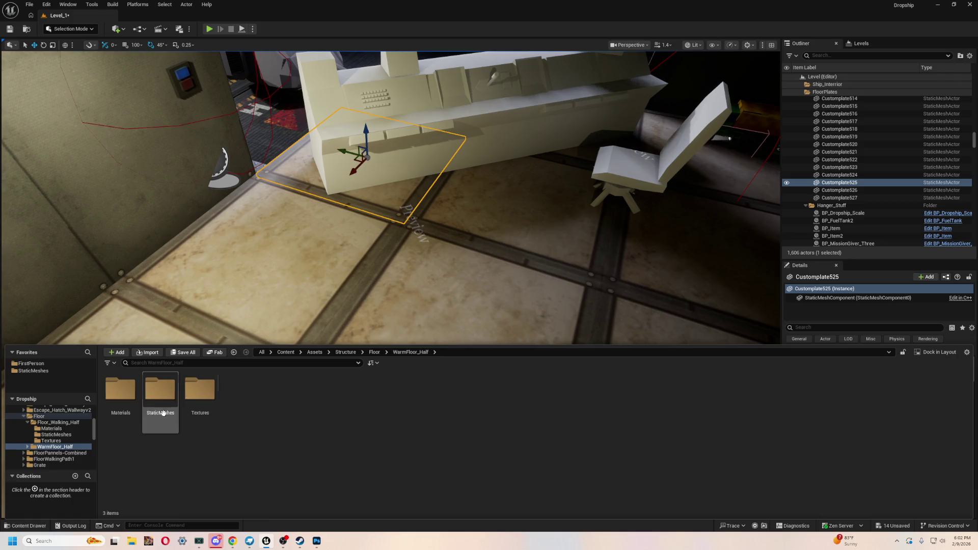
drag(336, 280, 312, 302)
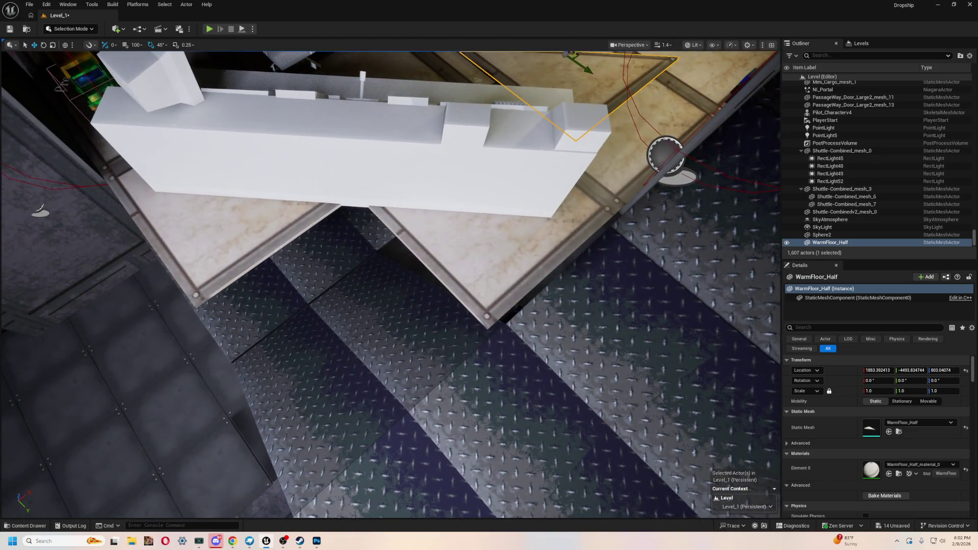
- Delete the old Customplate525 and Customplate526 floor plates
click(498, 197)
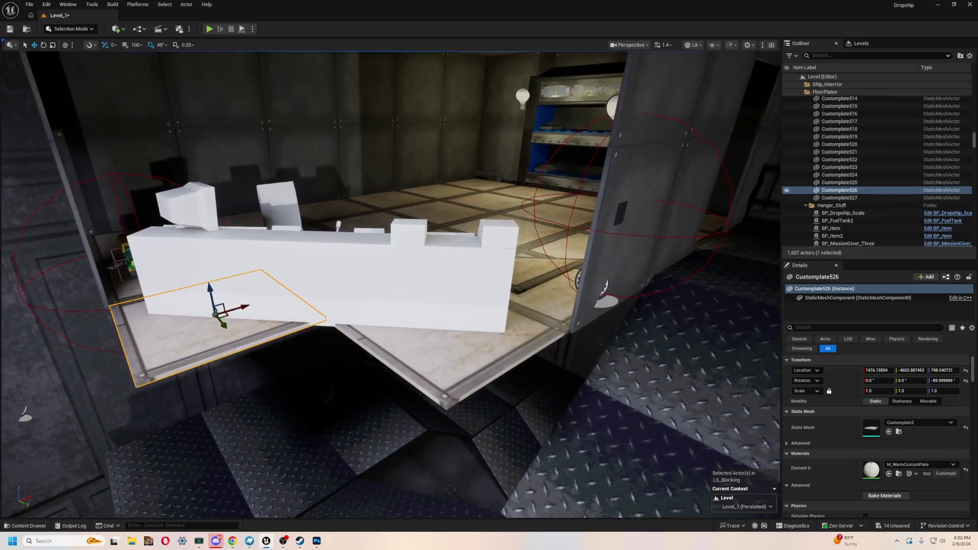
click(366, 389)
key(Delete)
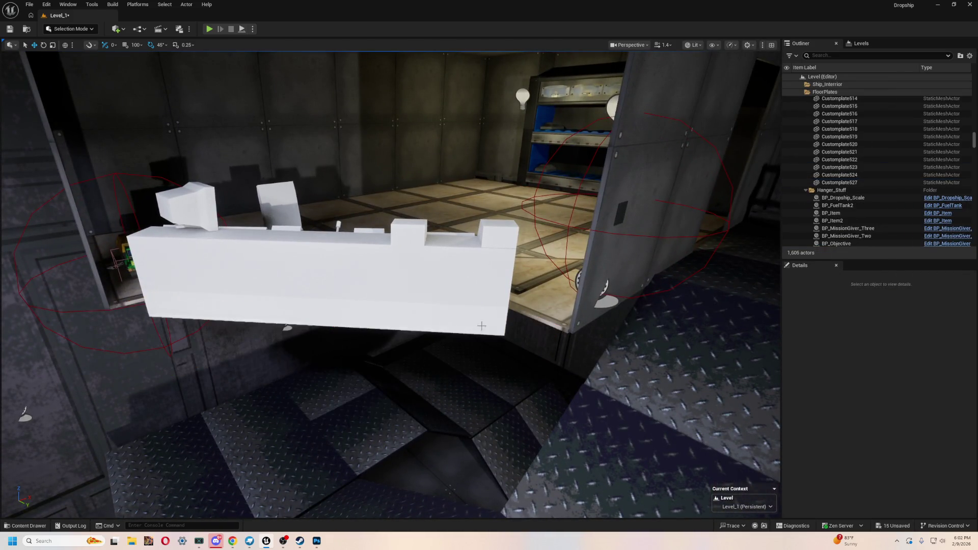
- Rotate WarmFloor_Half -180° about Z and fit it into the gap at 1616.31, -6404.18, 797.68
click(535, 265)
mouse_move(525, 250)
mouse_down()
mouse_move(444, 311)
mouse_move(330, 351)
mouse_up()
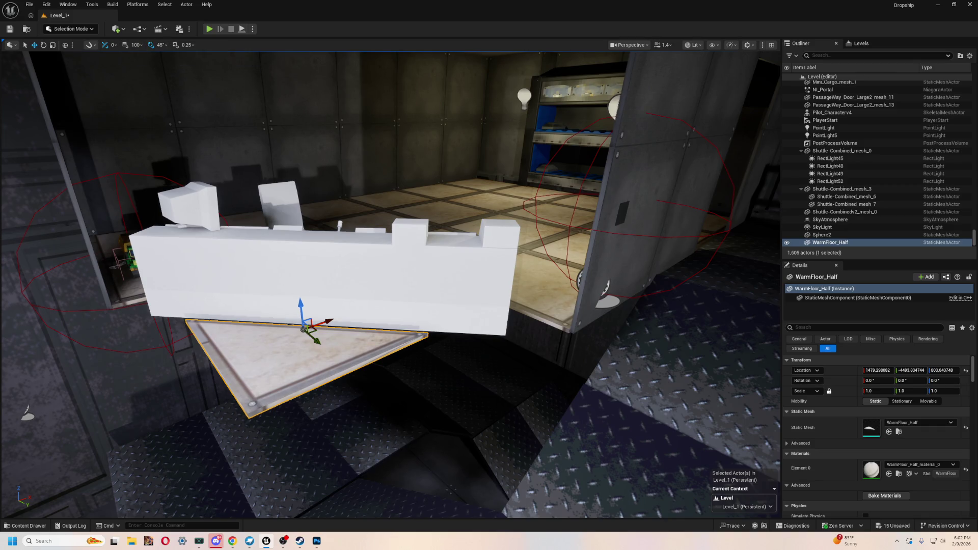
key(e)
drag(282, 353, 258, 347)
mouse_move(319, 345)
mouse_down()
mouse_move(399, 411)
mouse_move(495, 330)
mouse_move(488, 348)
mouse_move(462, 338)
mouse_move(403, 270)
mouse_move(492, 229)
mouse_up()
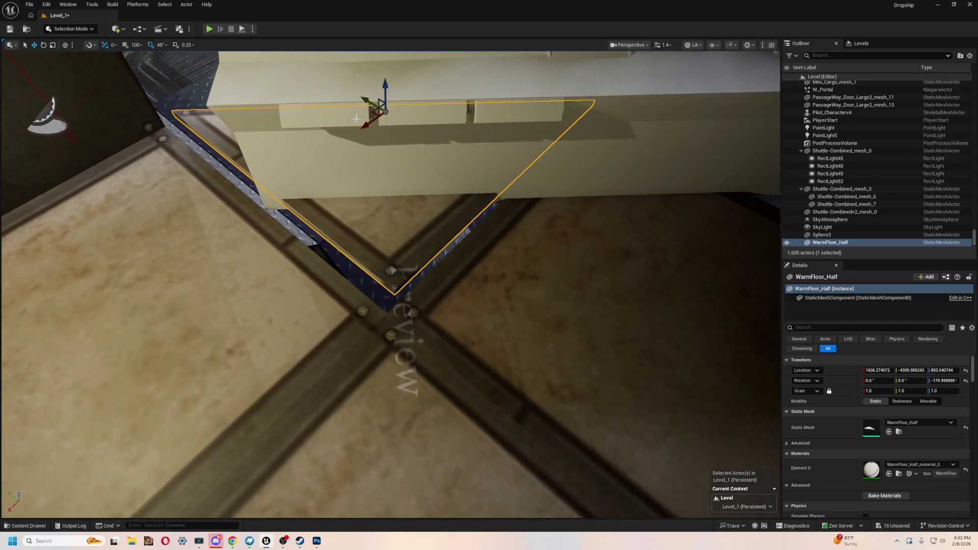
drag(371, 124, 360, 142)
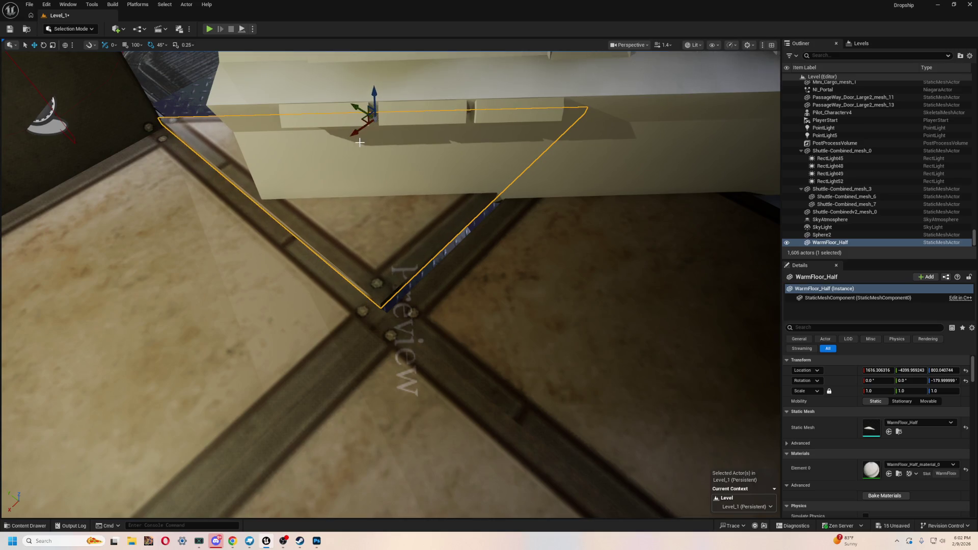
drag(353, 108, 364, 118)
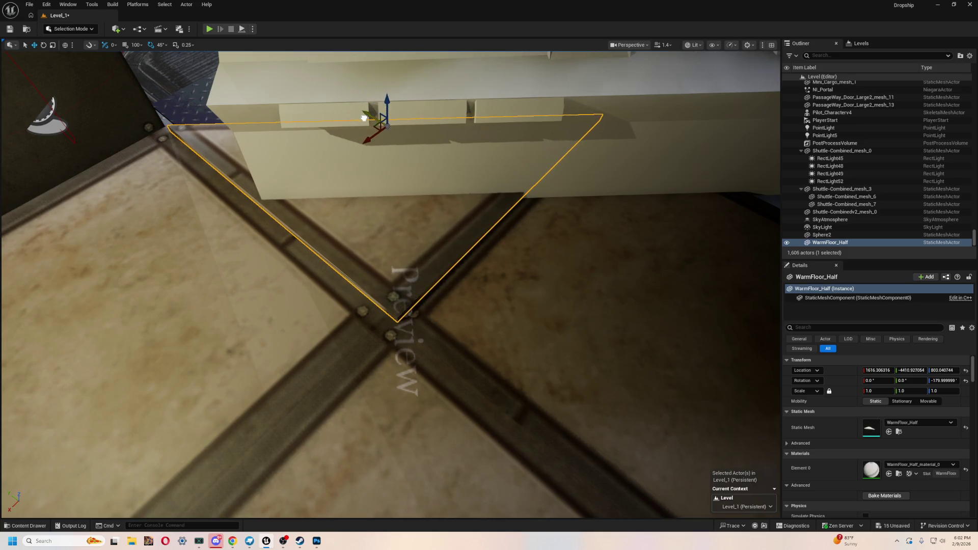
mouse_move(288, 358)
mouse_down()
mouse_move(298, 331)
mouse_move(238, 244)
mouse_move(126, 238)
mouse_up()
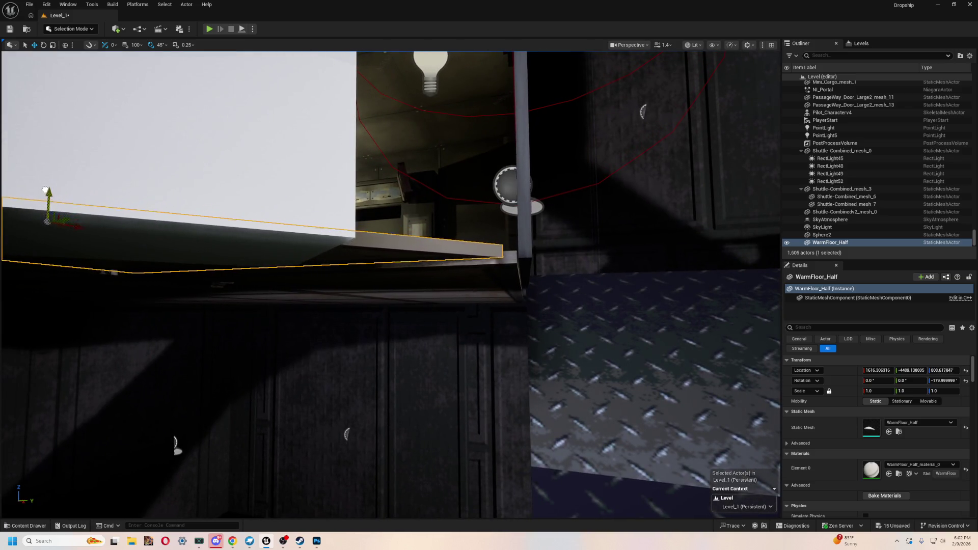
mouse_move(39, 202)
mouse_down()
mouse_move(355, 210)
mouse_move(360, 315)
mouse_up()
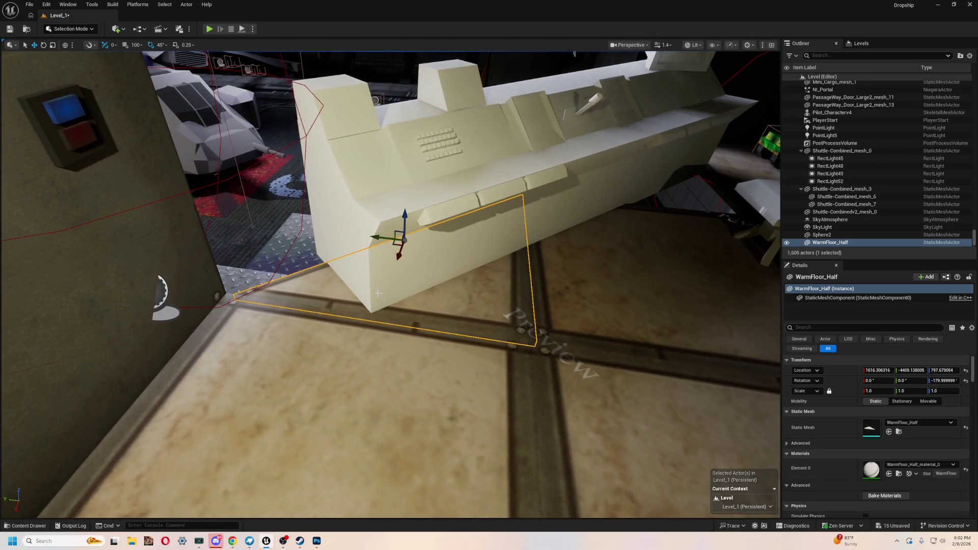
mouse_move(370, 243)
mouse_down()
mouse_move(441, 249)
mouse_move(405, 191)
mouse_move(375, 204)
mouse_move(283, 341)
mouse_up()
- Duplicate the WarmFloor_Half plate and slide the copy about 200 units along X
key(f)
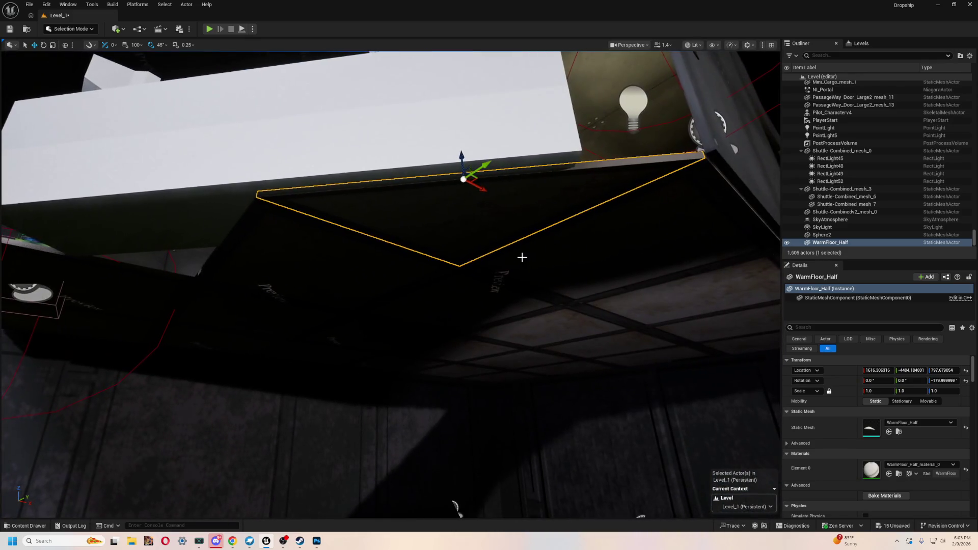
key(ctrl+d)
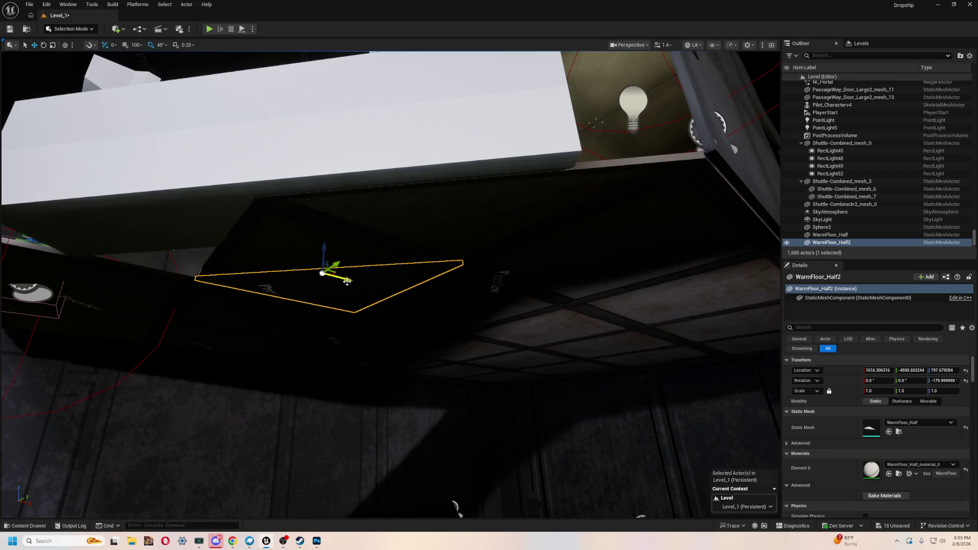
drag(390, 286, 278, 341)
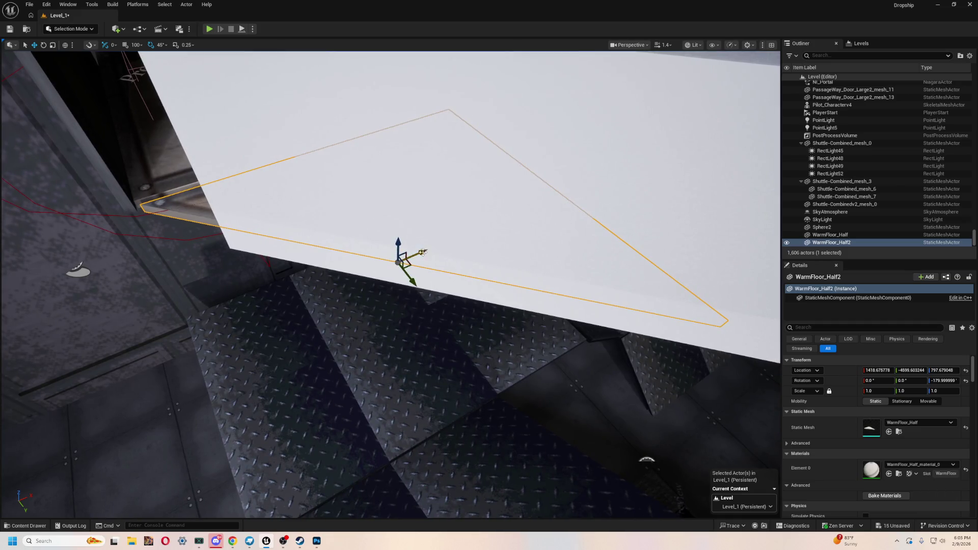
- Inspect the copy from several angles, then select the MainControl-Combined_mesh_0 console
drag(417, 254, 376, 275)
mouse_move(579, 253)
mouse_down()
mouse_move(429, 288)
mouse_move(399, 258)
mouse_up()
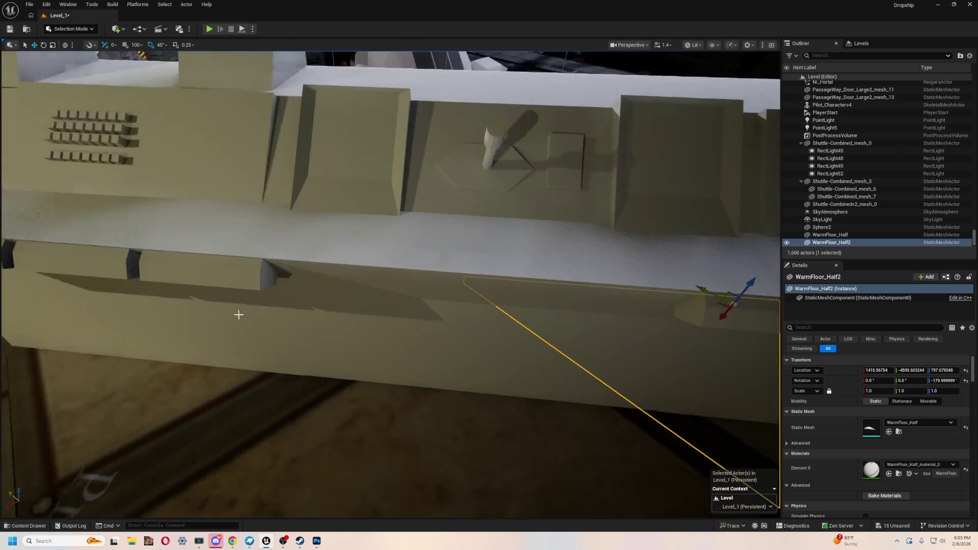
drag(238, 314, 238, 336)
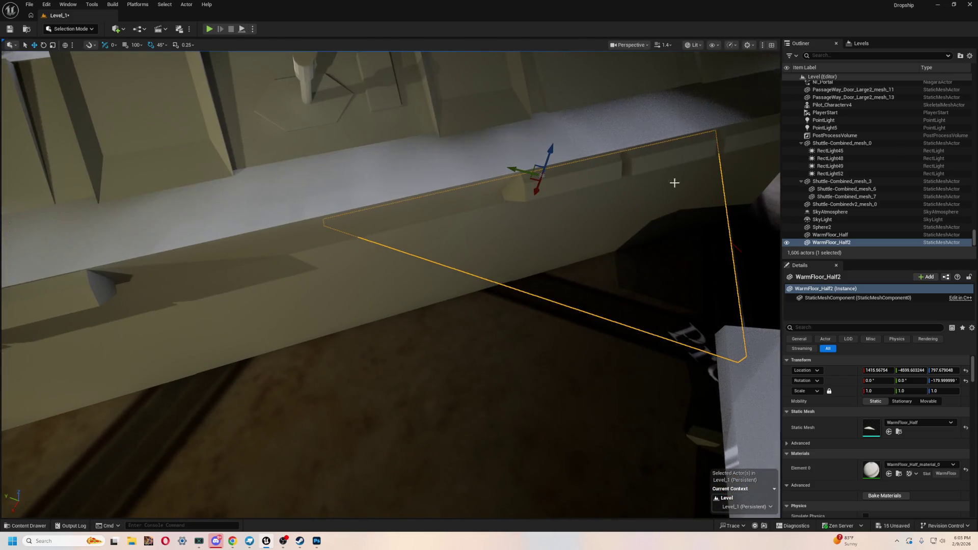
drag(500, 235, 243, 227)
mouse_move(314, 292)
mouse_down()
mouse_move(500, 258)
mouse_move(572, 219)
mouse_move(311, 234)
mouse_move(629, 175)
mouse_up()
mouse_move(334, 246)
mouse_down()
mouse_move(332, 274)
mouse_move(306, 291)
mouse_move(327, 310)
mouse_up()
right_click(299, 277)
mouse_move(402, 307)
mouse_down()
mouse_move(722, 319)
mouse_move(550, 282)
mouse_move(400, 273)
mouse_move(479, 288)
mouse_move(444, 282)
mouse_move(469, 310)
mouse_up()
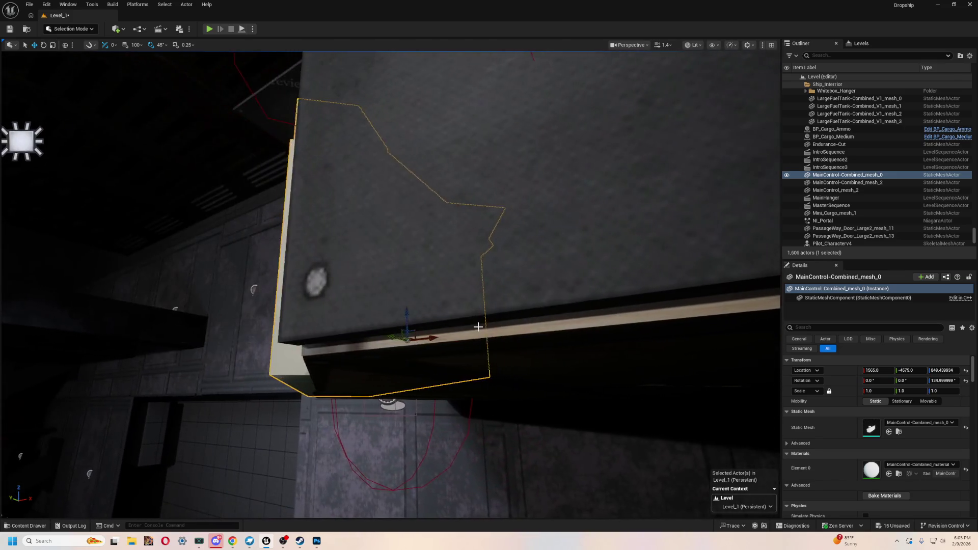
- Move the MainControl console onto the new floor at about 1587.4, -4605.7, 849.44
mouse_move(417, 371)
mouse_down()
mouse_move(454, 336)
mouse_move(405, 346)
mouse_up()
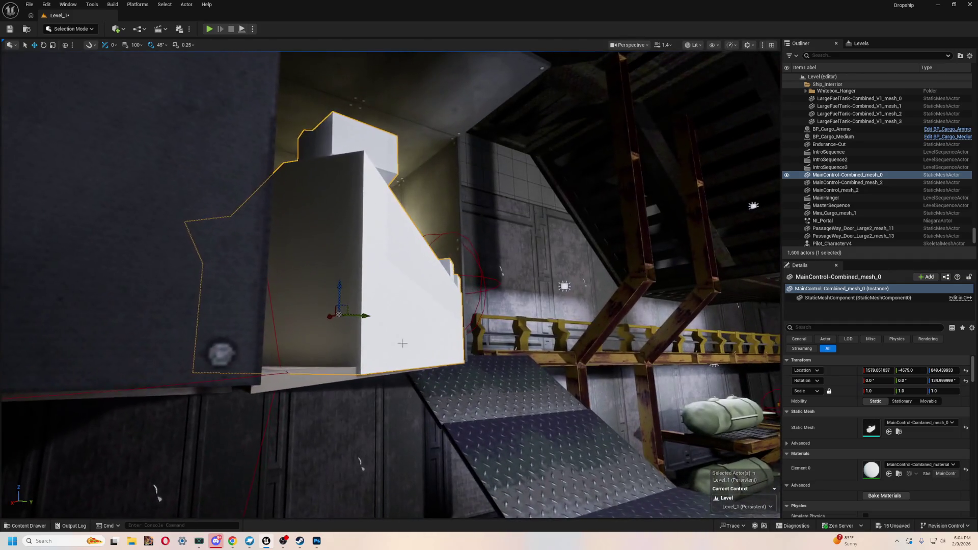
mouse_move(360, 317)
mouse_down()
mouse_move(426, 379)
mouse_move(420, 333)
mouse_move(578, 382)
mouse_move(353, 187)
mouse_up()
drag(394, 254, 413, 257)
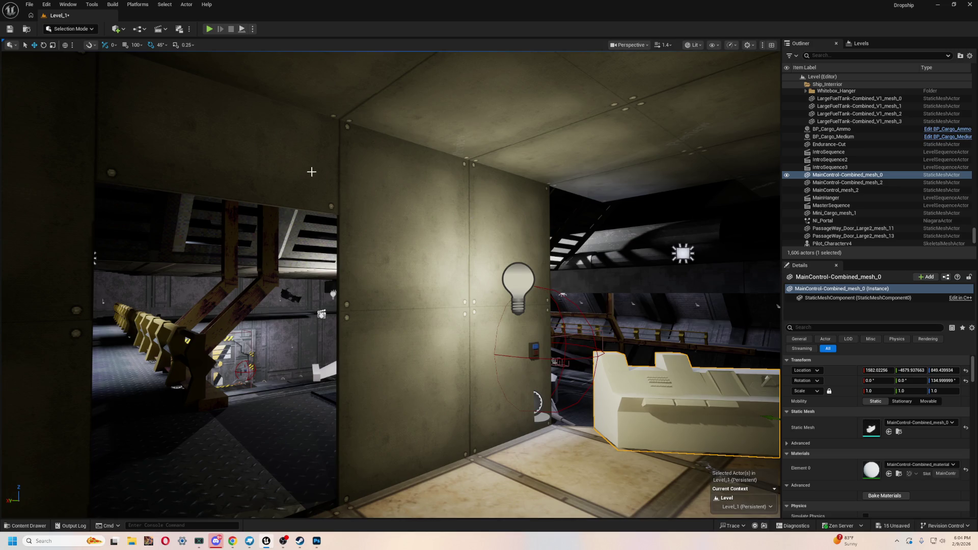
key(f)
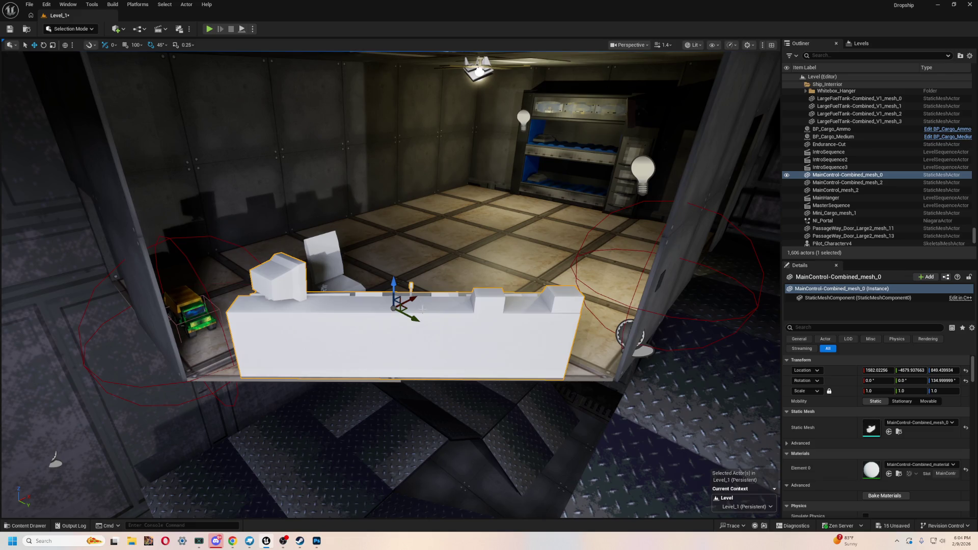
drag(412, 300, 414, 318)
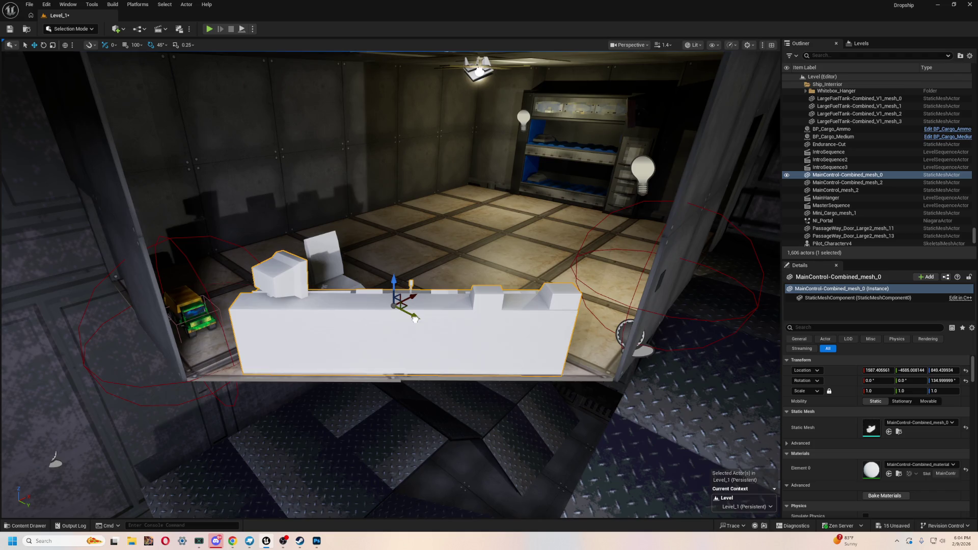
scroll(404, 275, down, 5)
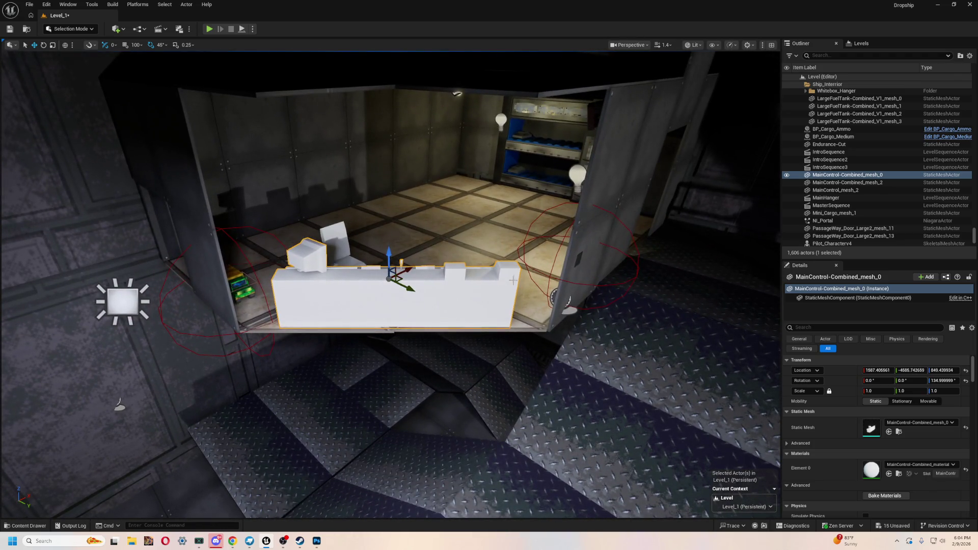
drag(513, 291, 512, 292)
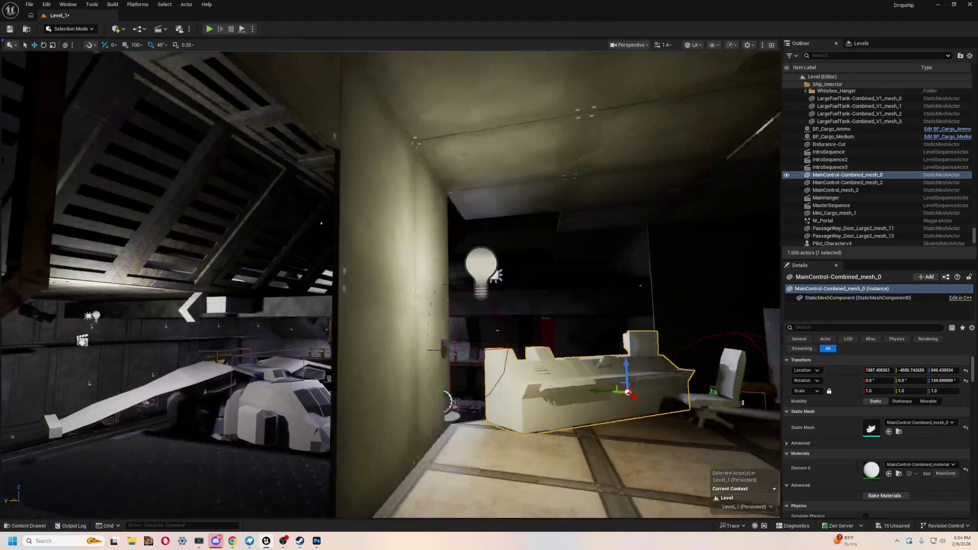
- Check the console's placement beside the wall and start a Play In Editor test
key(f)
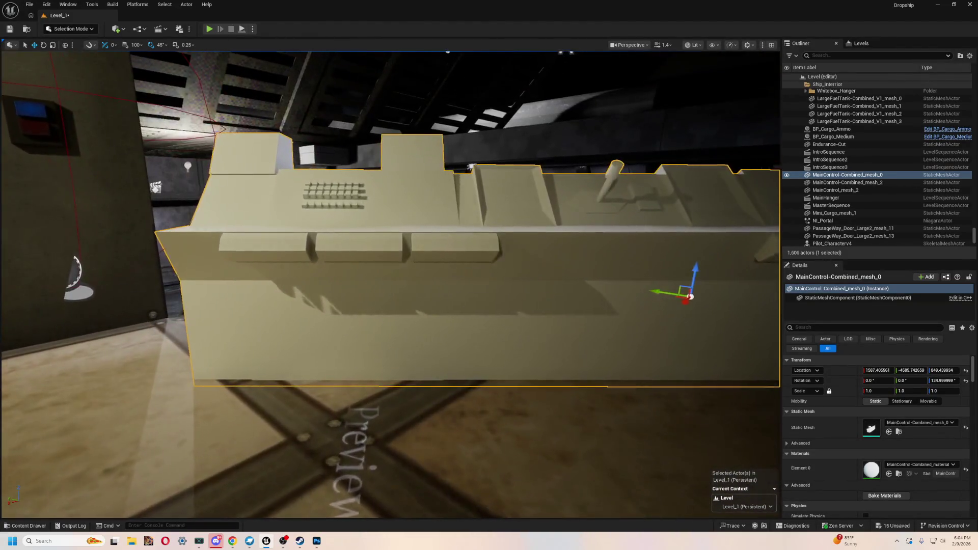
mouse_move(364, 408)
mouse_down()
mouse_move(352, 253)
mouse_move(409, 223)
mouse_up()
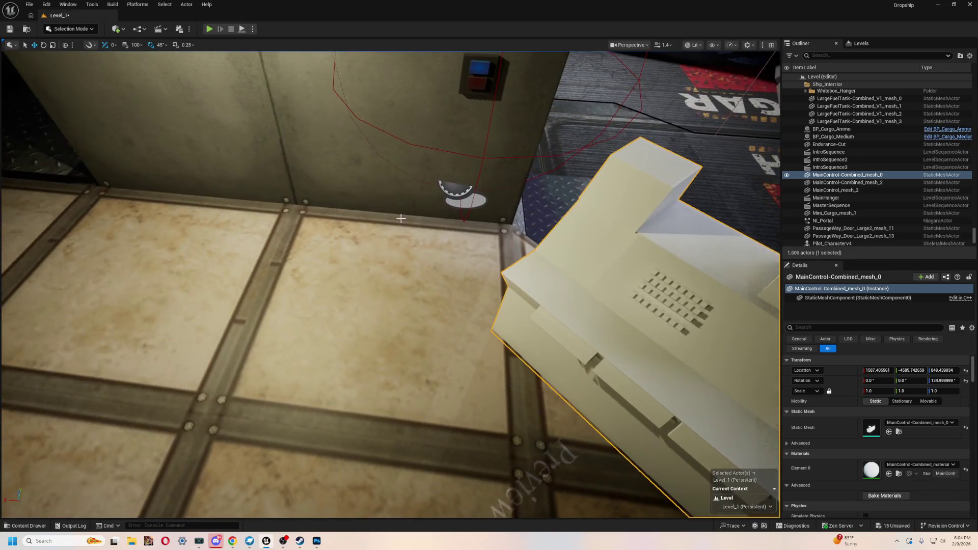
mouse_move(160, 180)
mouse_down()
mouse_move(314, 139)
mouse_move(238, 91)
mouse_up()
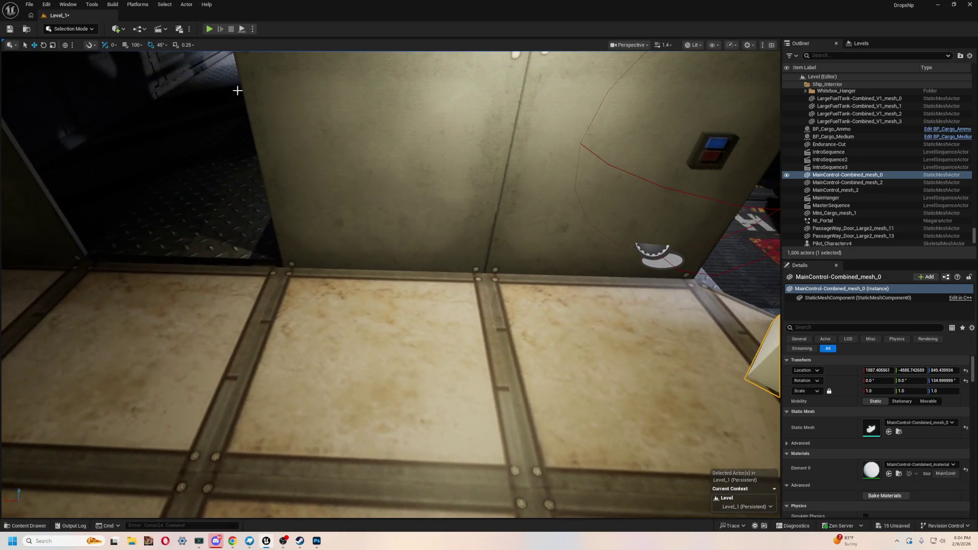
click(209, 30)
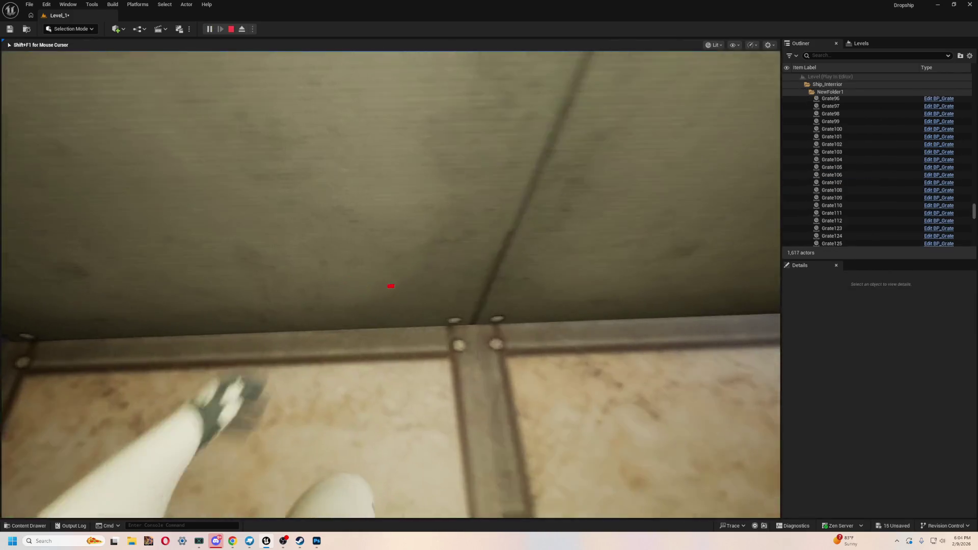
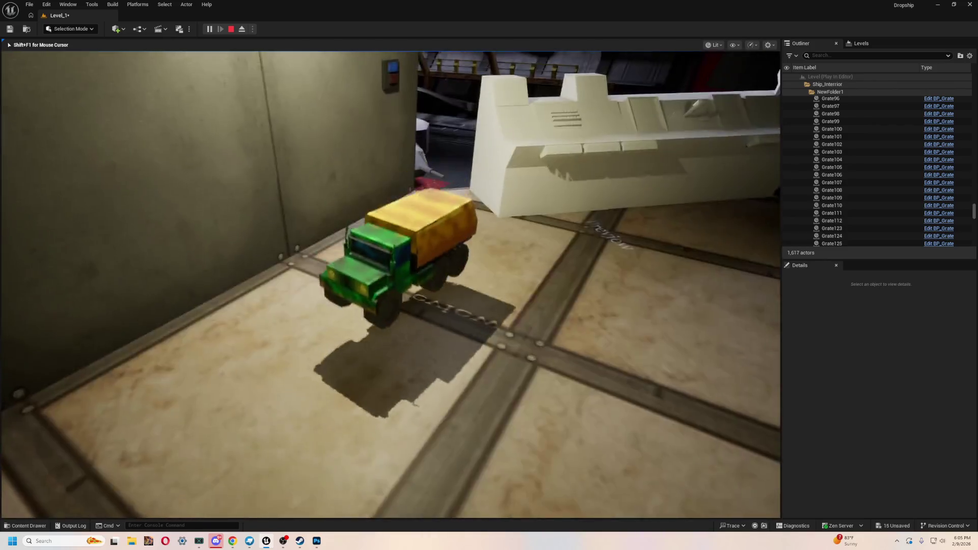
- Stop the play-test and select the ceiling plate to be replaced
key(Escape)
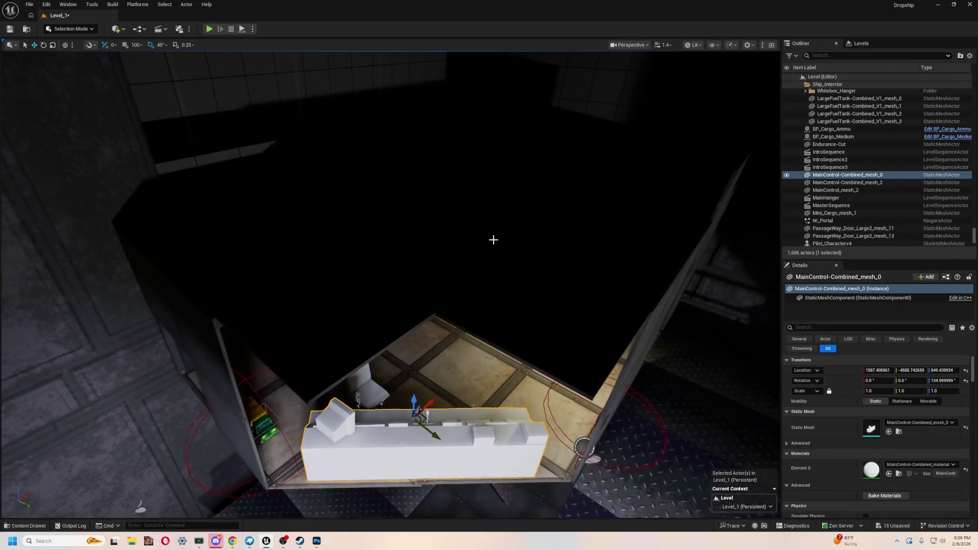
click(364, 332)
- Delete Customplate504 and drag the Floor_Walking_Half mesh from the Content Drawer into the level
key(Delete)
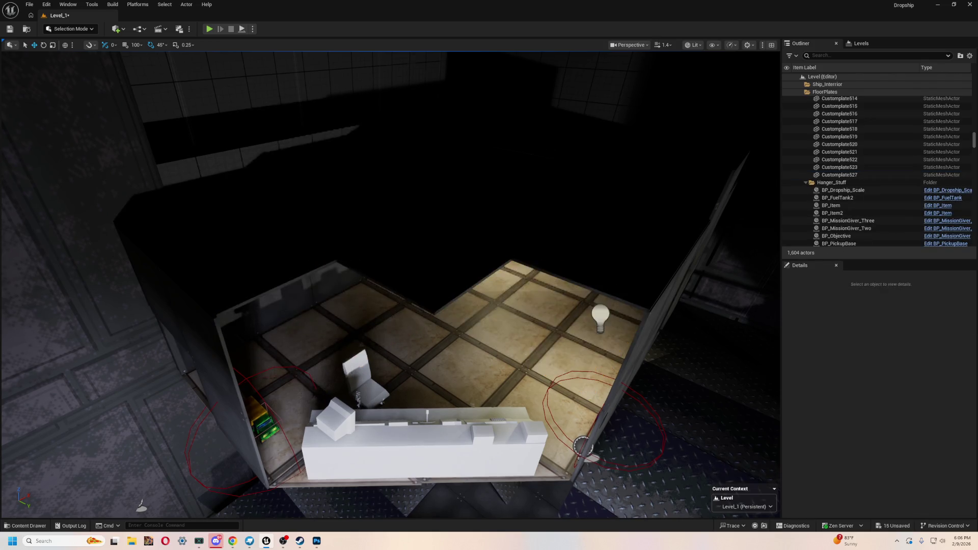
key(ctrl+space)
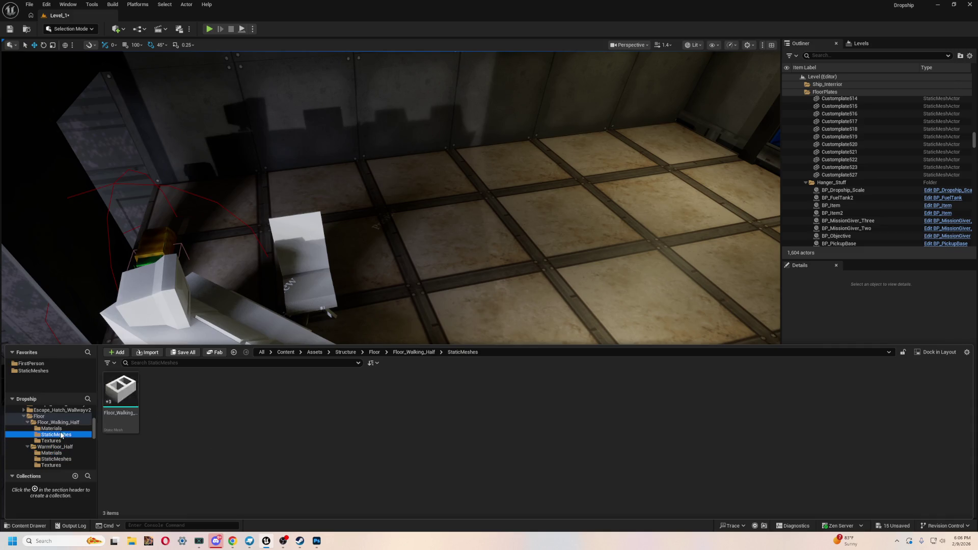
drag(119, 395, 407, 314)
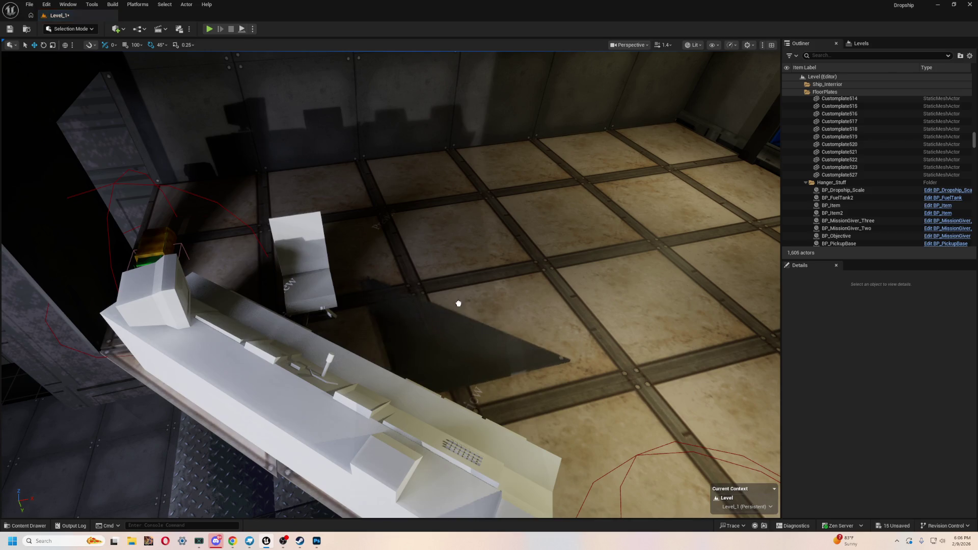
scroll(459, 304, down, 5)
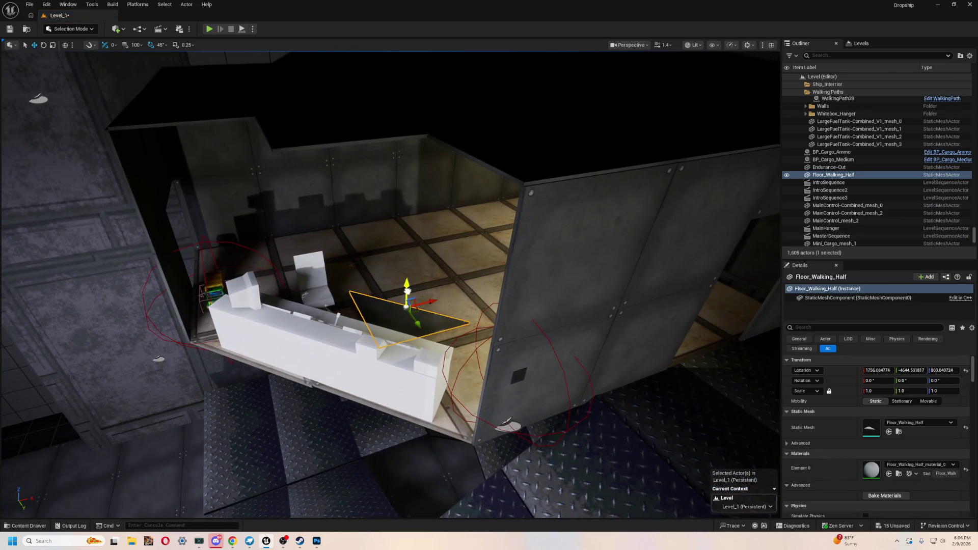
- Turn the Floor_Walking_Half panel 180° and move it up into the ceiling gap
drag(407, 291, 422, 155)
drag(422, 199, 501, 287)
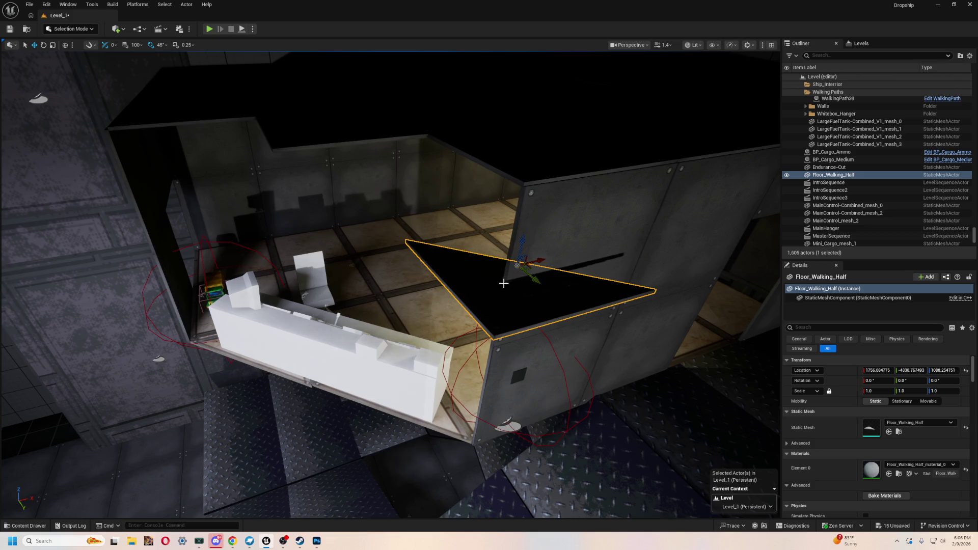
drag(540, 256, 306, 315)
key(f)
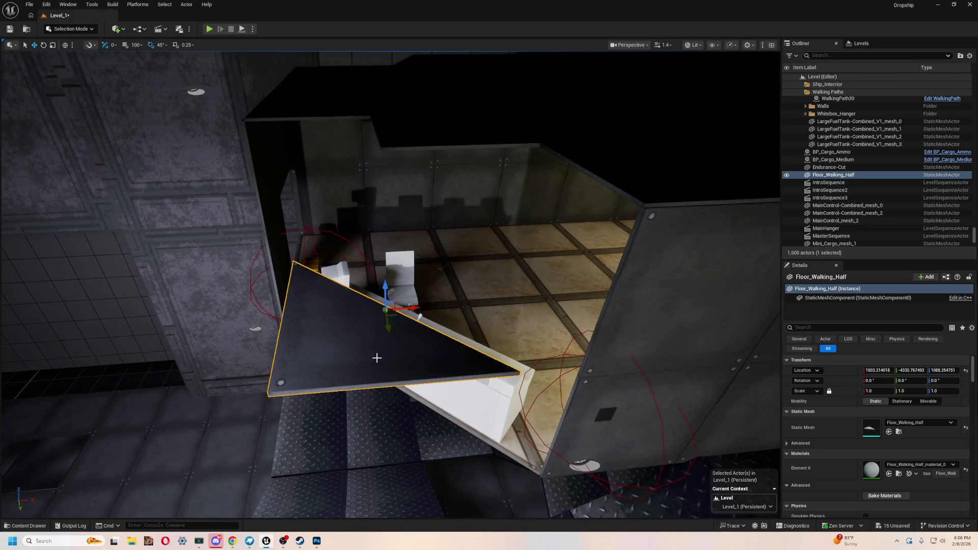
drag(376, 335, 387, 350)
mouse_move(385, 288)
mouse_down()
mouse_move(393, 131)
mouse_move(402, 156)
mouse_up()
drag(575, 249, 423, 218)
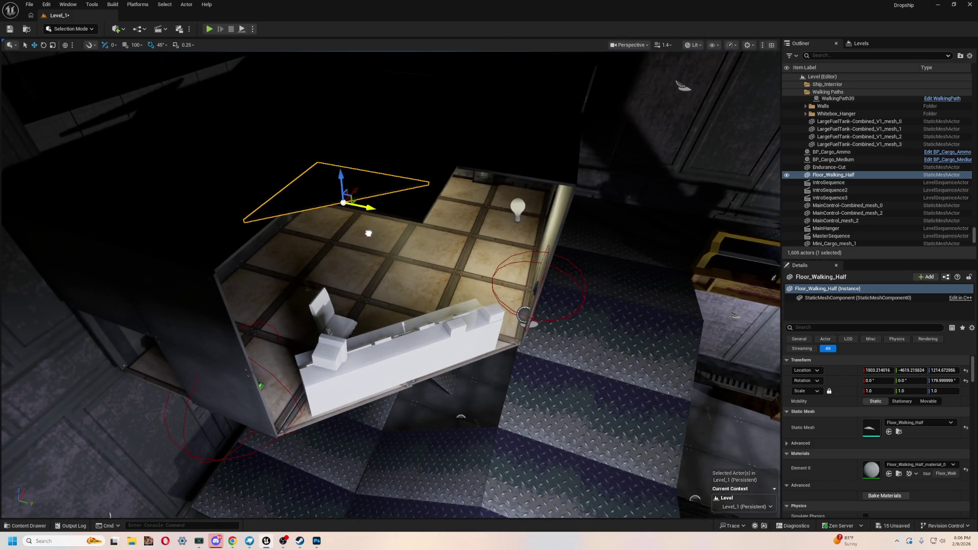
- Orbit around the half panel to check its fit and nudge it slightly higher
drag(375, 187, 375, 187)
drag(398, 236, 398, 235)
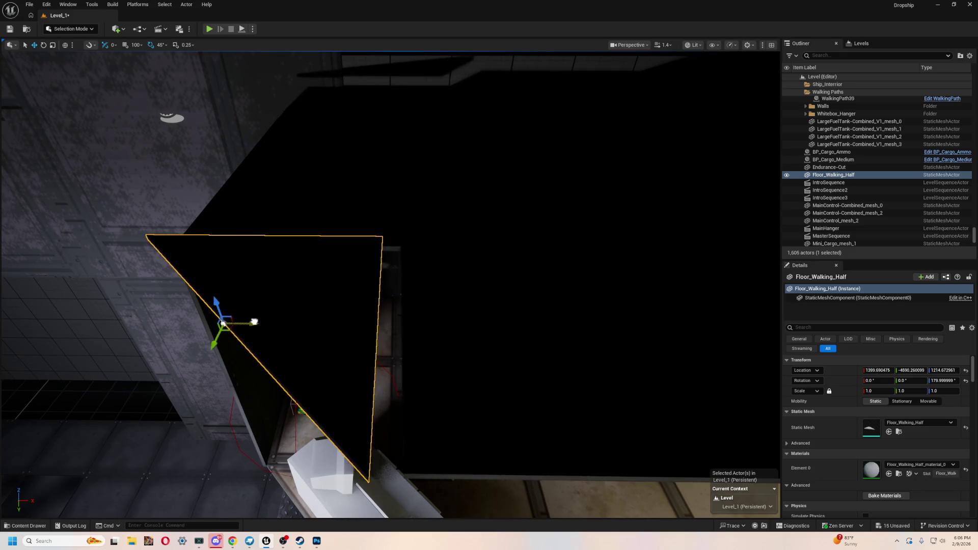
drag(398, 236, 353, 255)
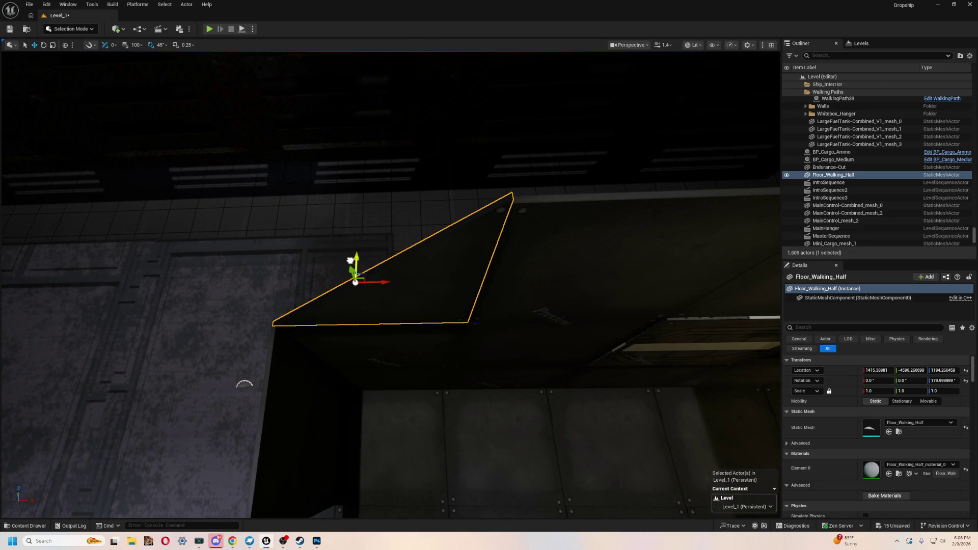
drag(350, 264, 351, 262)
drag(520, 83, 520, 83)
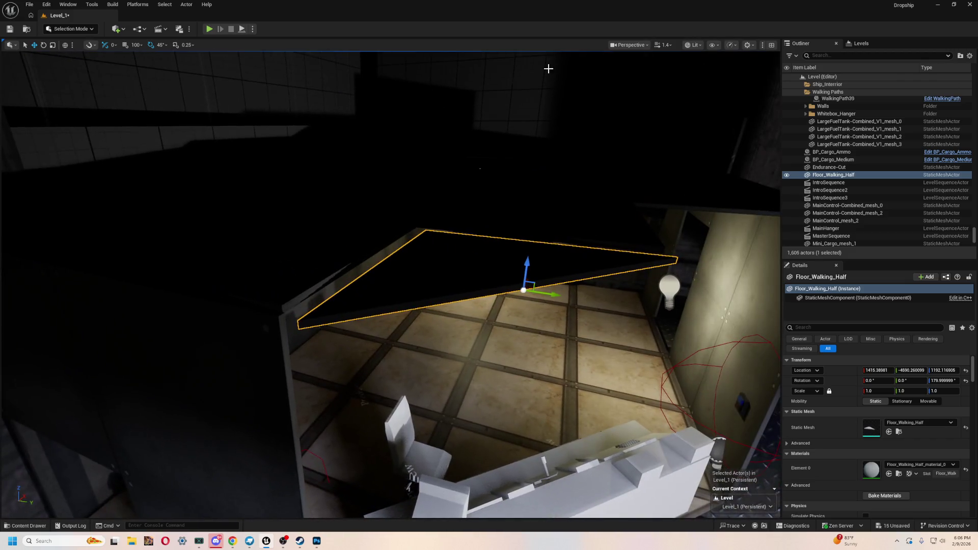
- Switch the viewport to Unlit shading and nudge the panel slightly along Y
click(694, 44)
click(713, 81)
drag(610, 148, 609, 148)
drag(525, 442, 542, 410)
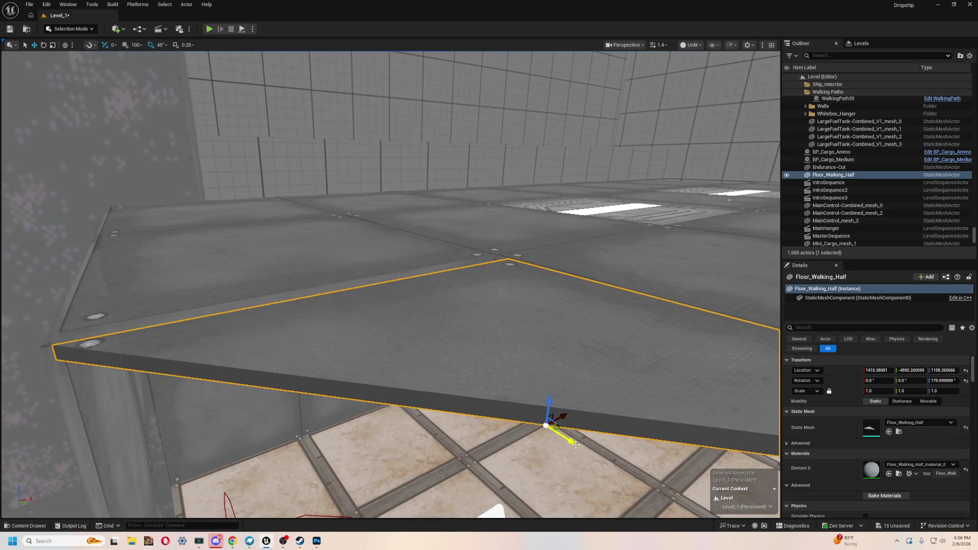
mouse_move(571, 442)
mouse_down()
mouse_move(545, 430)
mouse_move(519, 435)
mouse_move(529, 441)
mouse_up()
drag(293, 209, 293, 209)
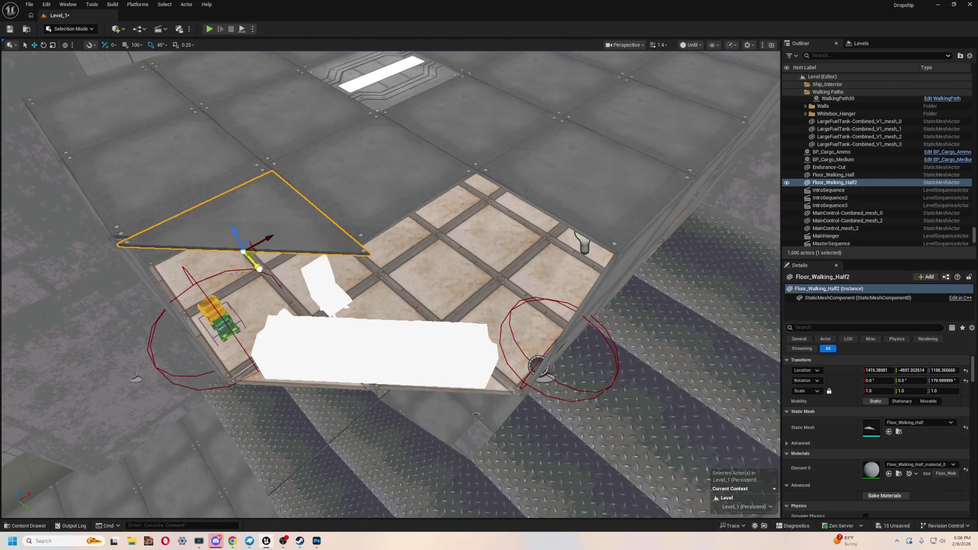
- Slide the Floor_Walking_Half2 copy to Y −4400.39 and check its fit from inside the room
drag(257, 266, 409, 410)
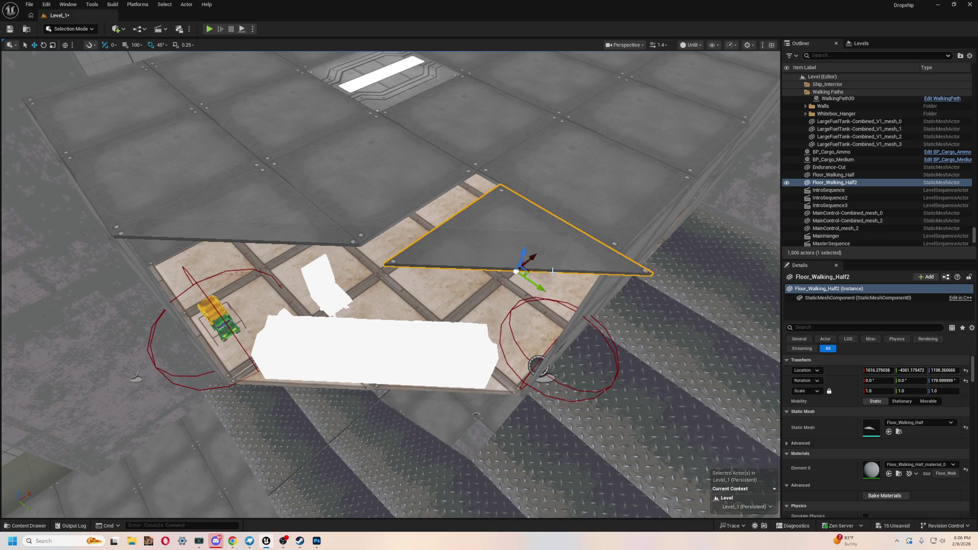
drag(495, 302, 495, 303)
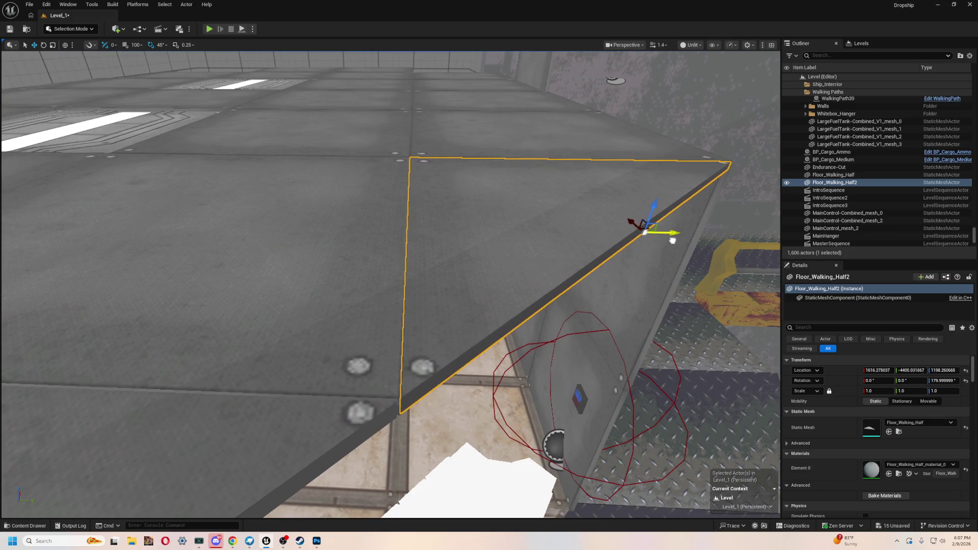
drag(672, 242, 671, 242)
drag(596, 282, 596, 283)
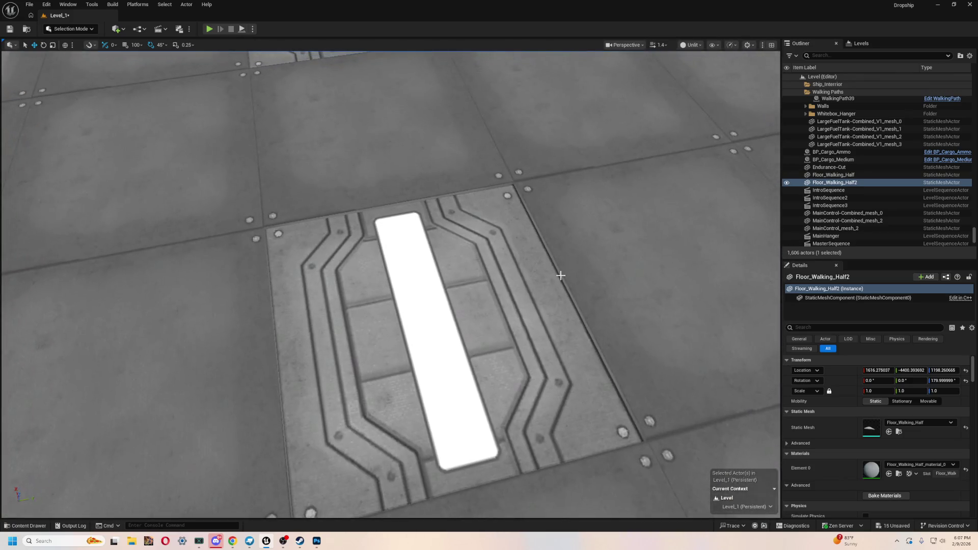
drag(409, 283, 409, 283)
- Select a neighbouring light plate and inspect it up close
click(433, 346)
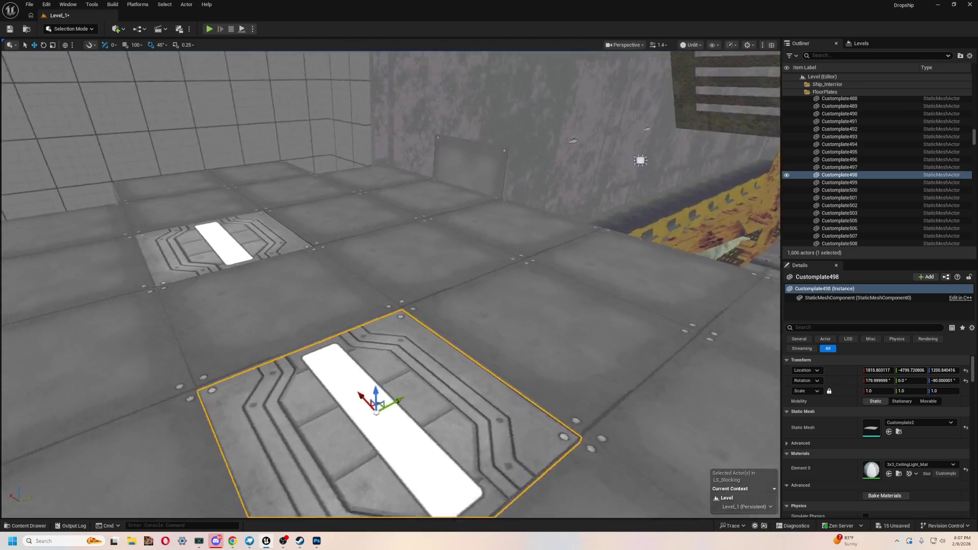
drag(632, 289, 631, 290)
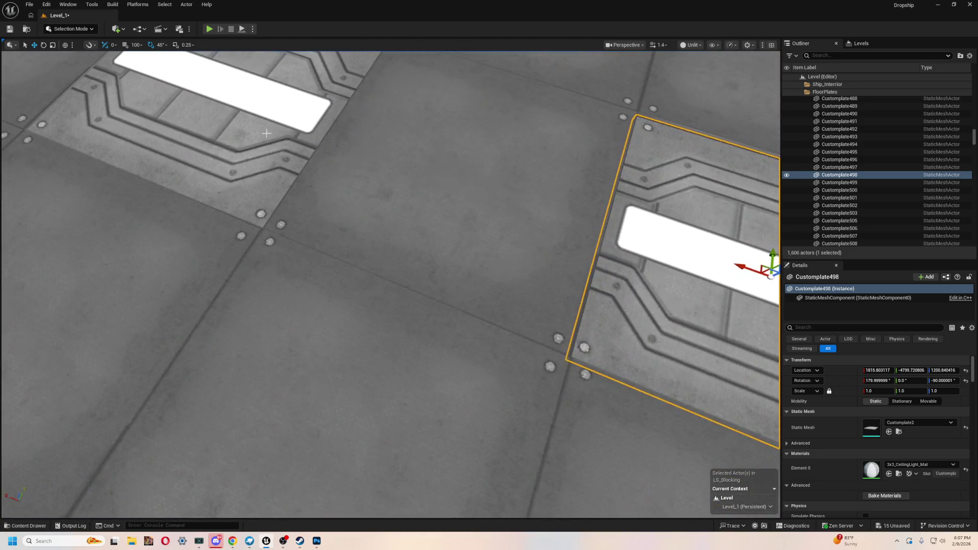
drag(397, 315, 397, 316)
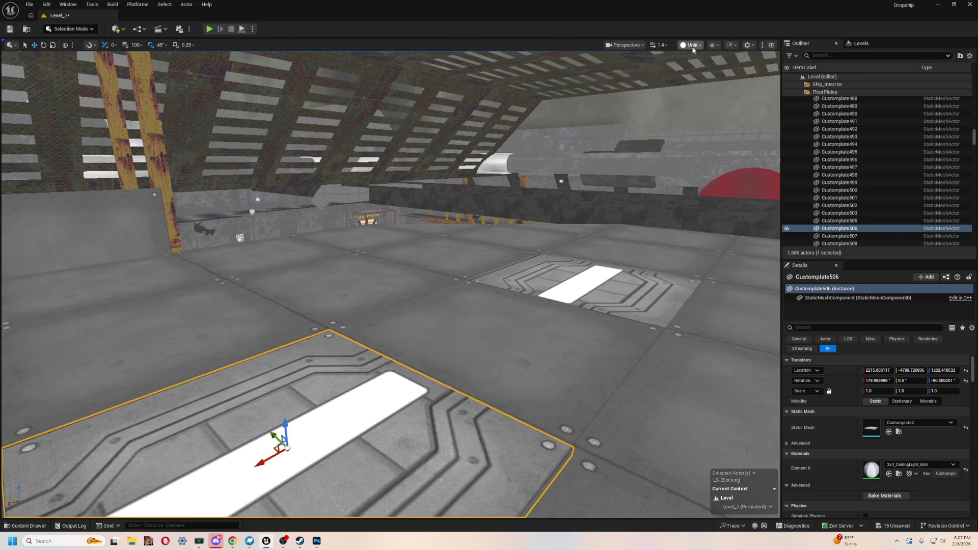
- Switch back to Lit shading, orbit around the ceiling plates, and select Floor_Walking_Half
click(702, 75)
drag(641, 441, 641, 441)
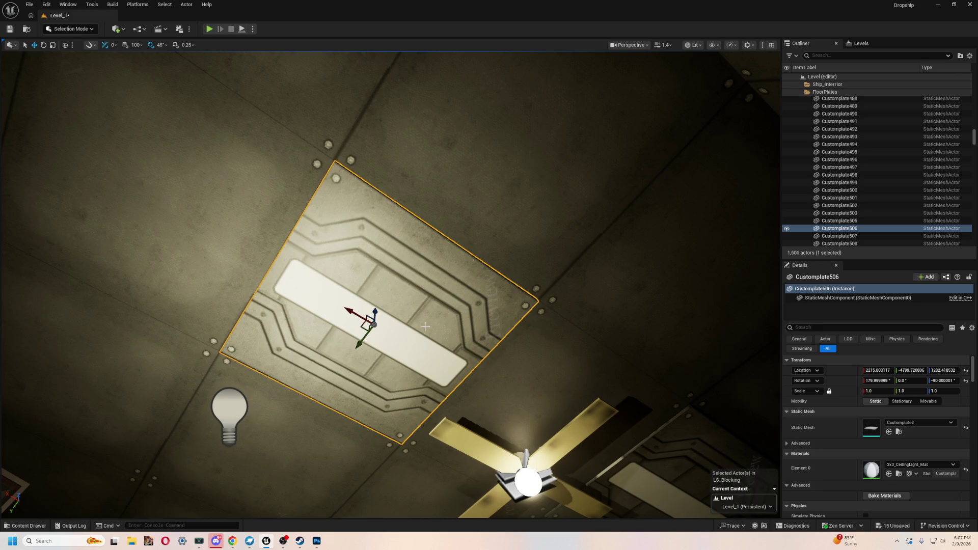
drag(641, 442, 641, 441)
drag(427, 249, 427, 250)
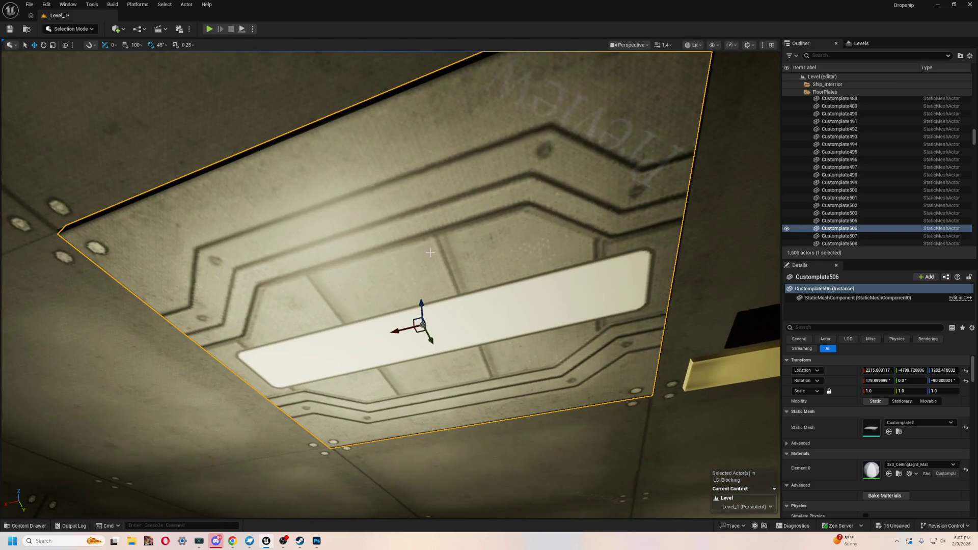
drag(388, 287, 388, 288)
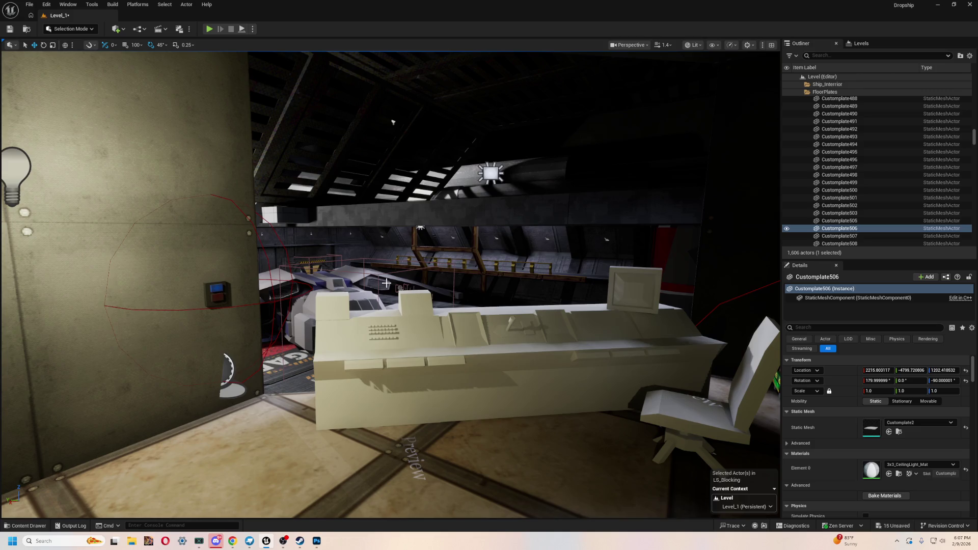
drag(357, 271, 357, 271)
click(280, 277)
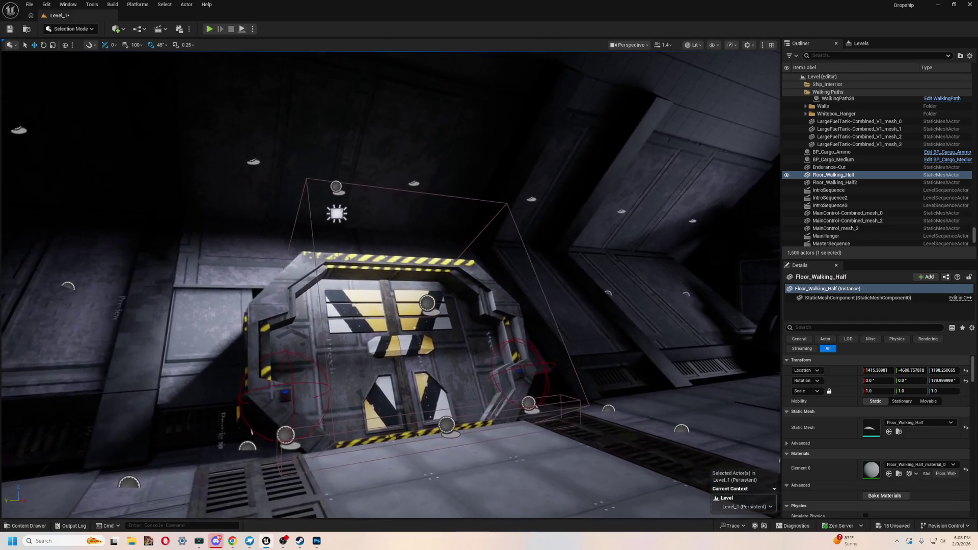
- Swing the view to the hazard-striped door, then switch to Blockbench showing Customplate2
drag(357, 270, 357, 270)
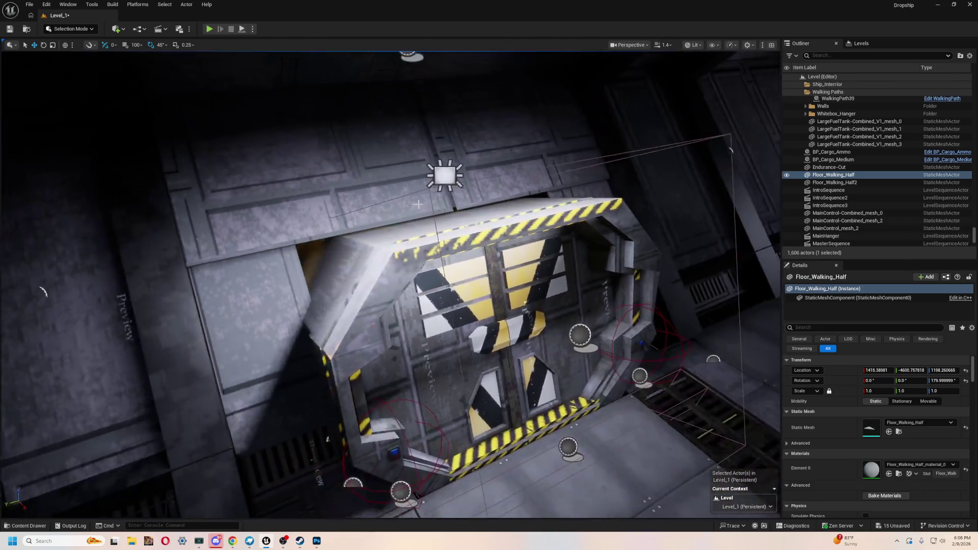
key(alt+Tab)
click(268, 268)
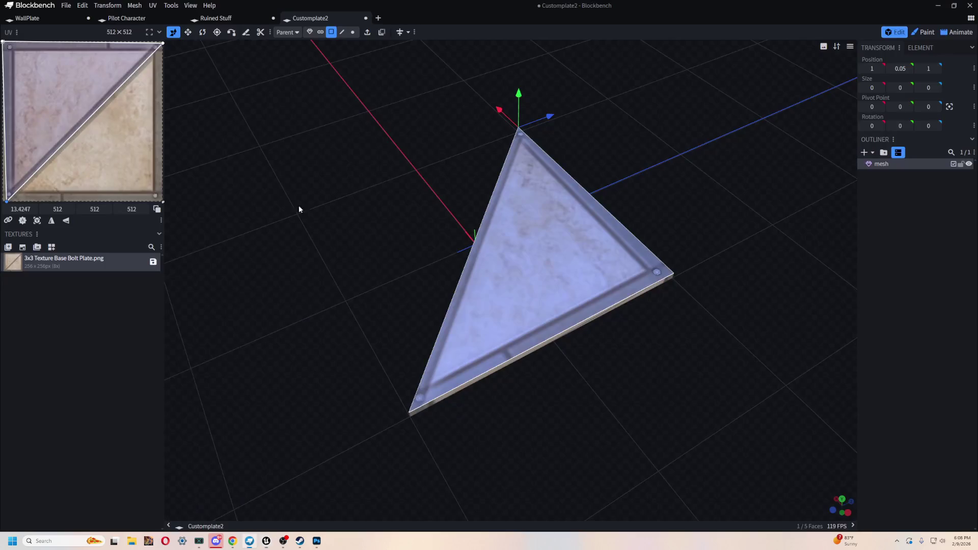
- Orbit and zoom around the Escape Hatch Walkway model
click(378, 19)
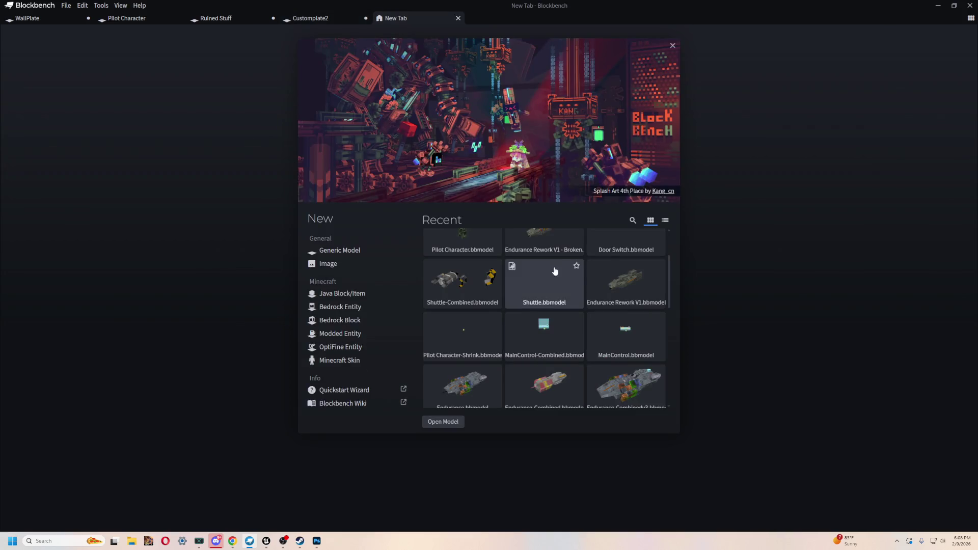
scroll(552, 271, down, 3)
scroll(555, 316, up, 4)
scroll(556, 332, down, 1)
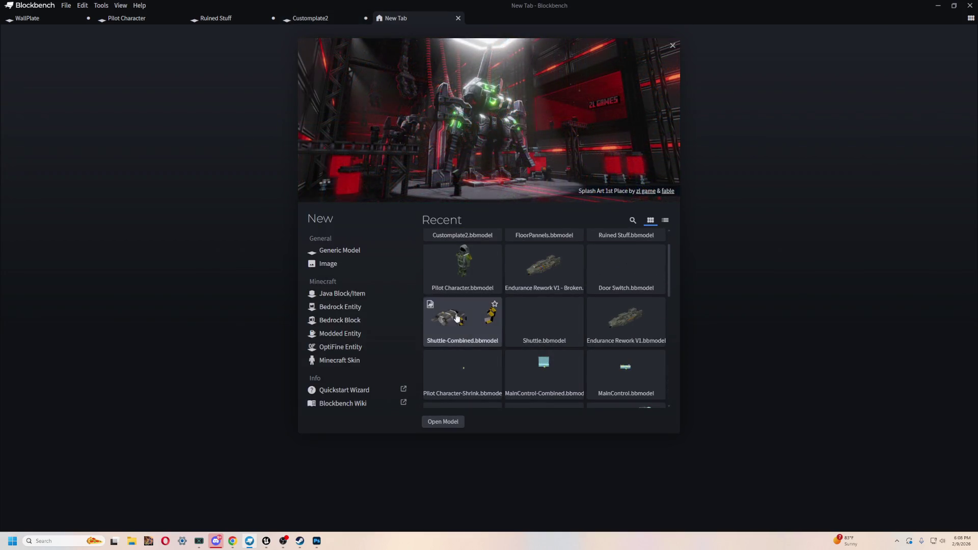
scroll(471, 319, up, 1)
scroll(525, 313, down, 5)
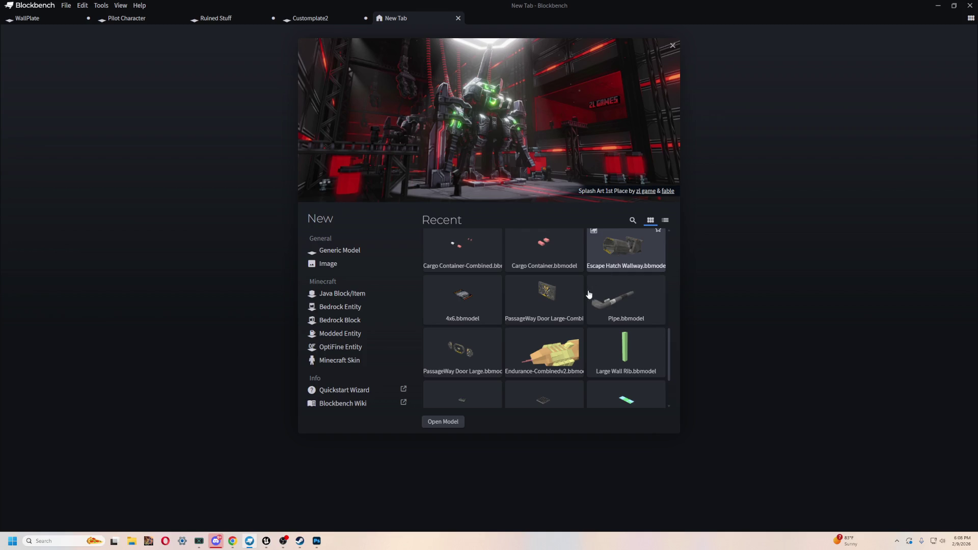
drag(481, 209, 493, 240)
scroll(570, 431, up, 6)
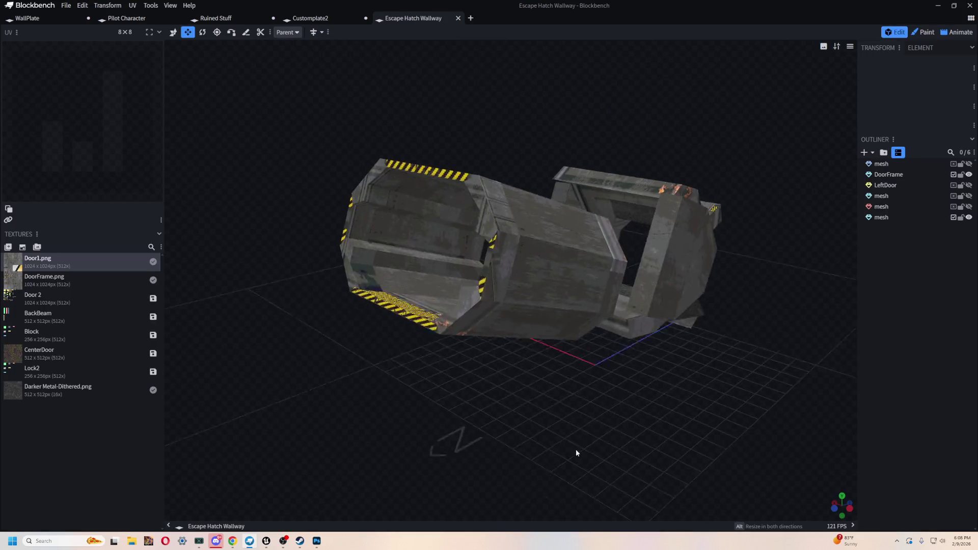
mouse_move(709, 453)
mouse_down()
mouse_move(696, 387)
mouse_move(662, 411)
mouse_move(552, 412)
mouse_move(436, 396)
mouse_move(349, 367)
mouse_move(259, 388)
mouse_move(544, 449)
mouse_move(408, 446)
mouse_move(364, 467)
mouse_move(347, 443)
mouse_move(582, 438)
mouse_move(708, 403)
mouse_move(624, 425)
mouse_move(605, 443)
mouse_move(441, 445)
mouse_move(622, 408)
mouse_move(521, 402)
mouse_move(449, 434)
mouse_move(489, 454)
mouse_move(552, 389)
mouse_move(615, 417)
mouse_move(521, 419)
mouse_move(712, 400)
mouse_move(695, 393)
mouse_move(555, 430)
mouse_move(393, 321)
mouse_move(459, 345)
mouse_up()
scroll(436, 396, up, 5)
scroll(551, 389, down, 3)
- Select the hatch's DoorFrame, switch to Object selection mode, and select the left mesh
click(611, 253)
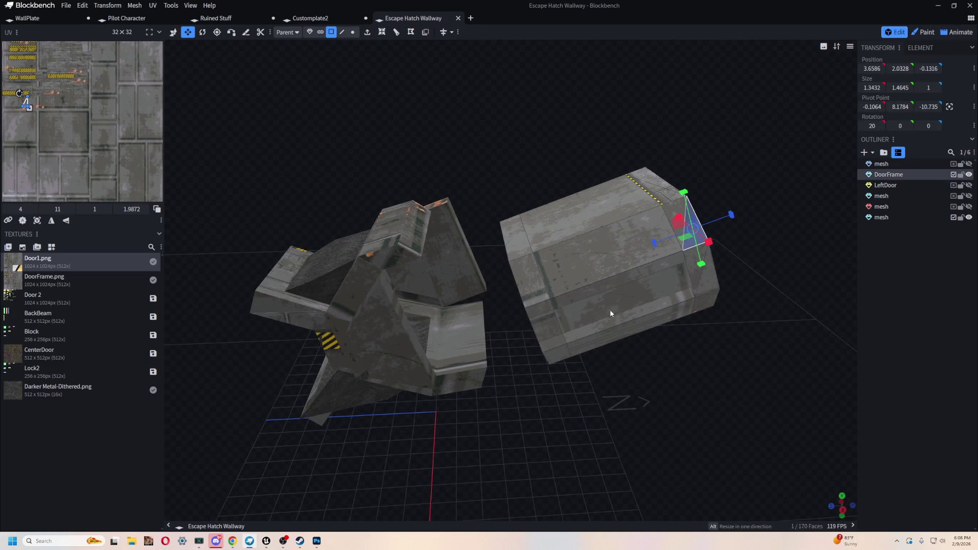
mouse_move(546, 317)
mouse_down()
mouse_move(601, 114)
mouse_move(638, 178)
mouse_move(545, 180)
mouse_move(397, 38)
mouse_up()
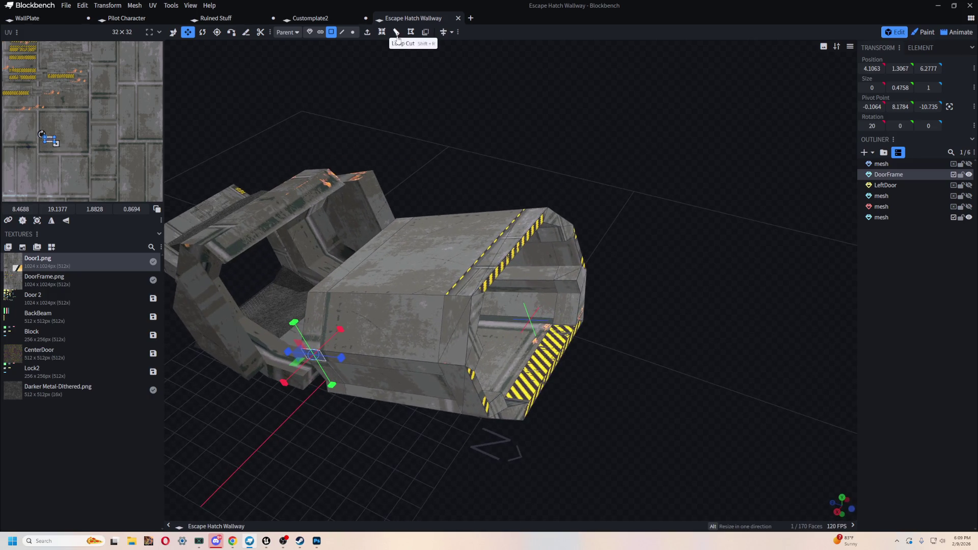
click(309, 32)
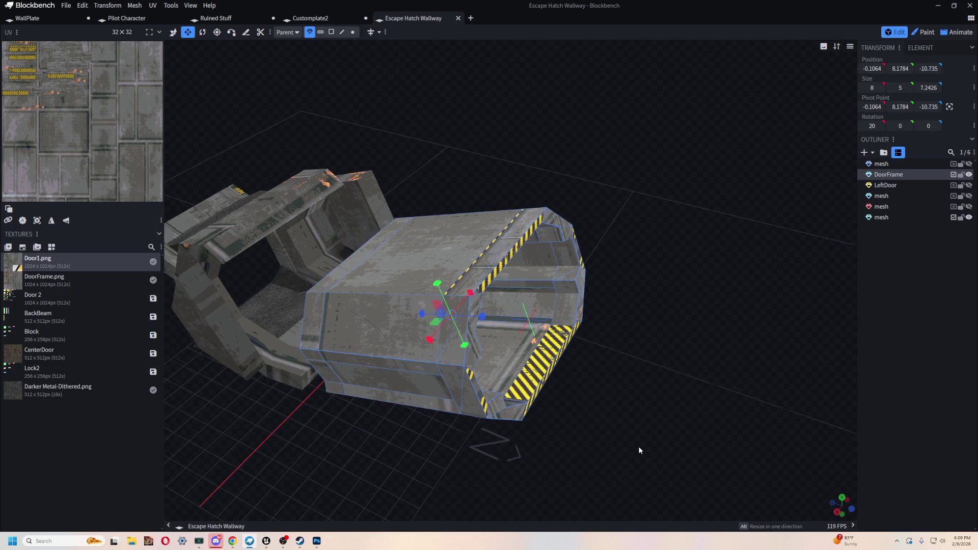
drag(636, 453, 441, 432)
click(362, 332)
mouse_move(375, 436)
mouse_down()
mouse_move(438, 423)
mouse_move(585, 429)
mouse_move(602, 399)
mouse_move(575, 394)
mouse_move(600, 375)
mouse_move(710, 371)
mouse_up()
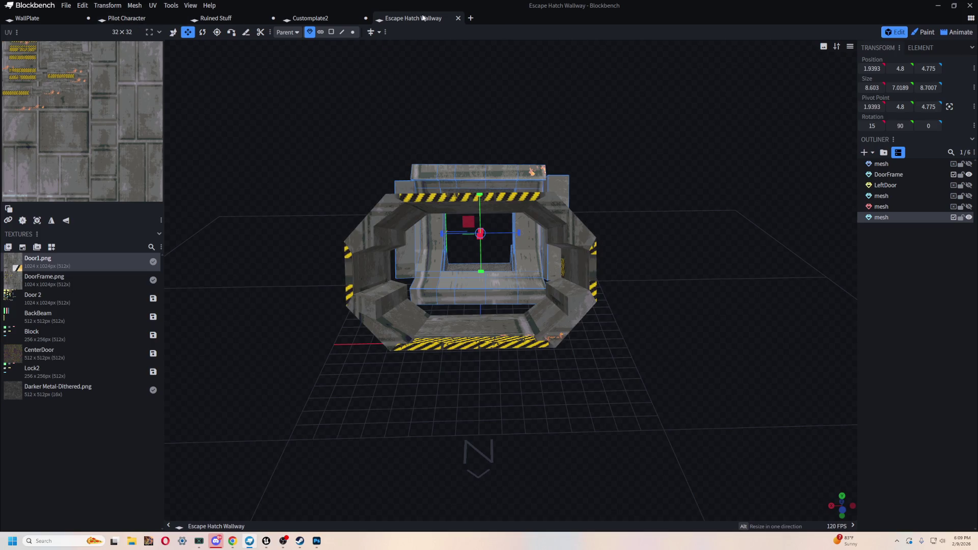
- Check the File menu, then close the Escape Hatch Walkway project
click(59, 7)
click(353, 86)
click(458, 18)
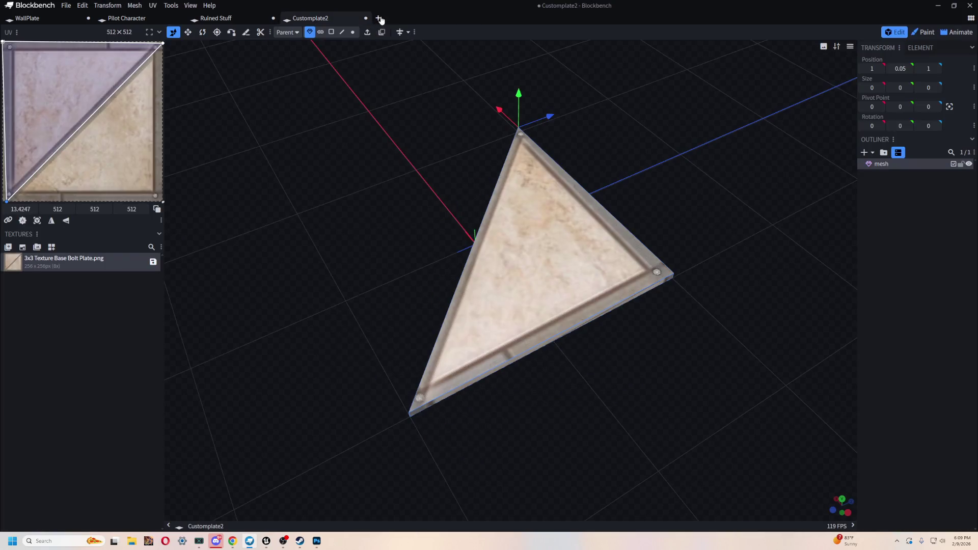
- Open PassageWay Door Large-Combined from Recent, view its front, then return to Unreal
click(379, 17)
scroll(555, 285, up, 2)
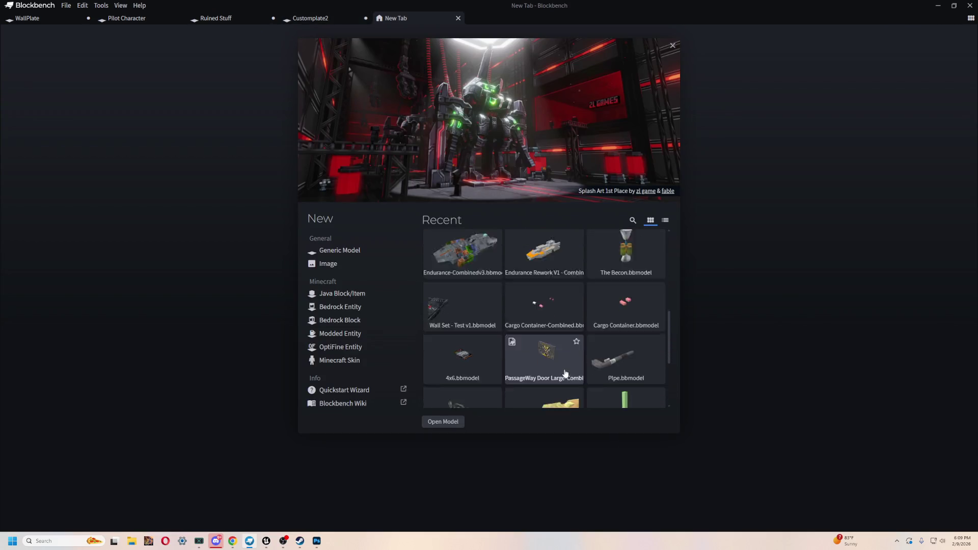
scroll(550, 294, down, 2)
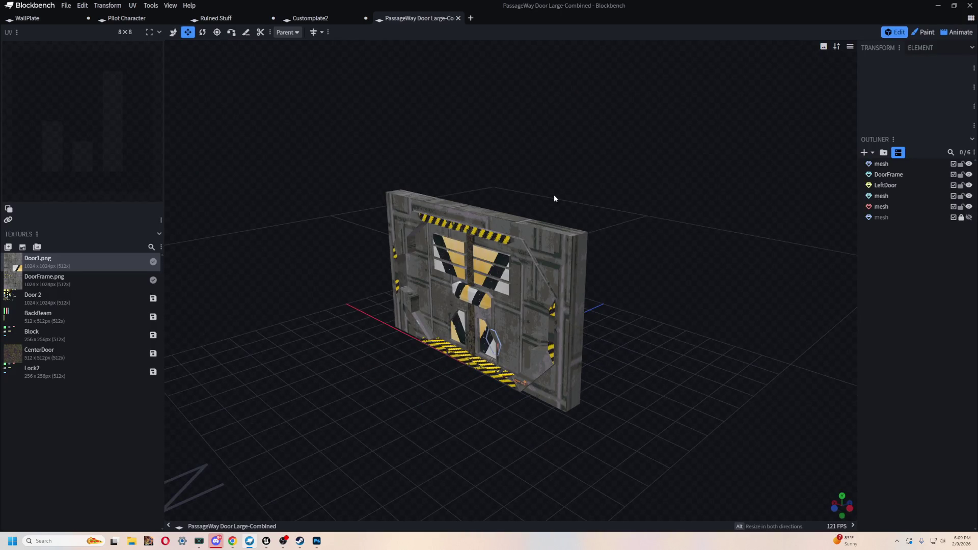
click(510, 245)
drag(635, 155, 672, 139)
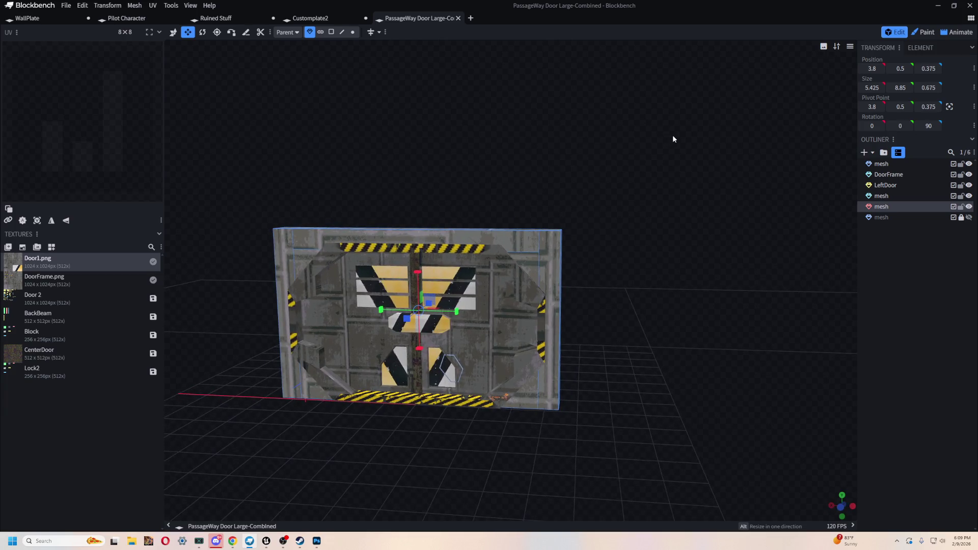
key(alt+Tab)
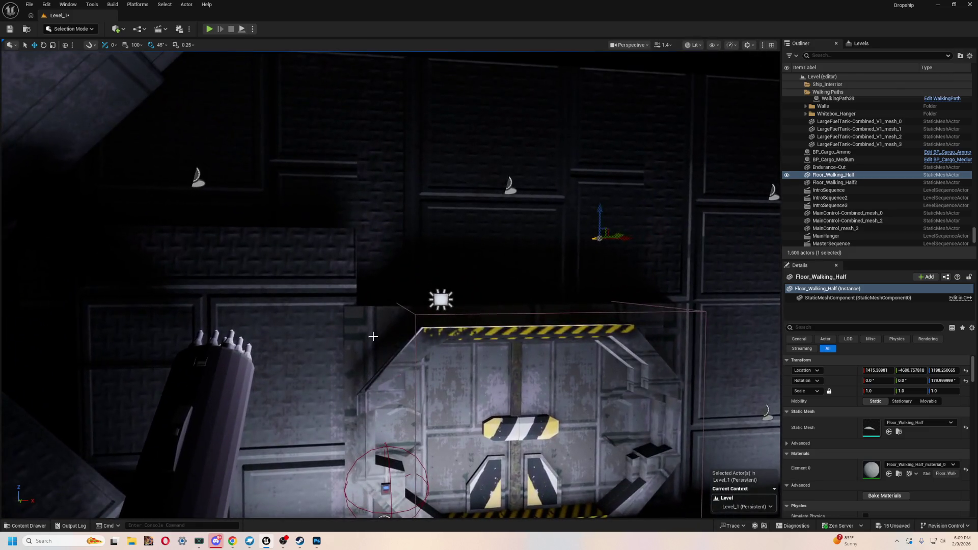
- Select PassageWay_Door_Large2_mesh_33, play-test walking up to its door panel, then stop and focus it
click(373, 336)
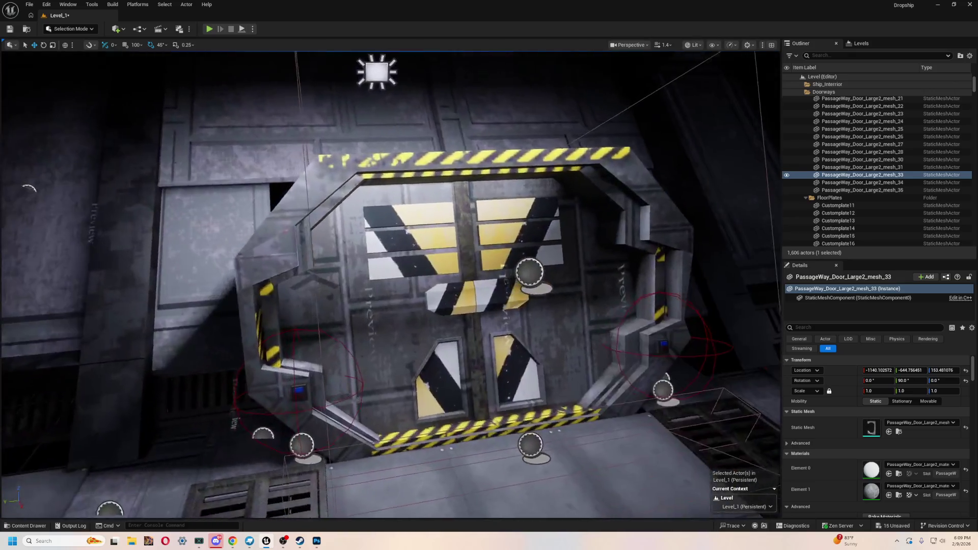
click(210, 29)
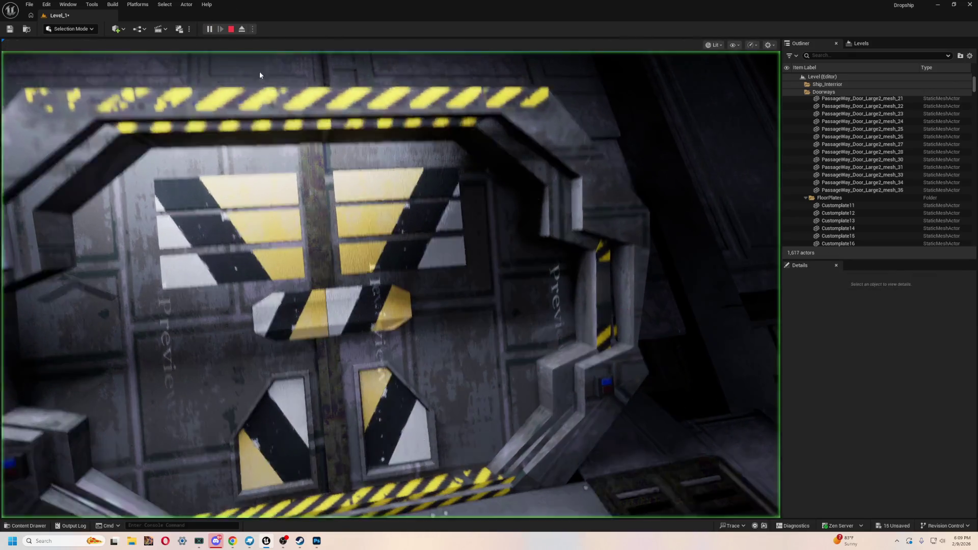
click(245, 67)
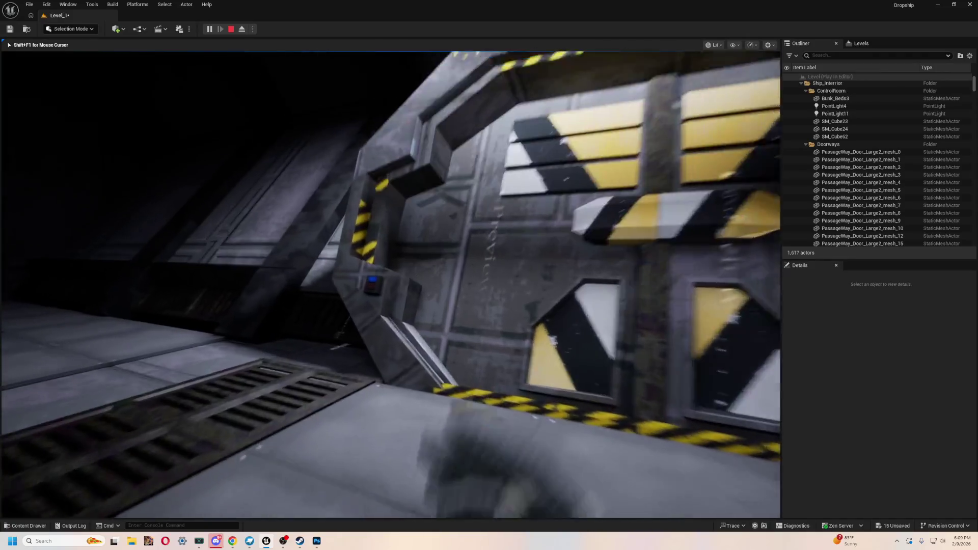
key(e)
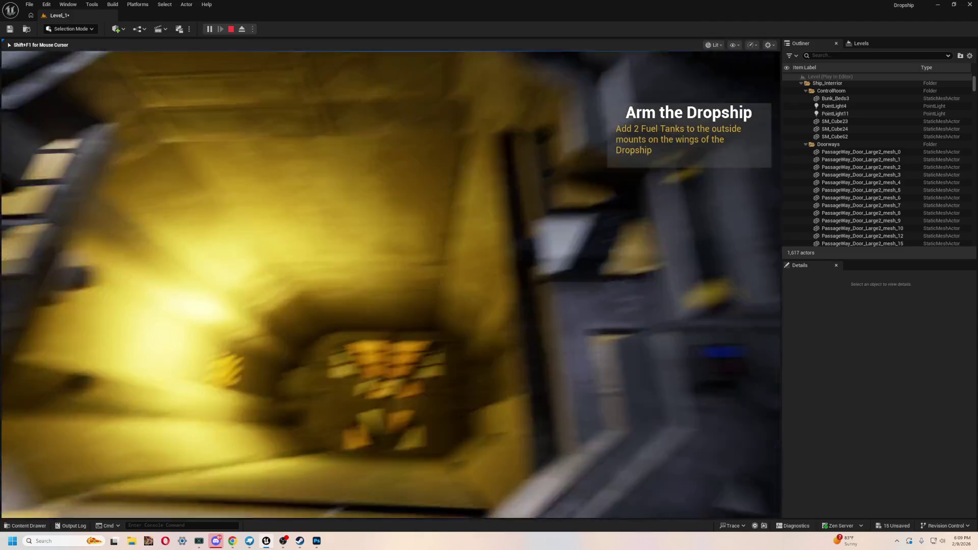
key(Escape)
key(f)
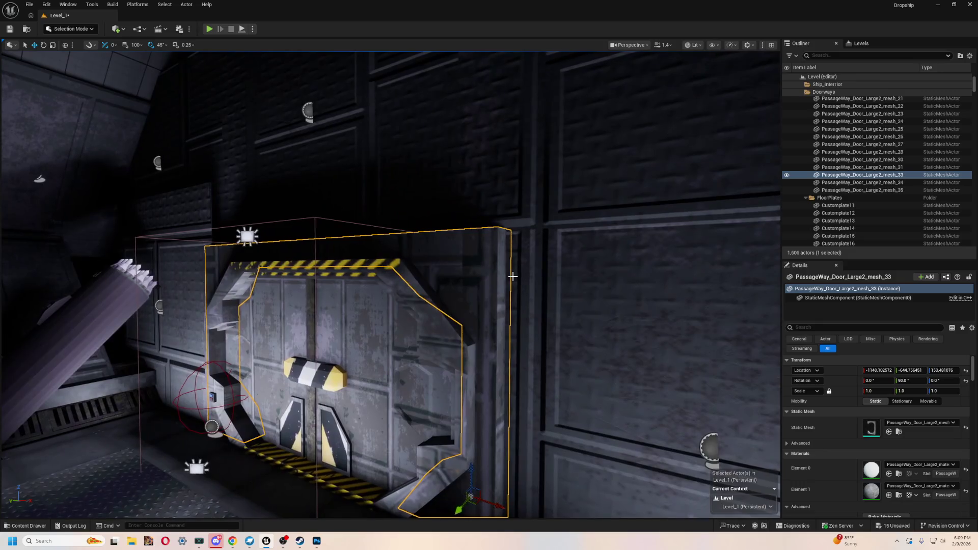
- Duplicate the passageway door frame and move the copy to the far door at X −2179.26
key(ctrl+d)
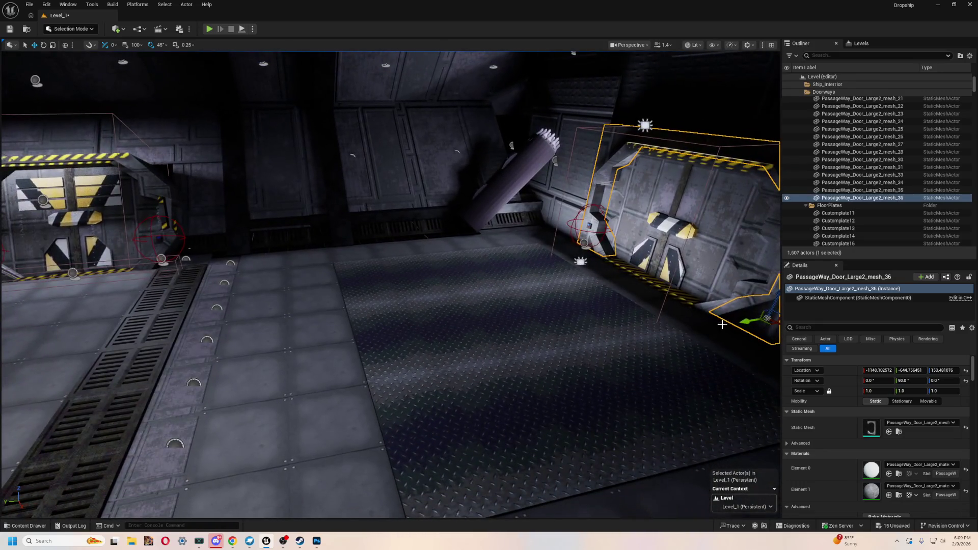
key(f)
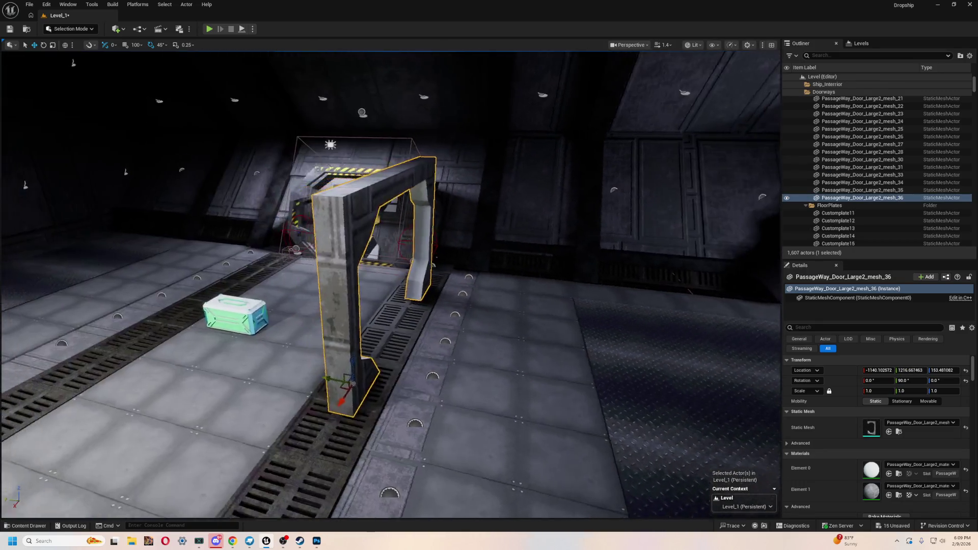
key(w)
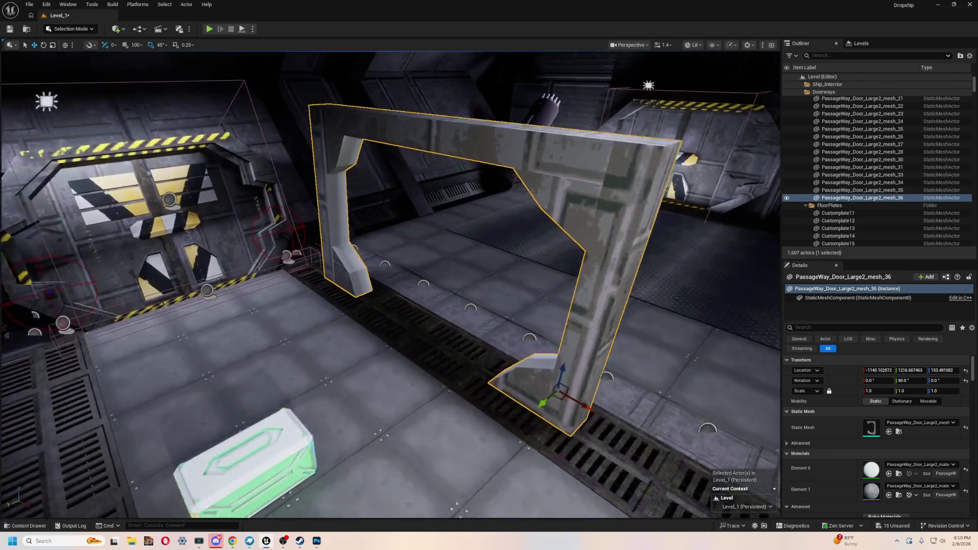
key(s)
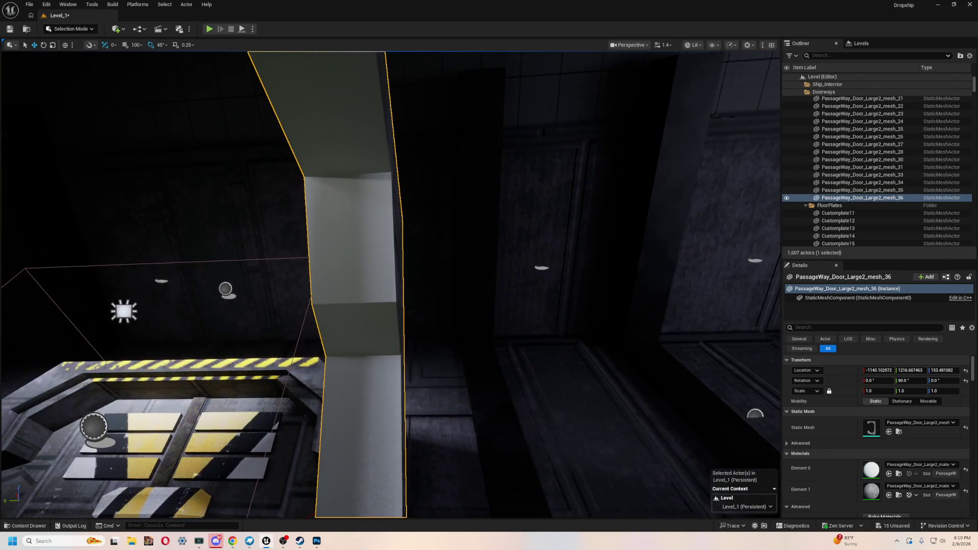
key(s)
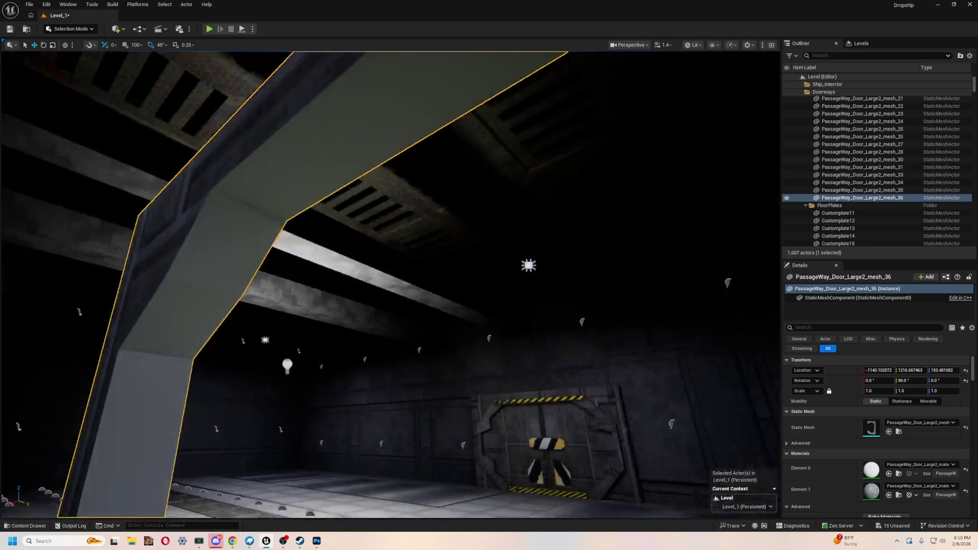
key(e)
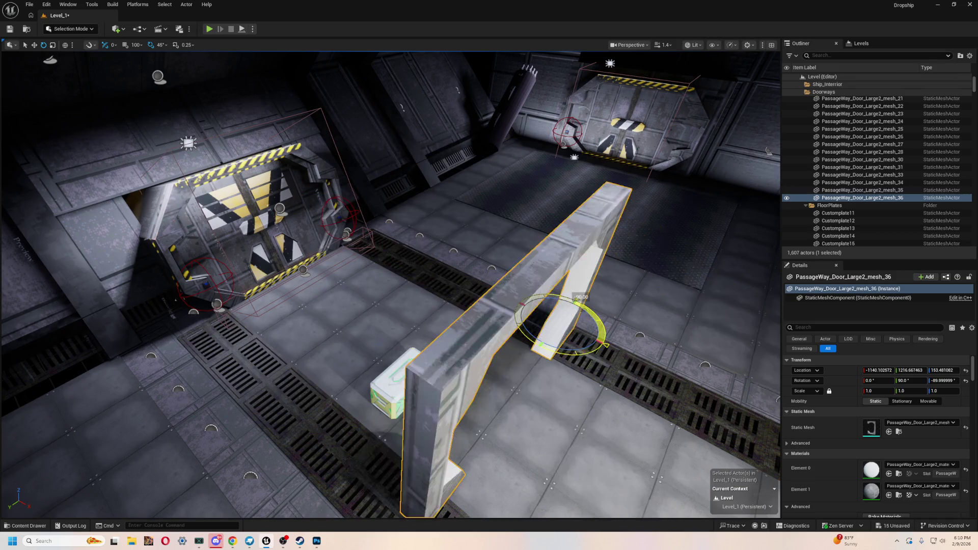
key(w)
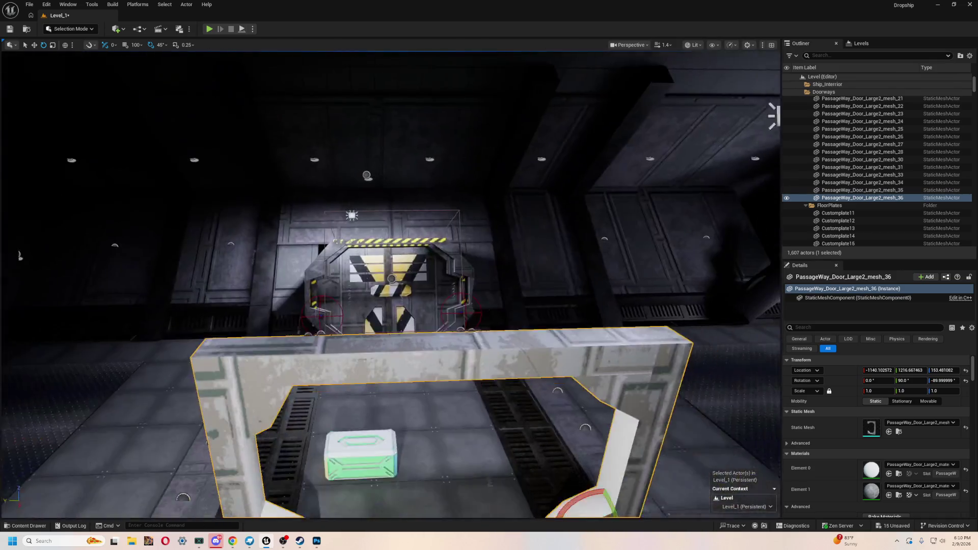
key(w)
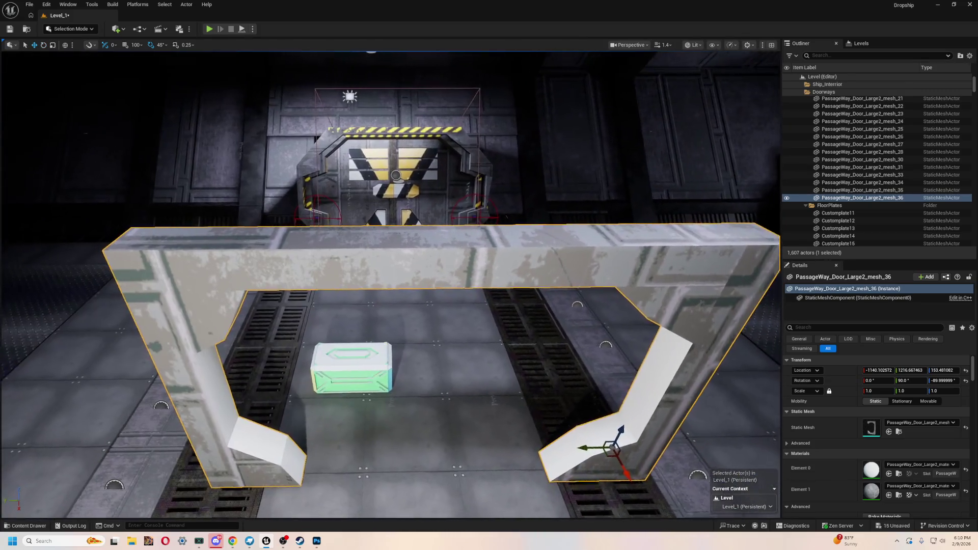
key(w)
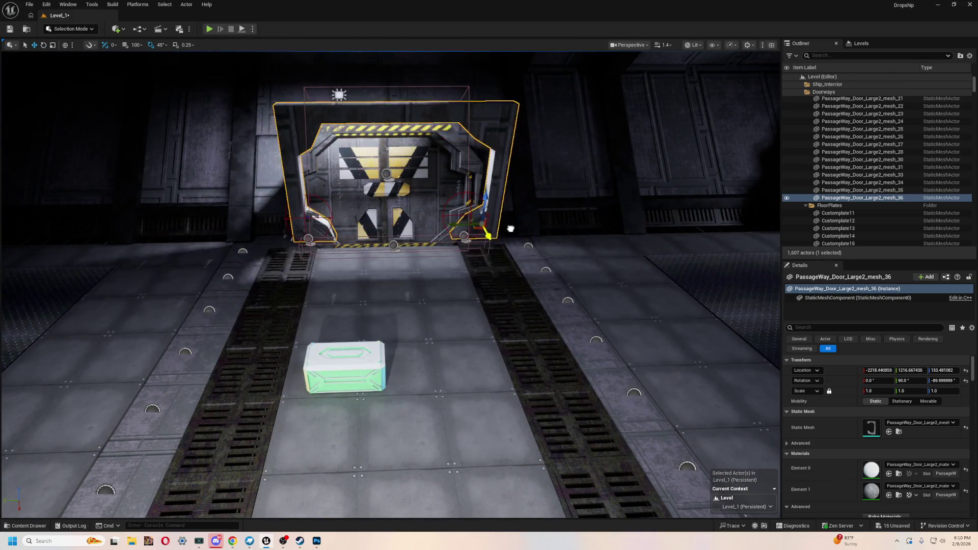
key(w)
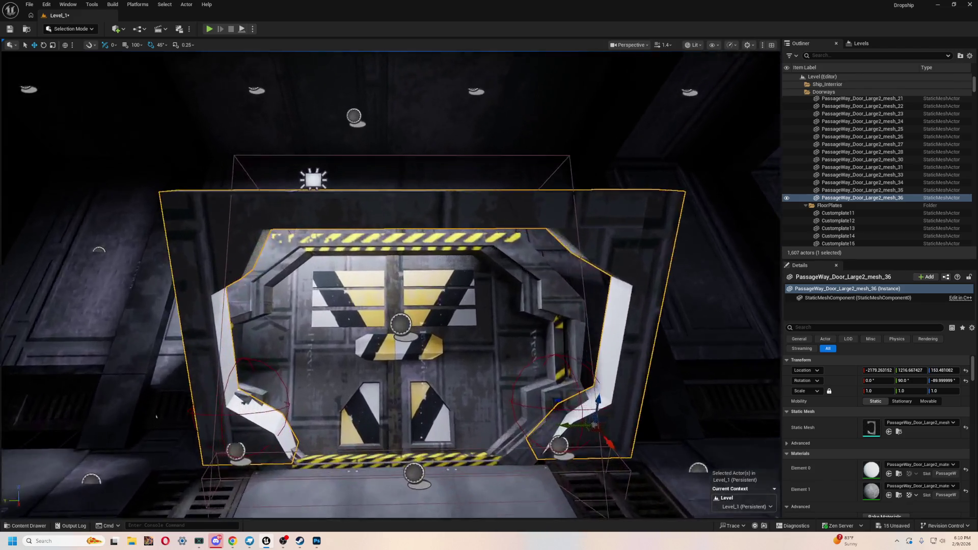
key(w)
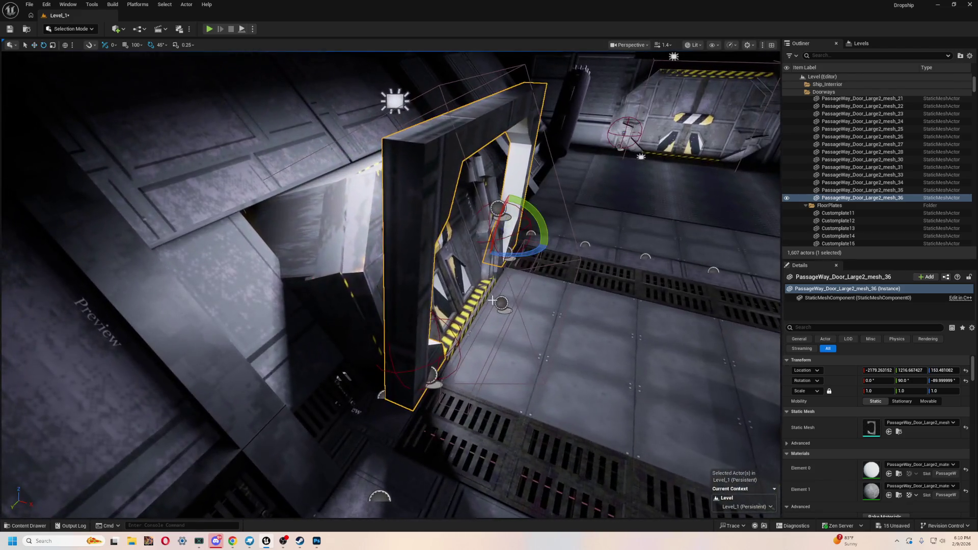
- Try a 45° rotation on the copy, undo it, and select BP_PassageWayDoor3
mouse_move(541, 219)
mouse_down()
mouse_move(549, 247)
mouse_move(530, 239)
mouse_up()
key(w)
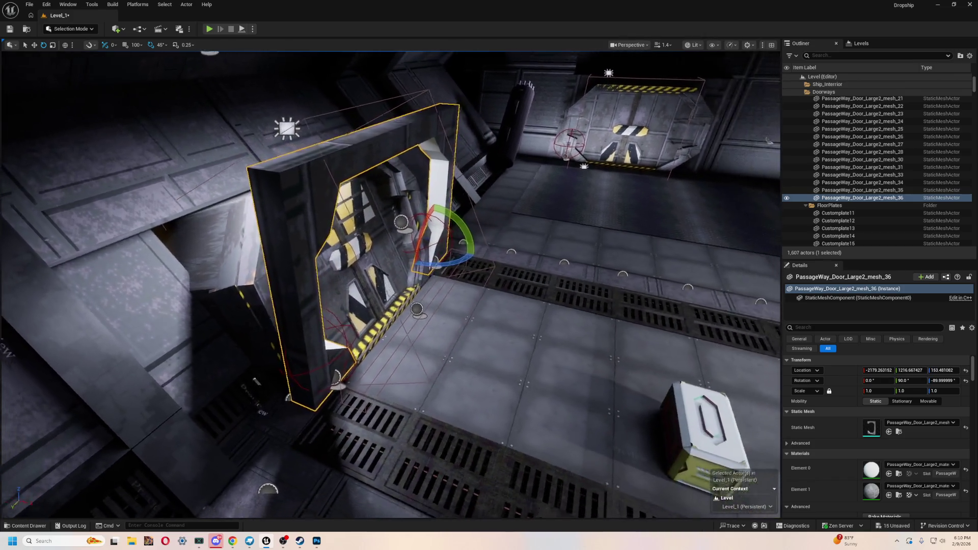
drag(615, 289, 615, 290)
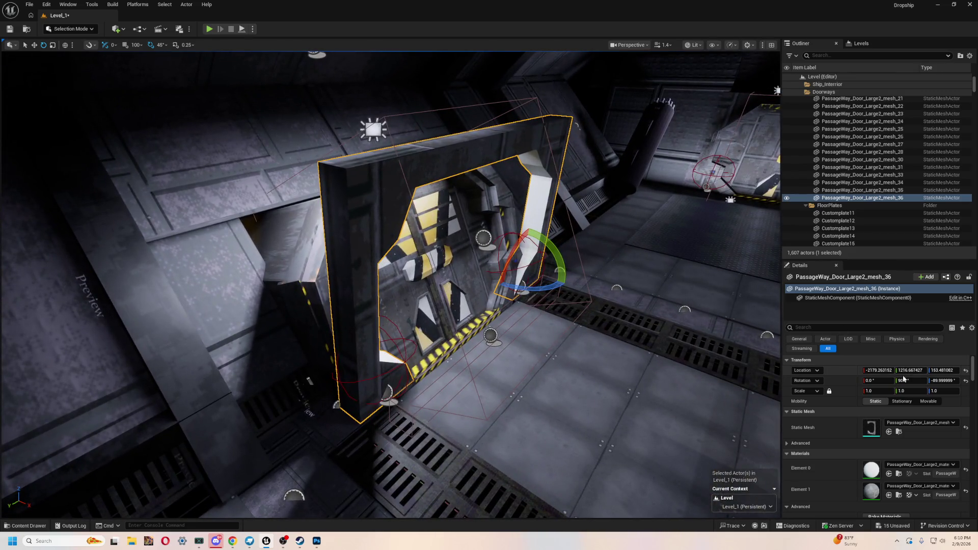
click(292, 290)
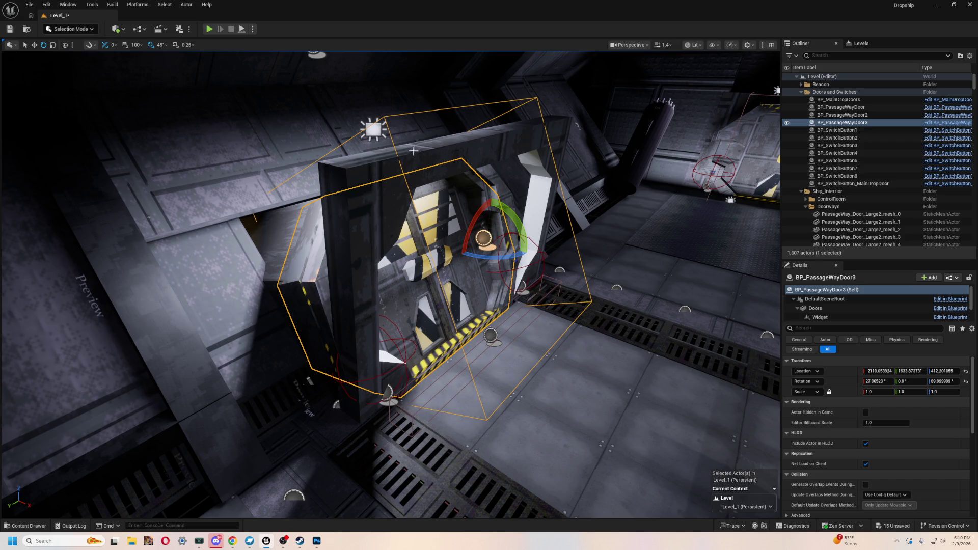
click(365, 228)
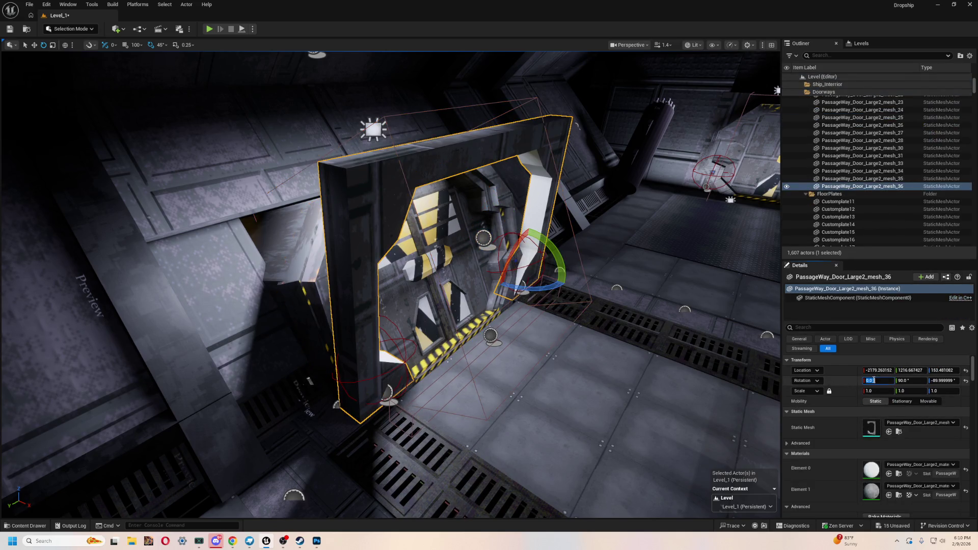
text(7)
key(Return)
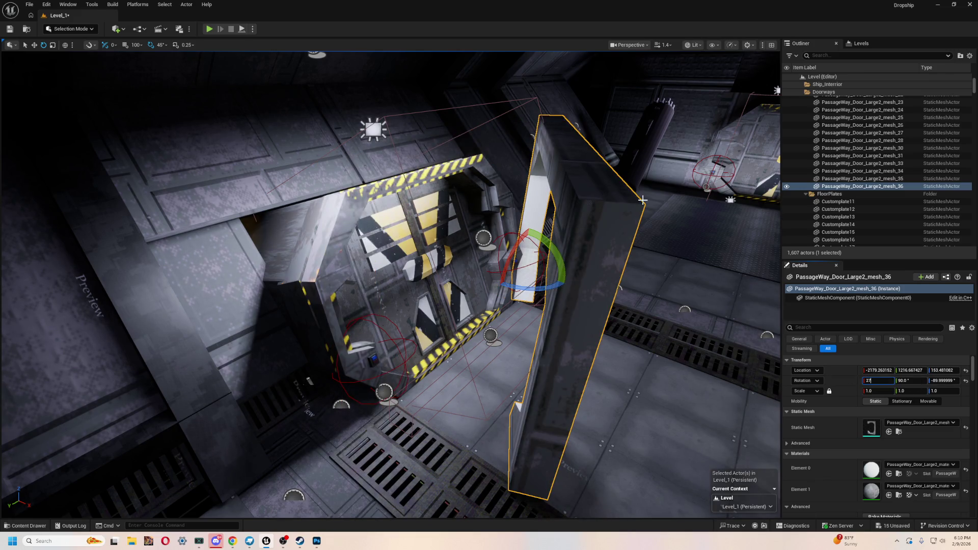
drag(509, 306, 484, 255)
key(ctrl+z)
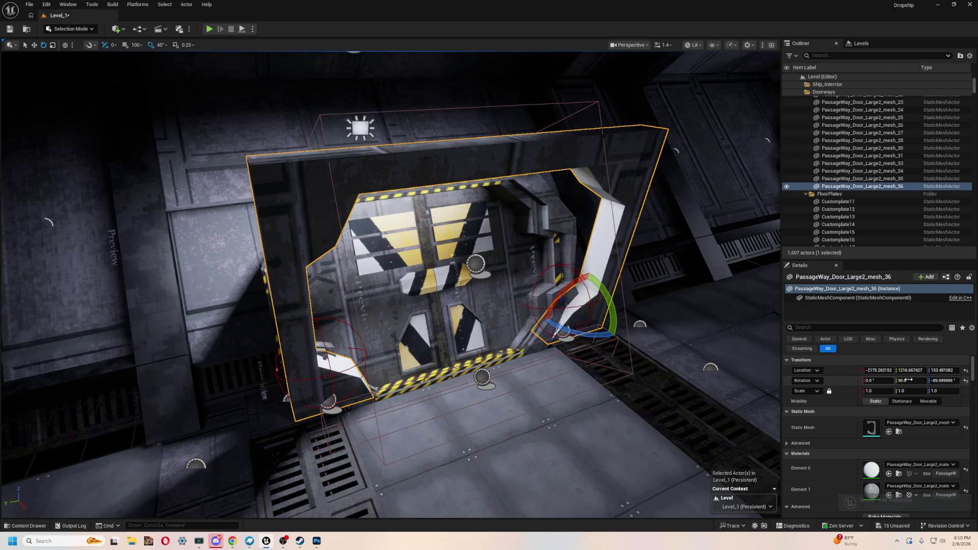
mouse_move(553, 316)
mouse_down()
mouse_move(579, 328)
mouse_move(553, 316)
mouse_up()
mouse_move(513, 348)
mouse_down()
mouse_move(512, 306)
mouse_move(482, 306)
mouse_up()
key(f)
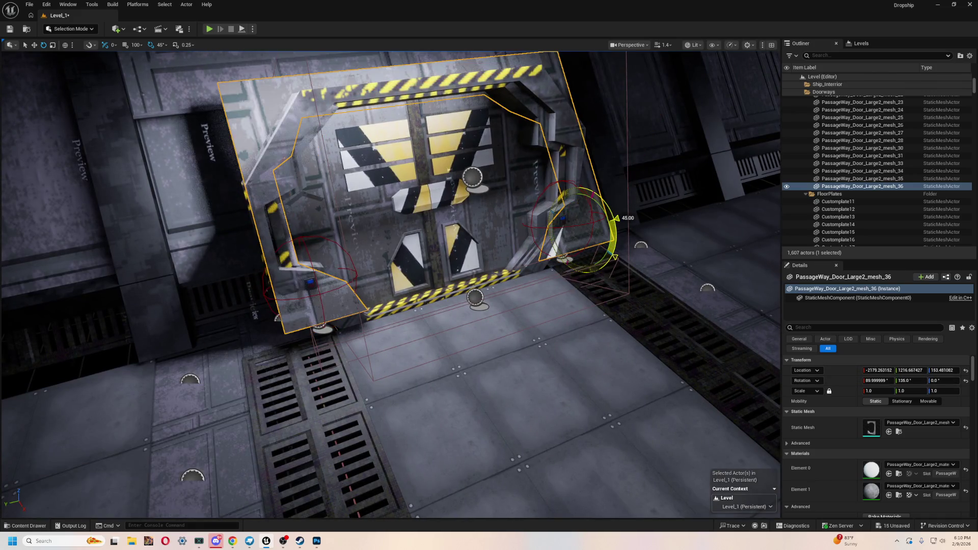
key(super)
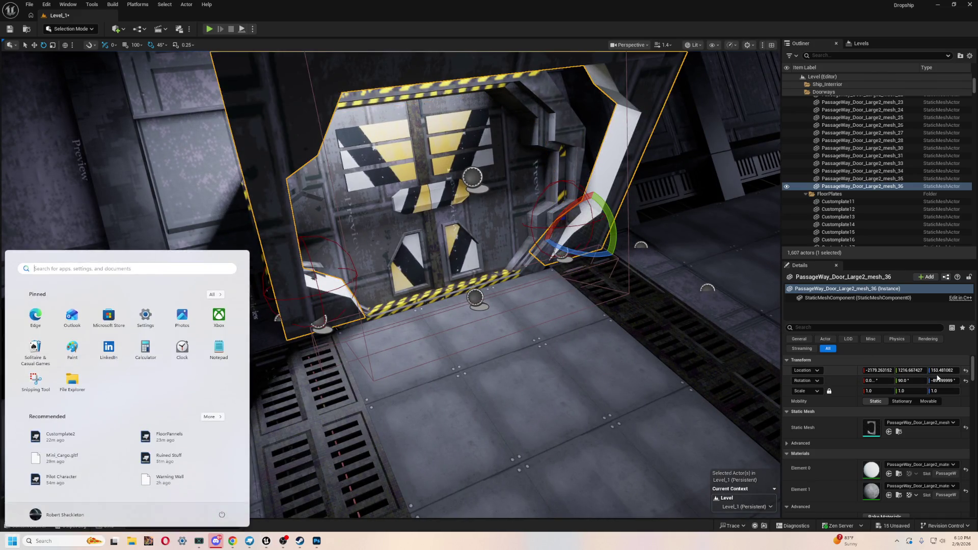
text(calculator)
key(Return)
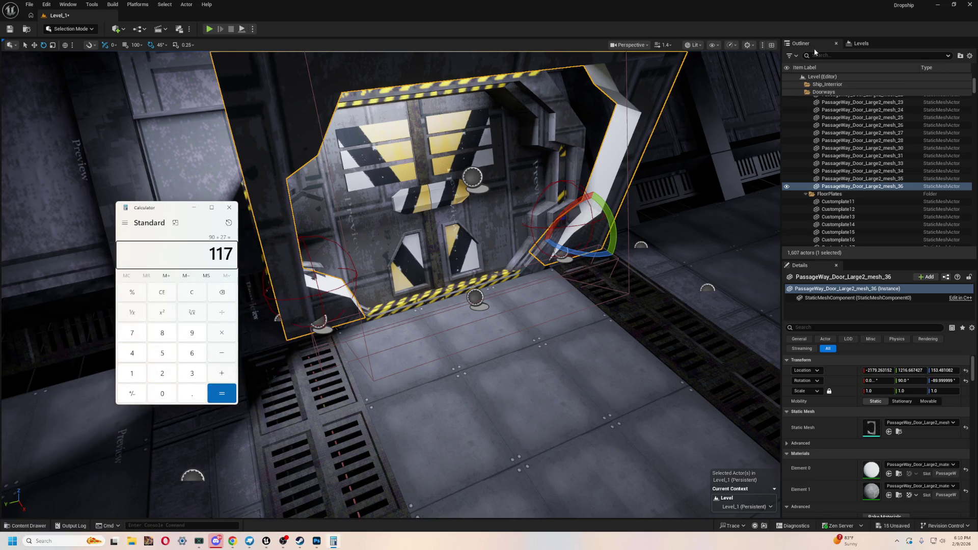
right_click(383, 78)
click(907, 380)
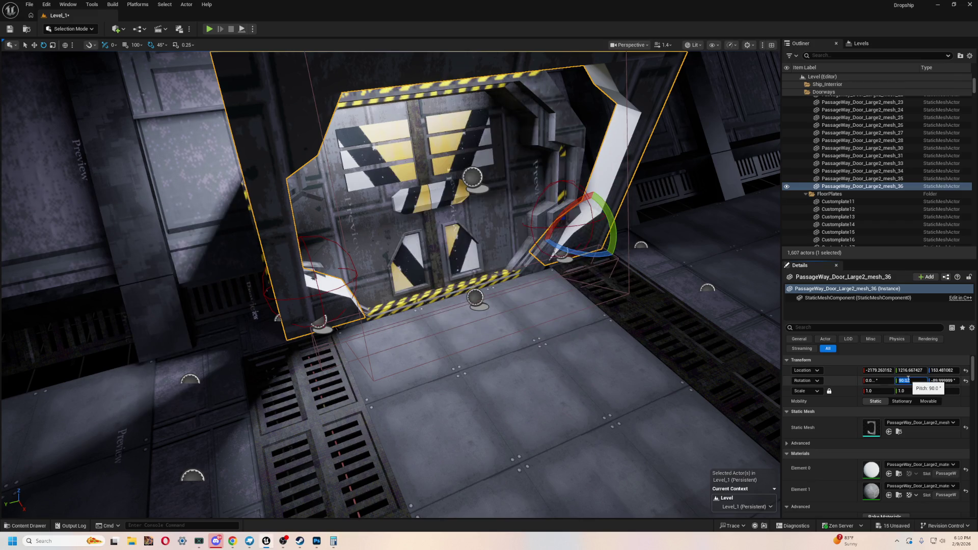
text(117)
text(137)
key(Return)
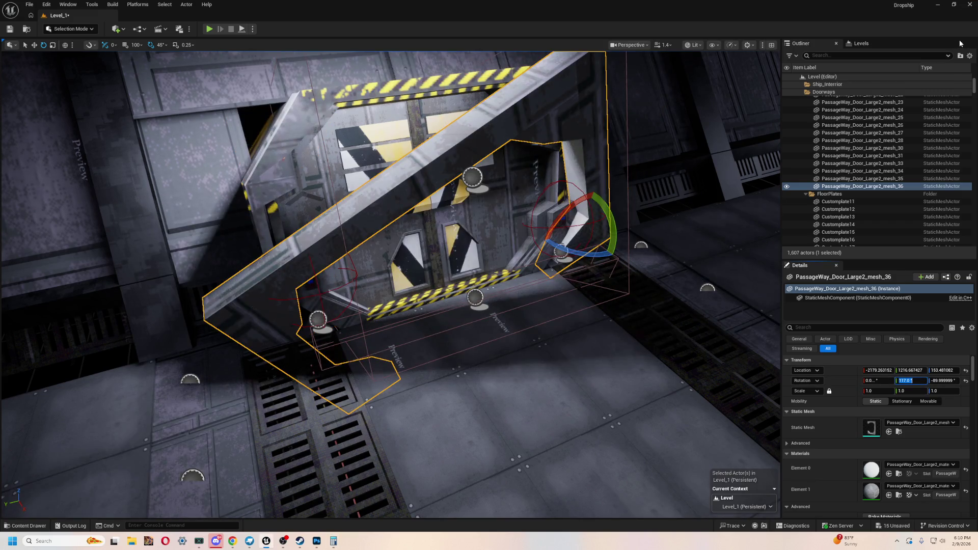
key(f)
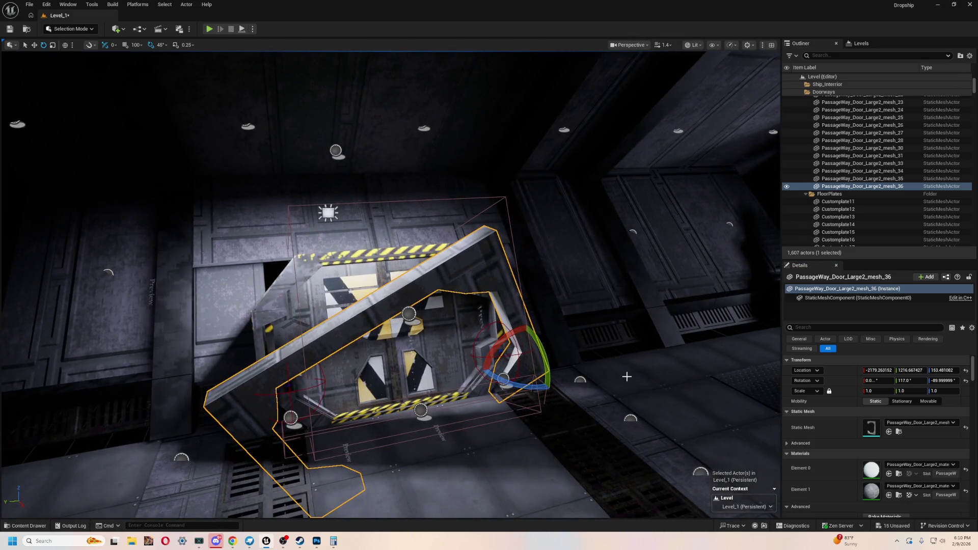
key(ctrl+z)
scroll(612, 380, up, 5)
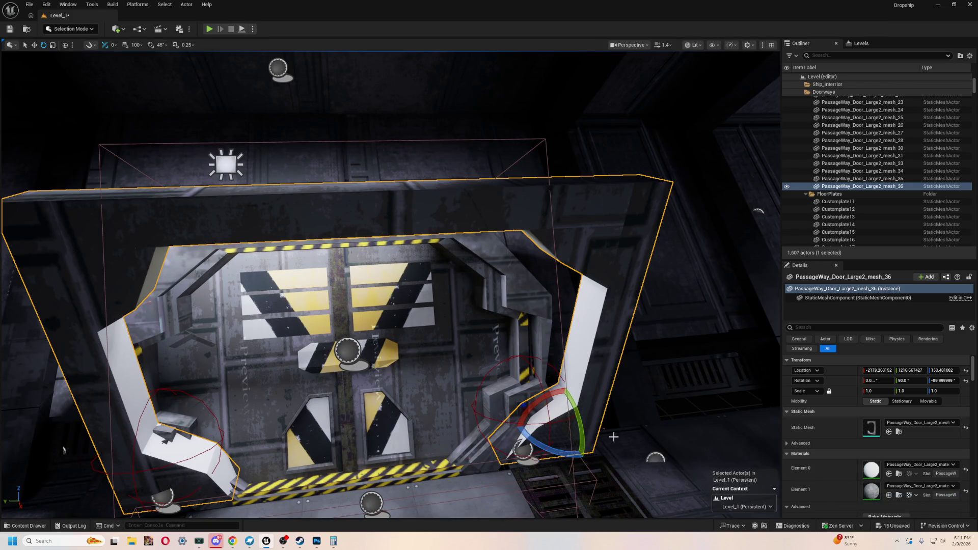
mouse_move(582, 431)
mouse_down()
mouse_move(583, 443)
mouse_move(585, 430)
mouse_up()
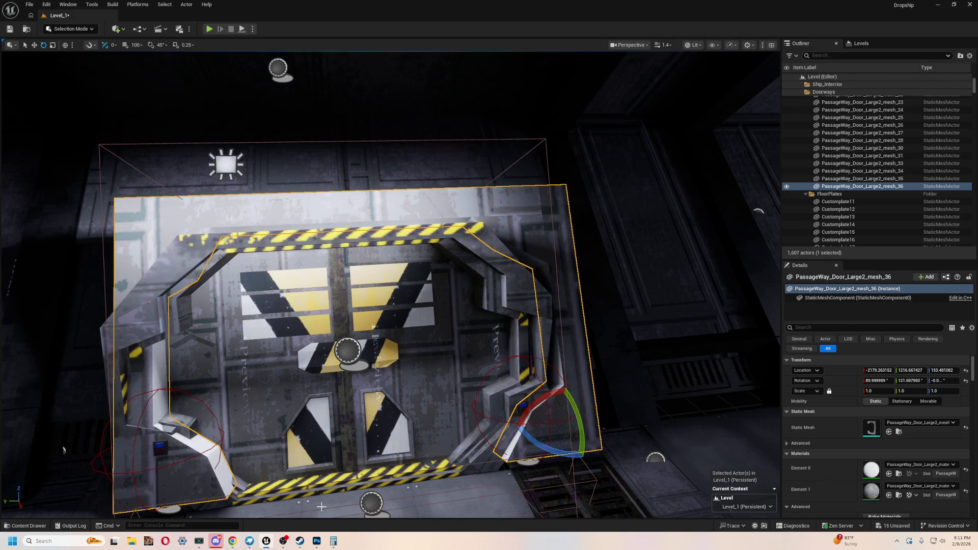
- Tilt PassageWay_Door_Large2_mesh_36 to a 117° pitch and orbit to check it
click(337, 541)
drag(387, 275, 484, 352)
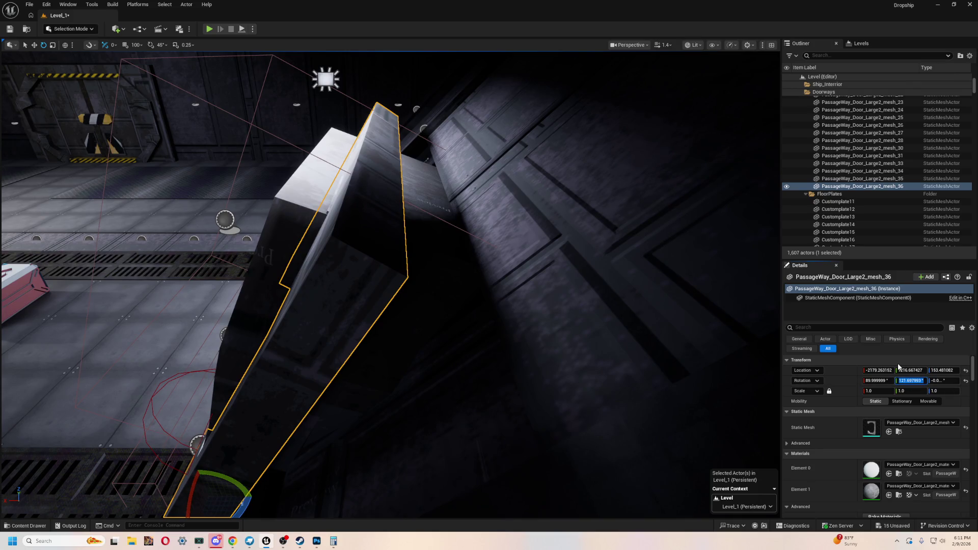
text(117)
text(177)
key(Return)
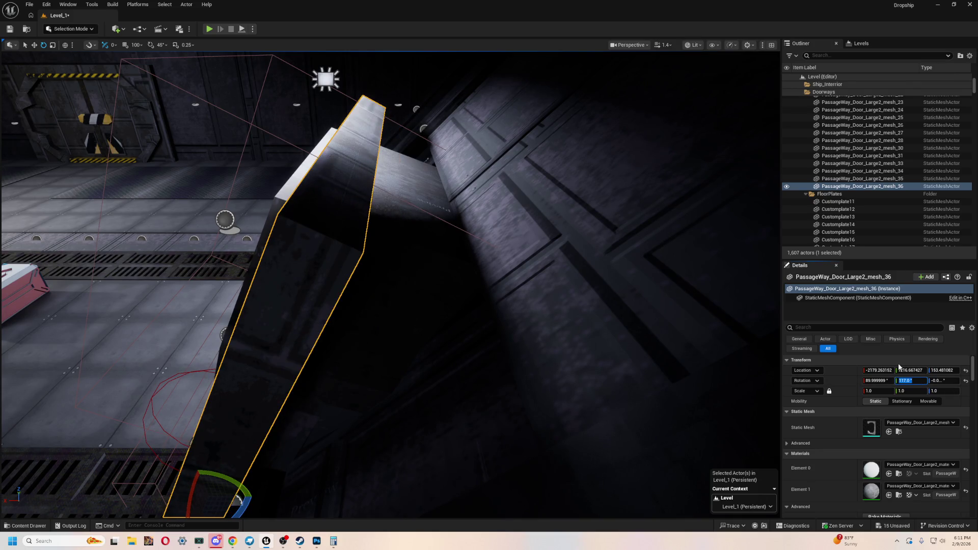
drag(387, 276, 515, 331)
drag(328, 207, 327, 207)
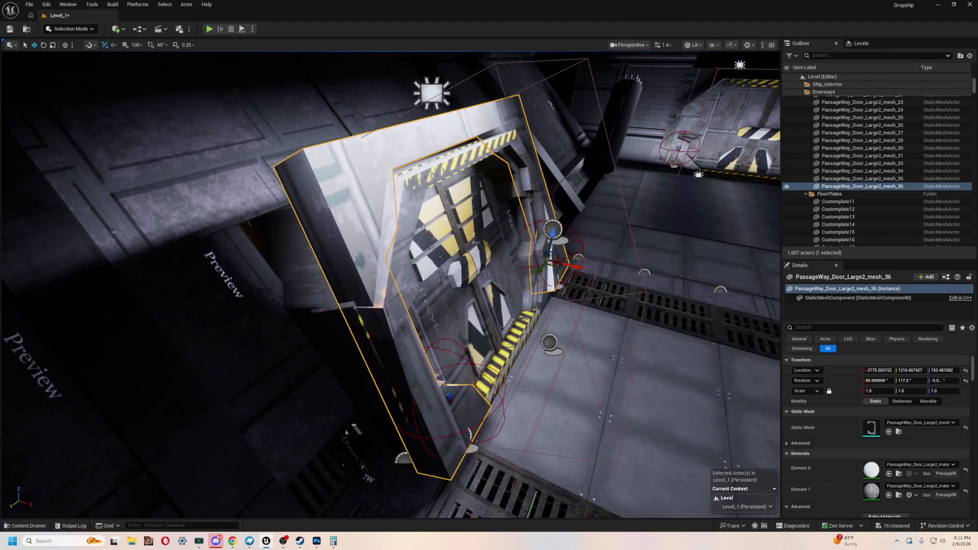
- Slide the door along X to −2428.04 and along Y into the angled doorway
drag(579, 268, 511, 267)
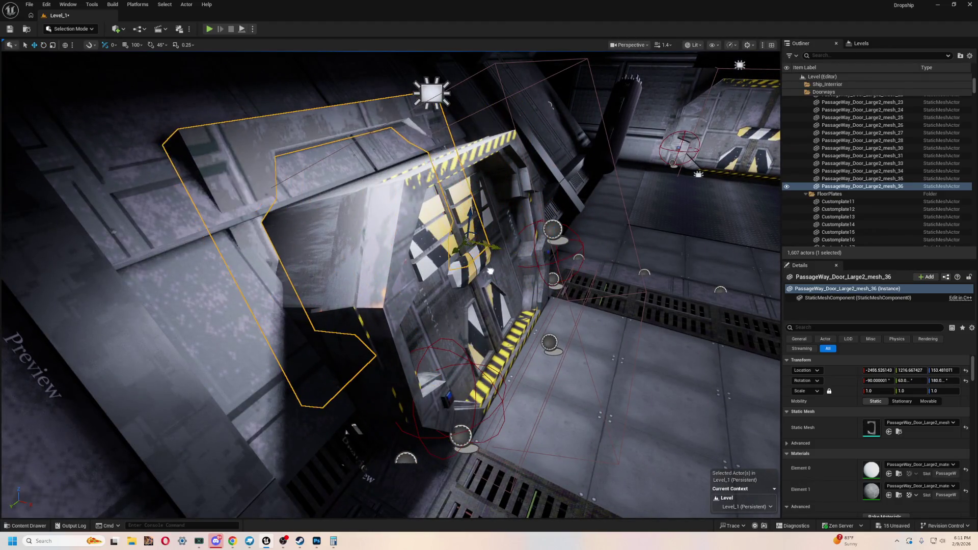
drag(487, 266, 507, 275)
drag(445, 201, 505, 226)
drag(497, 365, 505, 292)
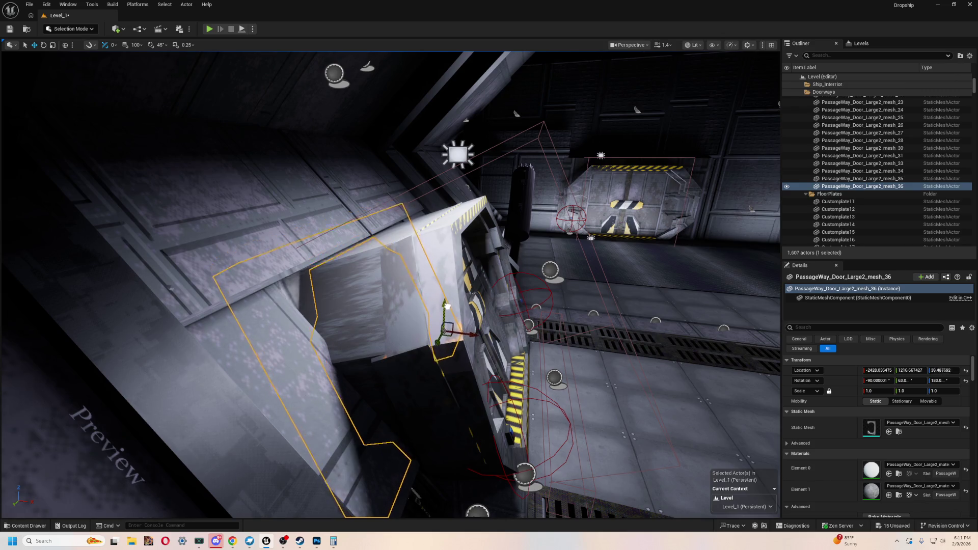
mouse_move(556, 261)
mouse_down()
mouse_move(555, 214)
mouse_move(505, 240)
mouse_up()
drag(388, 285, 388, 239)
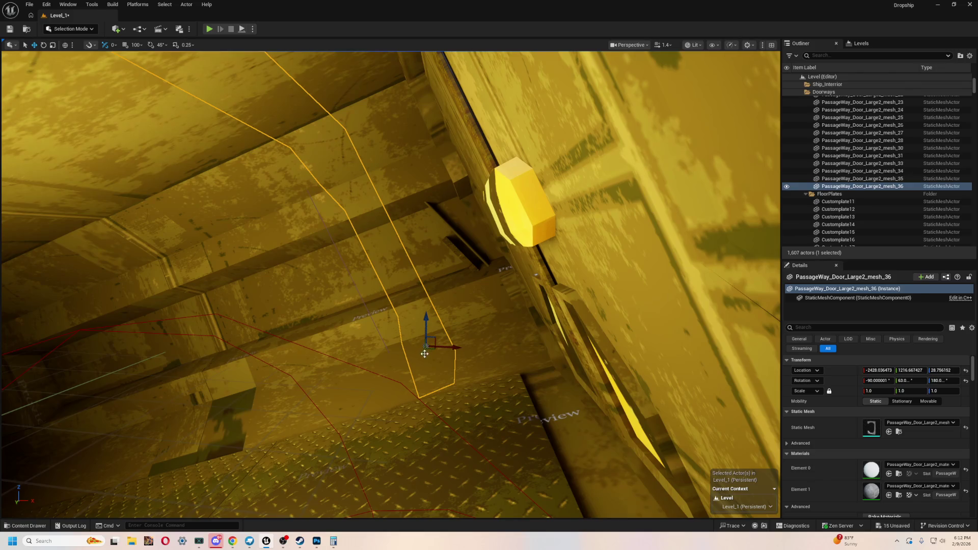
drag(425, 354, 543, 321)
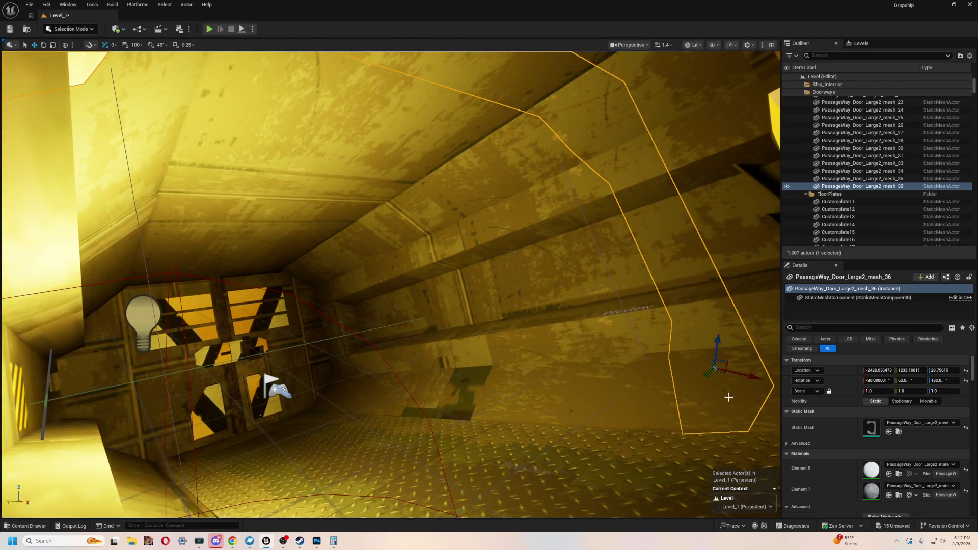
mouse_move(729, 397)
mouse_down()
mouse_move(699, 380)
mouse_move(703, 372)
mouse_up()
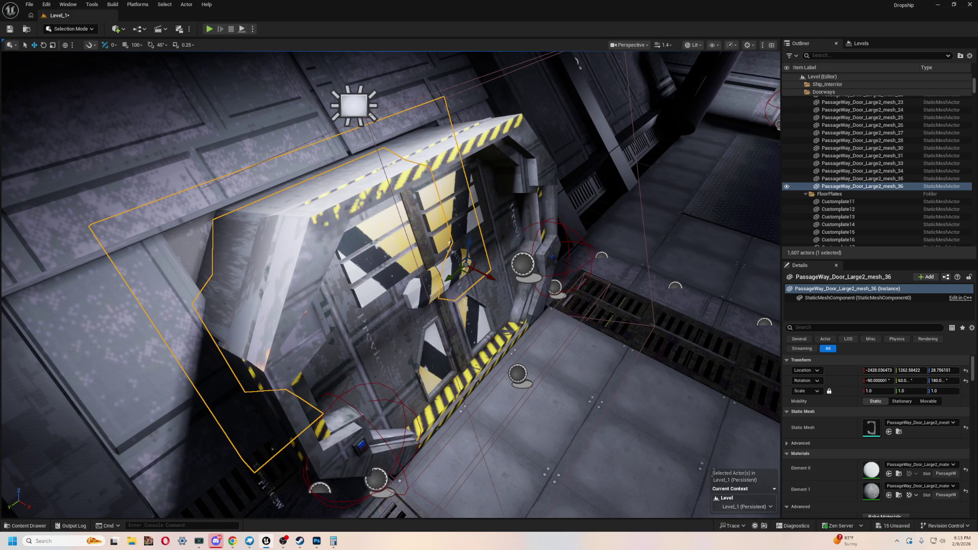
- Fly the view around the hangar doors, select BP_FloorPlate391, and start a Play-in-Editor test
key(w)
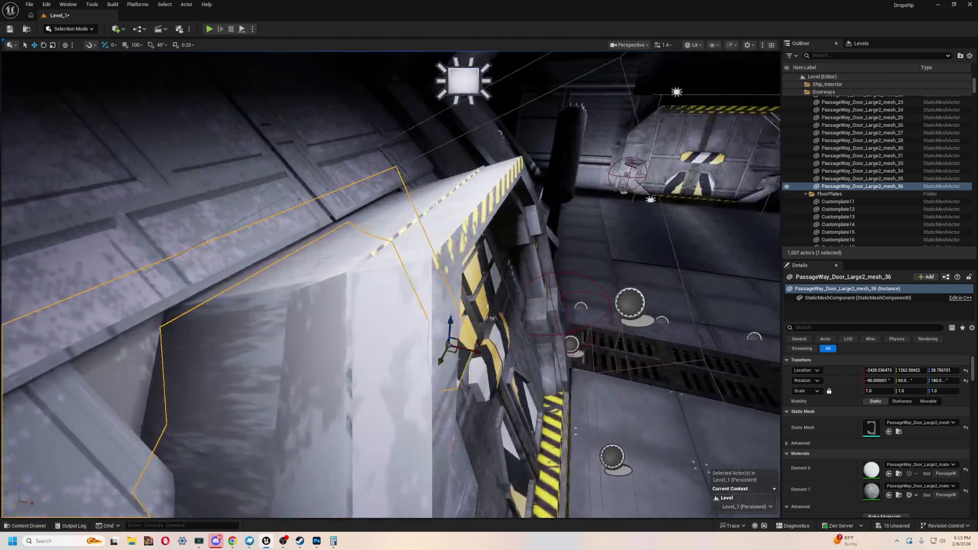
key(w)
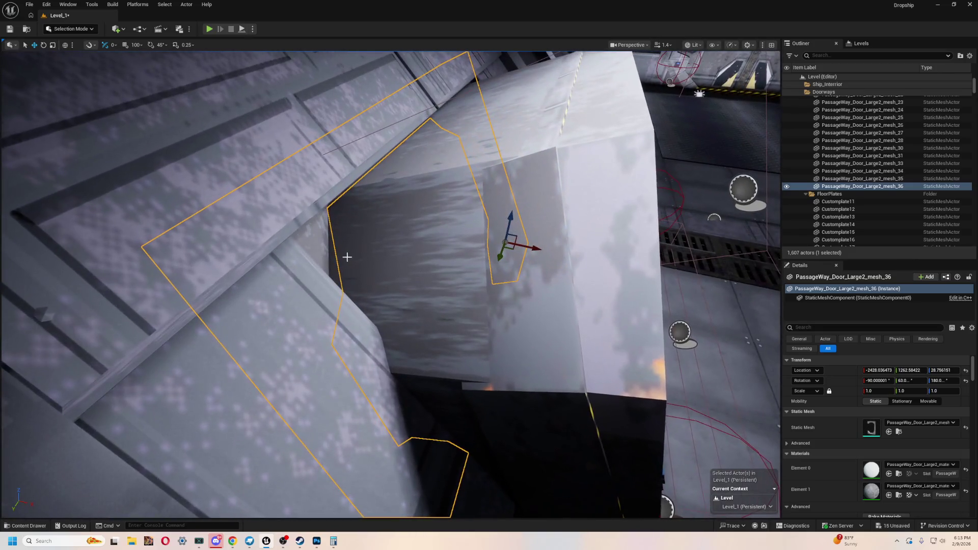
key(s)
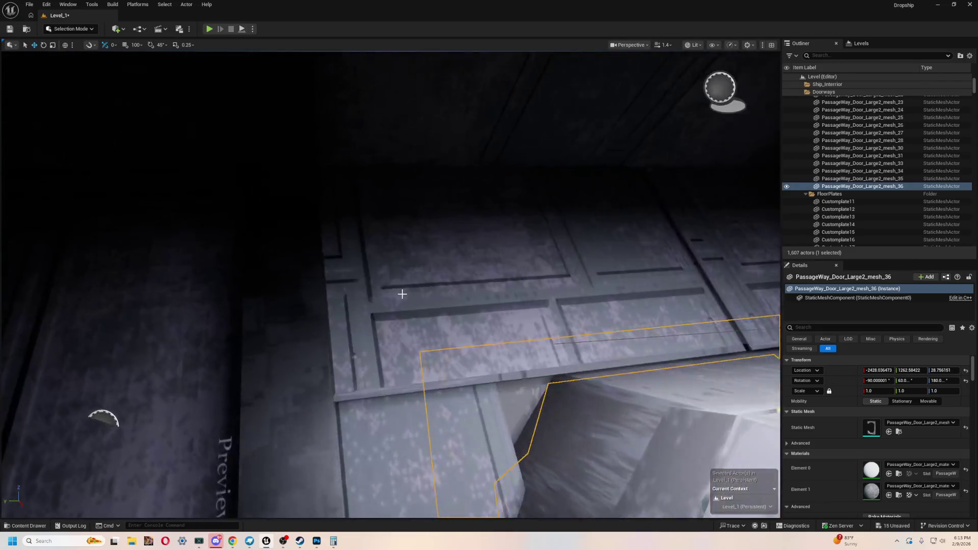
click(439, 295)
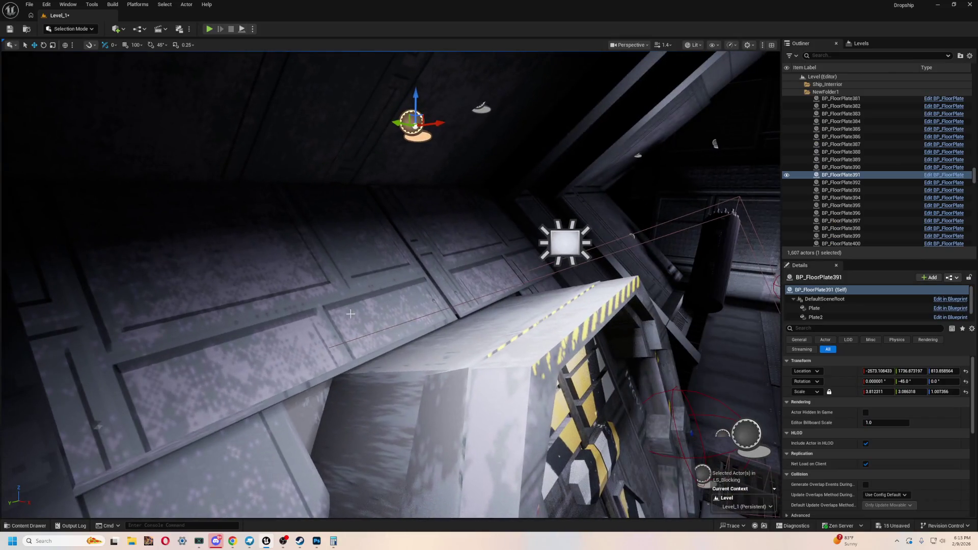
key(s)
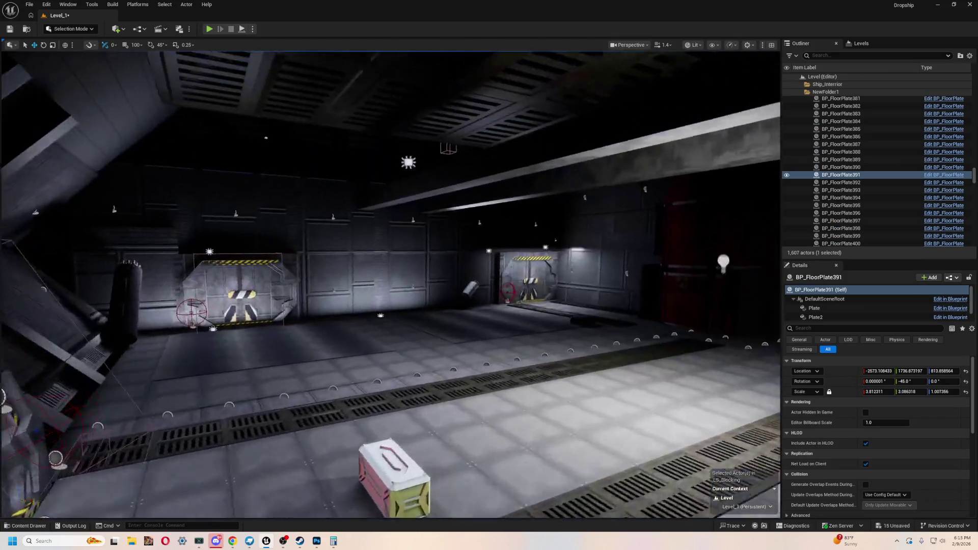
key(w)
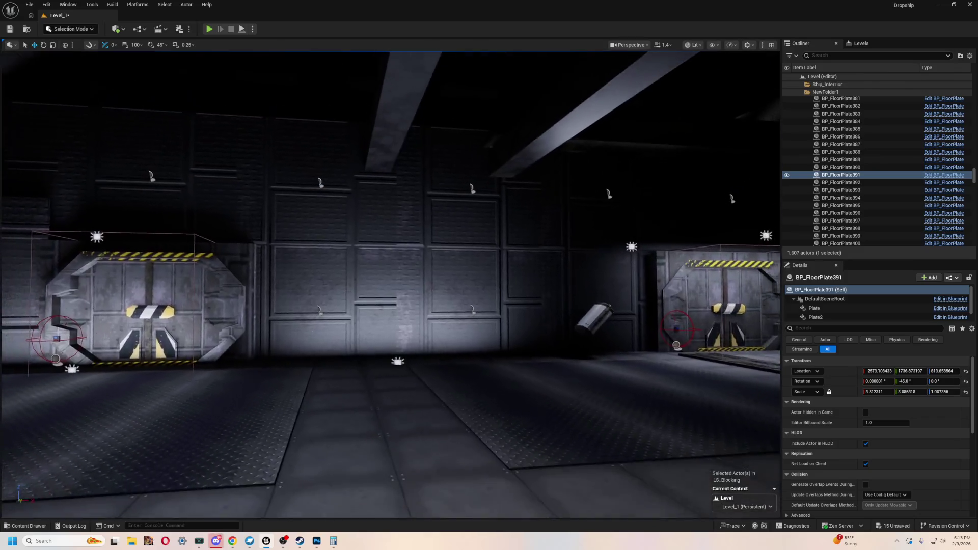
key(w)
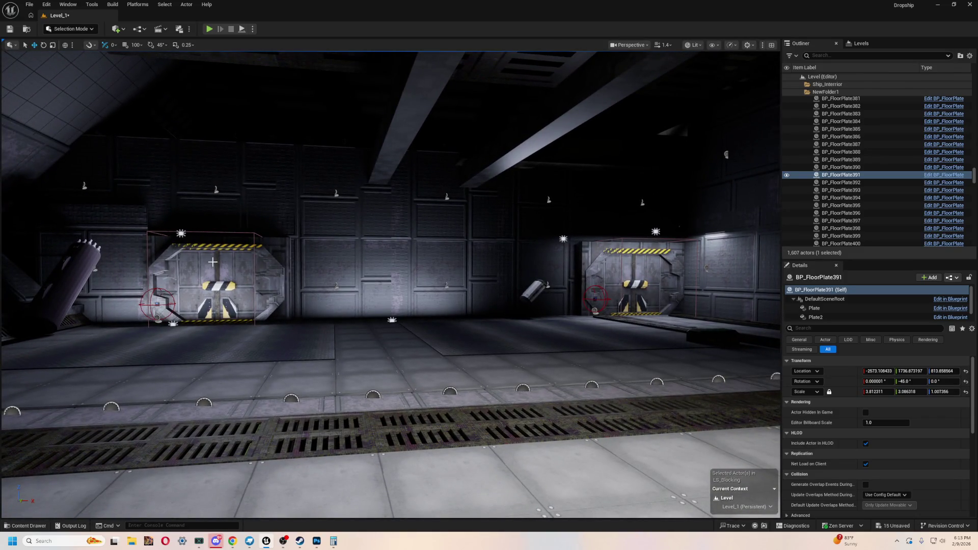
click(209, 29)
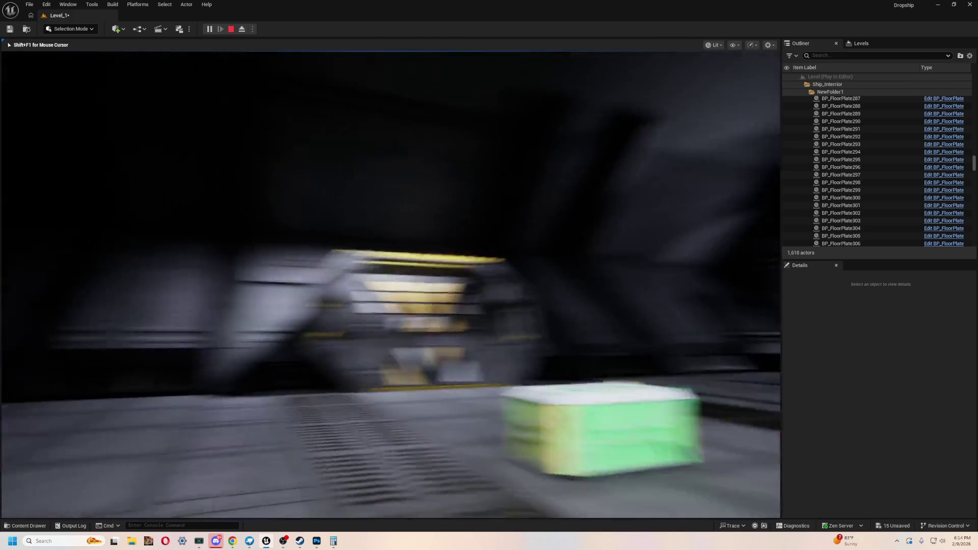
- Stop the play test, reframe on BP_FloorPlate391, swing toward the door, and select Customplate471
key(Escape)
key(f)
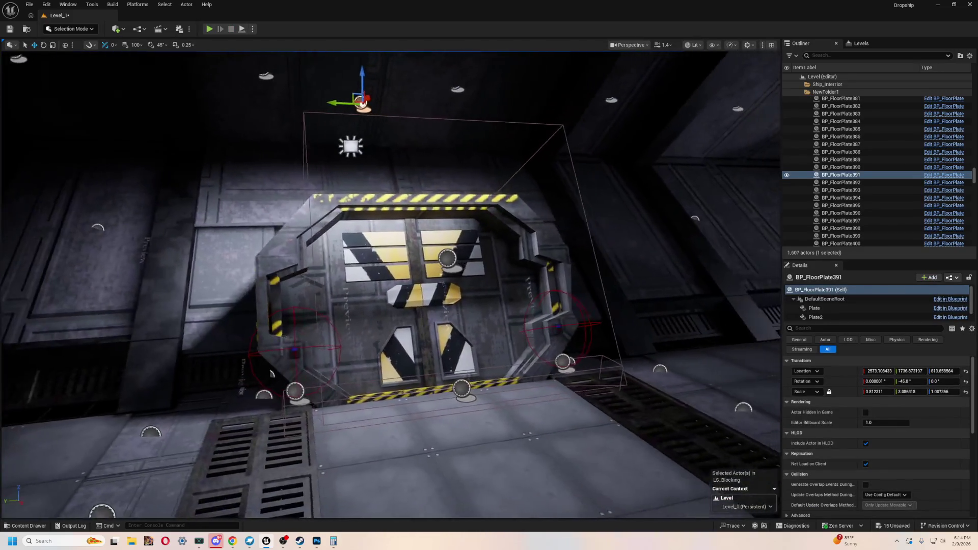
mouse_move(272, 373)
mouse_down()
mouse_move(275, 397)
mouse_move(296, 407)
mouse_move(356, 408)
mouse_move(303, 403)
mouse_up()
key(f)
mouse_move(578, 208)
mouse_down()
mouse_move(560, 209)
mouse_move(586, 210)
mouse_move(509, 206)
mouse_move(217, 131)
mouse_move(270, 168)
mouse_move(296, 143)
mouse_move(331, 204)
mouse_move(383, 246)
mouse_up()
click(439, 434)
- Look over the console room and locate the MainControl console mesh in the Content Drawer
mouse_move(439, 433)
mouse_down()
mouse_move(323, 354)
mouse_move(290, 220)
mouse_move(322, 230)
mouse_move(357, 285)
mouse_move(387, 306)
mouse_up()
click(323, 354)
click(356, 286)
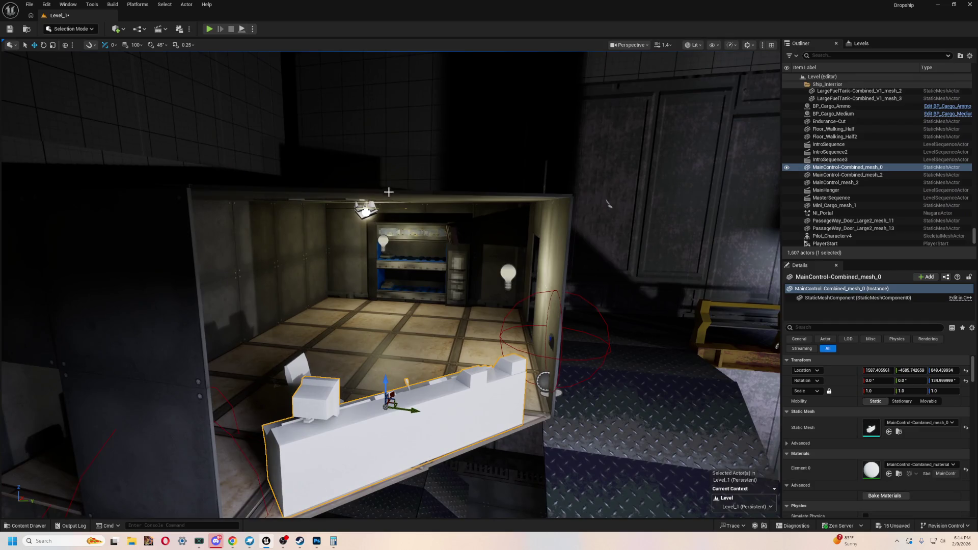
click(606, 204)
mouse_move(606, 204)
mouse_down()
mouse_move(606, 265)
mouse_move(560, 285)
mouse_up()
click(418, 305)
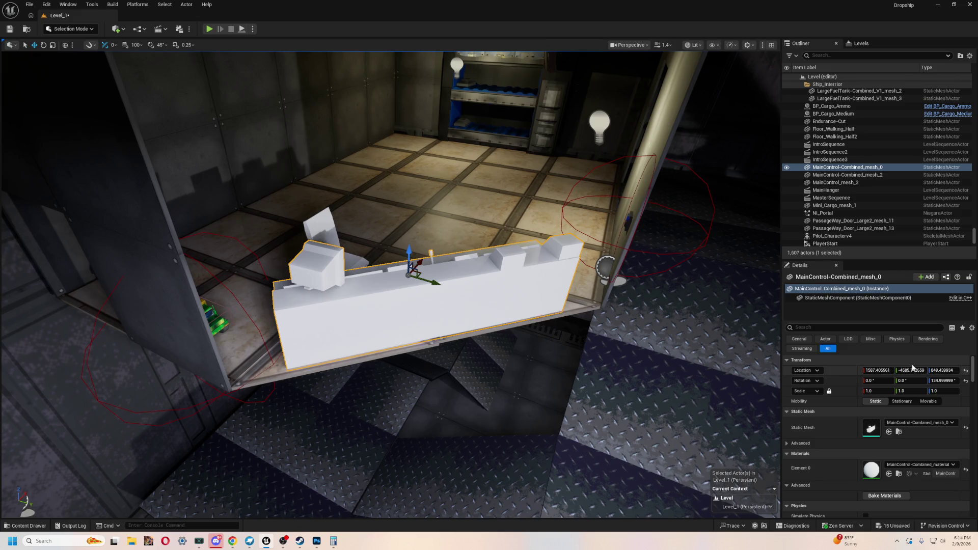
click(899, 436)
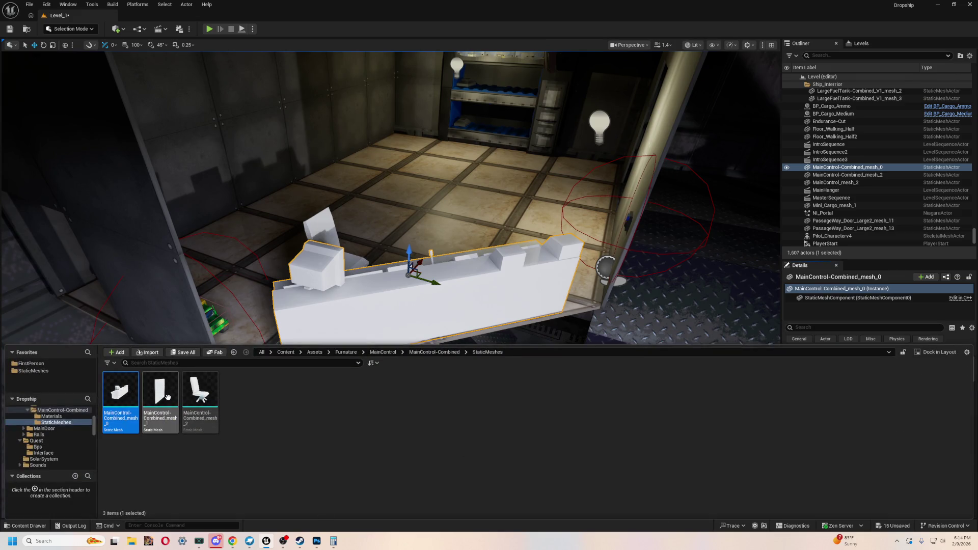
- Place MainControl-Combined_mesh_1 in the level and give it the console's 135° Z rotation
drag(121, 410, 388, 303)
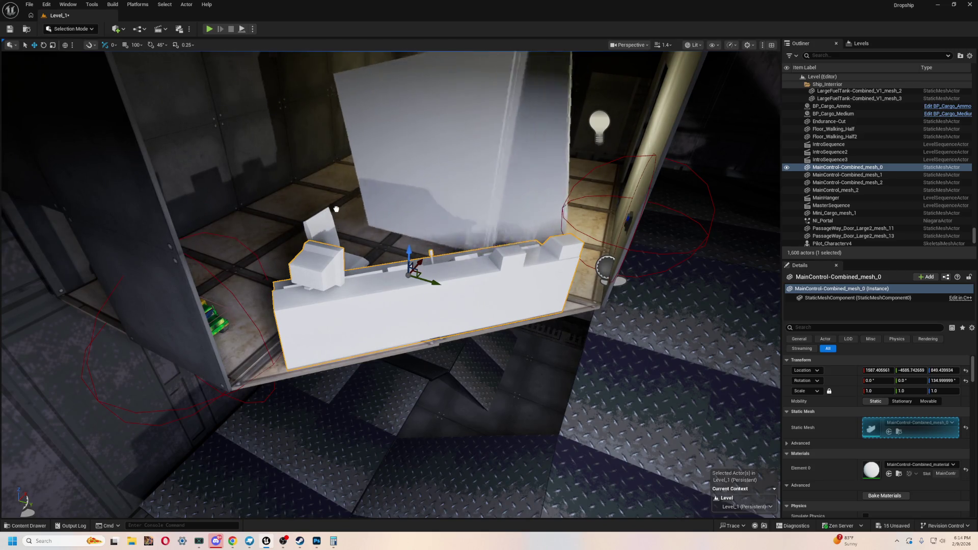
click(356, 216)
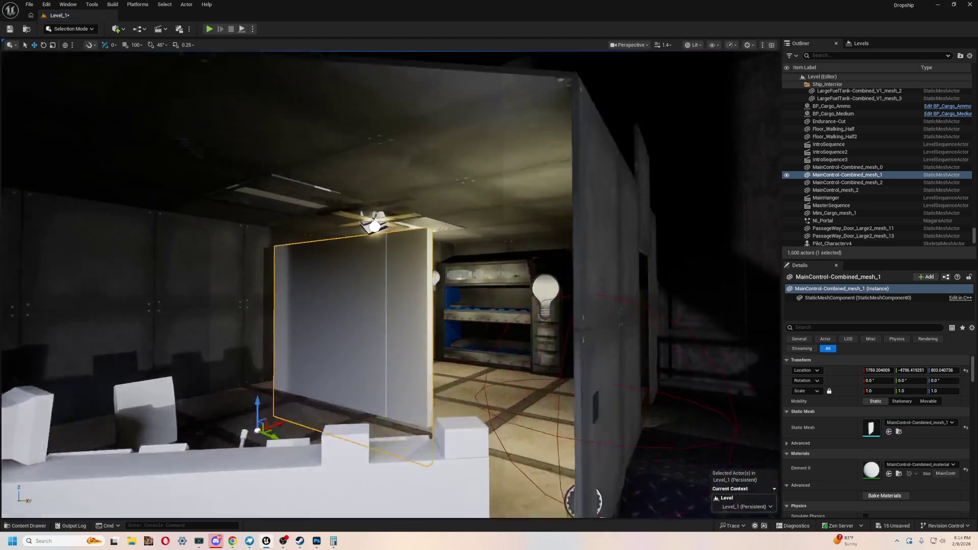
key(f)
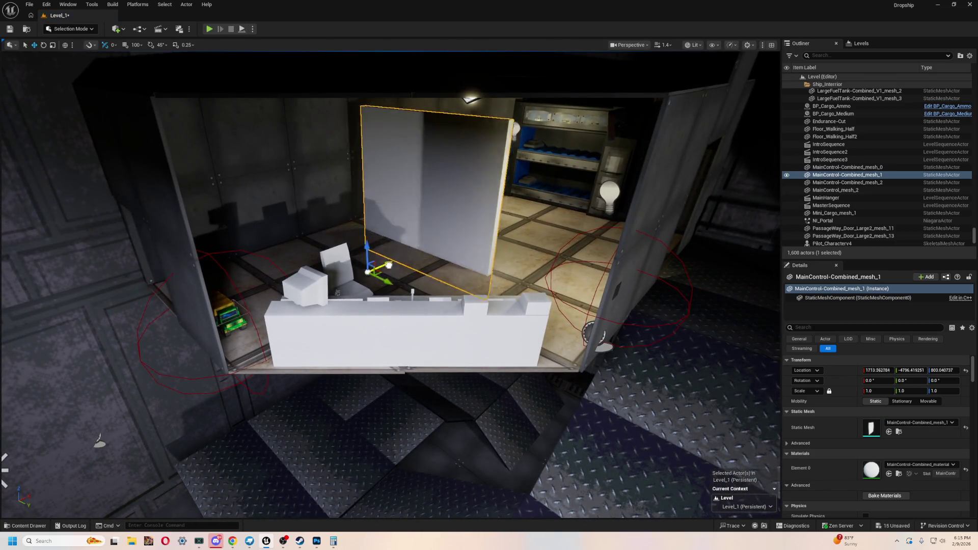
click(404, 310)
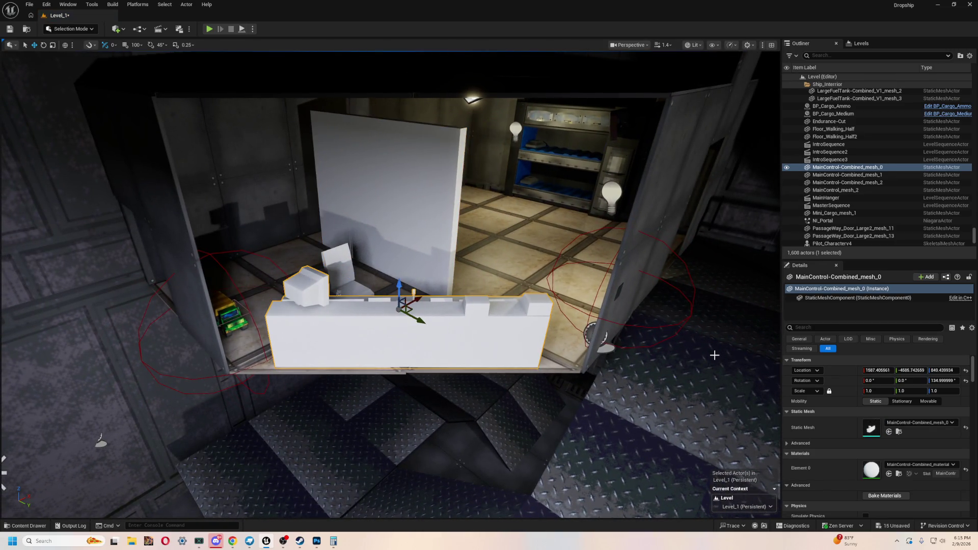
click(949, 381)
key(Escape)
key(ctrl+z)
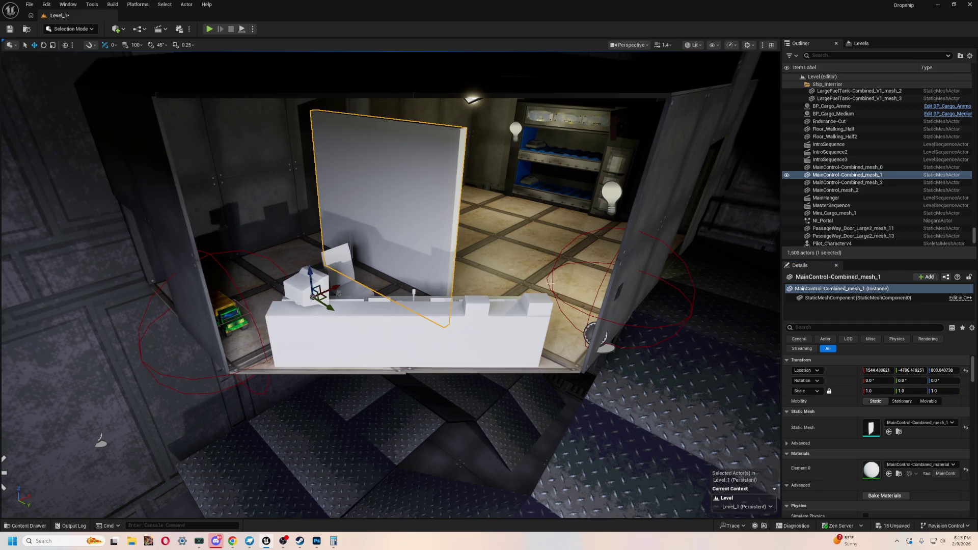
click(949, 380)
key(ctrl+v)
key(Return)
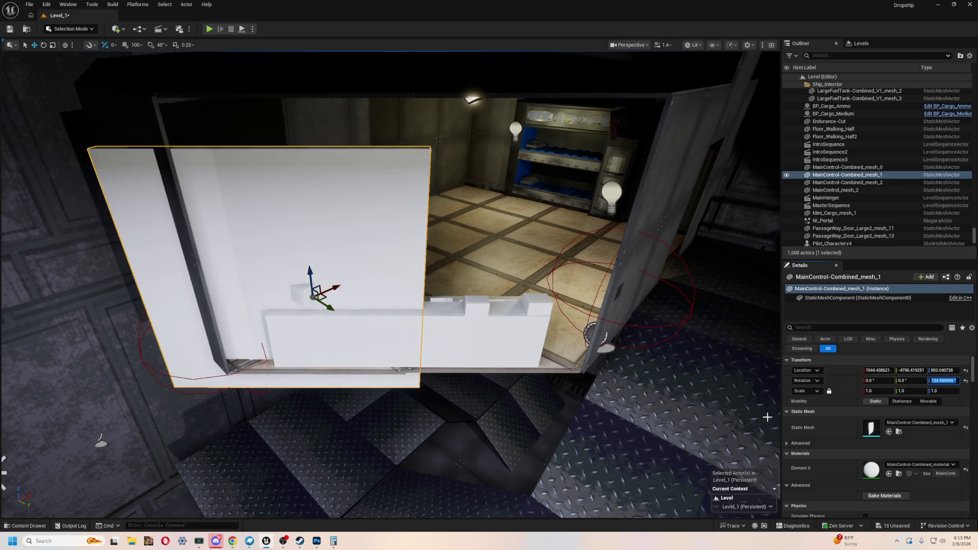
- Move the white panel in front of the console and orbit around to check its placement
mouse_move(330, 310)
mouse_down()
mouse_move(341, 326)
mouse_move(340, 316)
mouse_move(375, 298)
mouse_move(366, 309)
mouse_move(376, 318)
mouse_up()
mouse_move(374, 295)
mouse_down()
mouse_move(433, 320)
mouse_move(418, 319)
mouse_move(414, 254)
mouse_move(412, 268)
mouse_up()
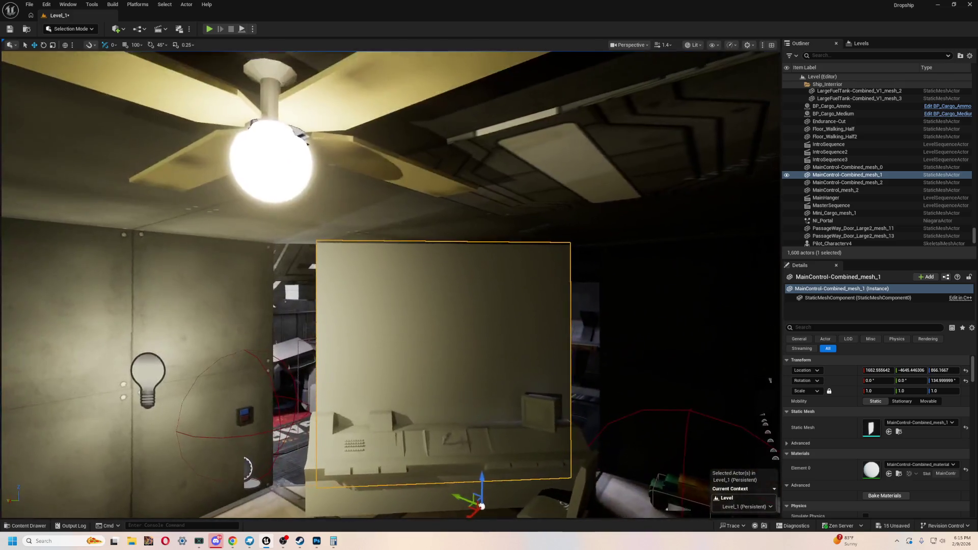
scroll(377, 285, up, 5)
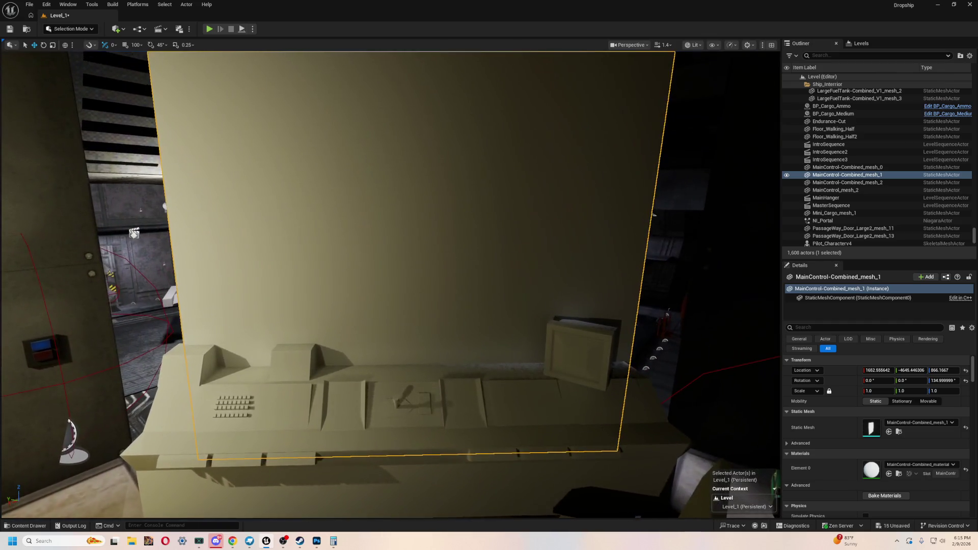
scroll(423, 475, down, 5)
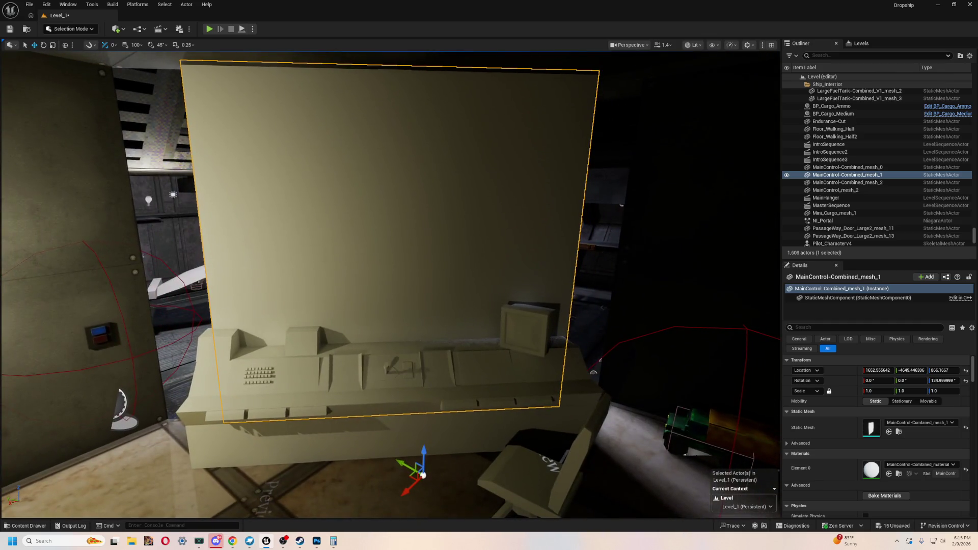
scroll(391, 284, up, 1)
mouse_move(392, 285)
mouse_down()
mouse_move(510, 286)
mouse_move(509, 275)
mouse_up()
key(f)
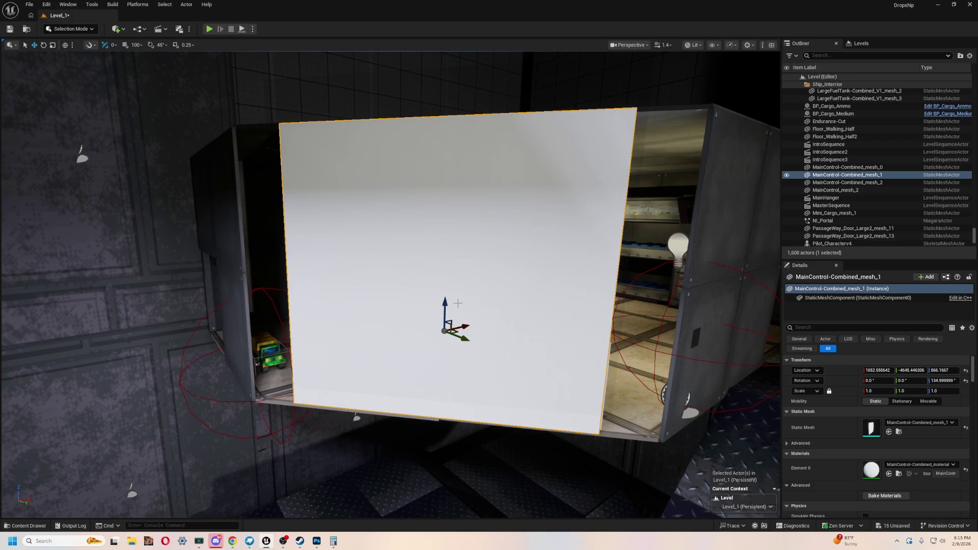
mouse_move(463, 296)
mouse_down()
mouse_move(540, 301)
mouse_move(499, 275)
mouse_move(520, 290)
mouse_up()
key(ctrl+space)
key(ctrl+space)
- Try a window material on the panel's Element 0, then search 'dow' and apply Windows_png_Mat
click(916, 465)
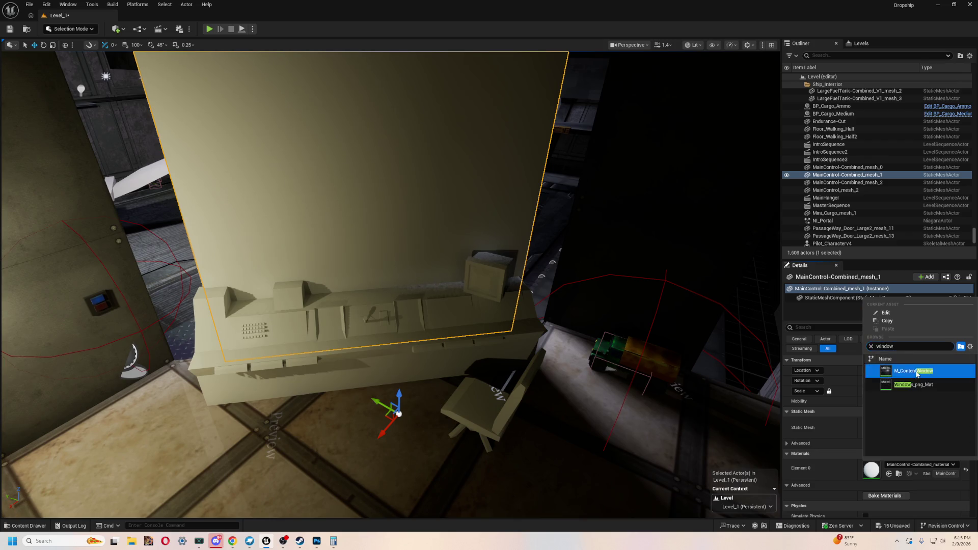
click(917, 371)
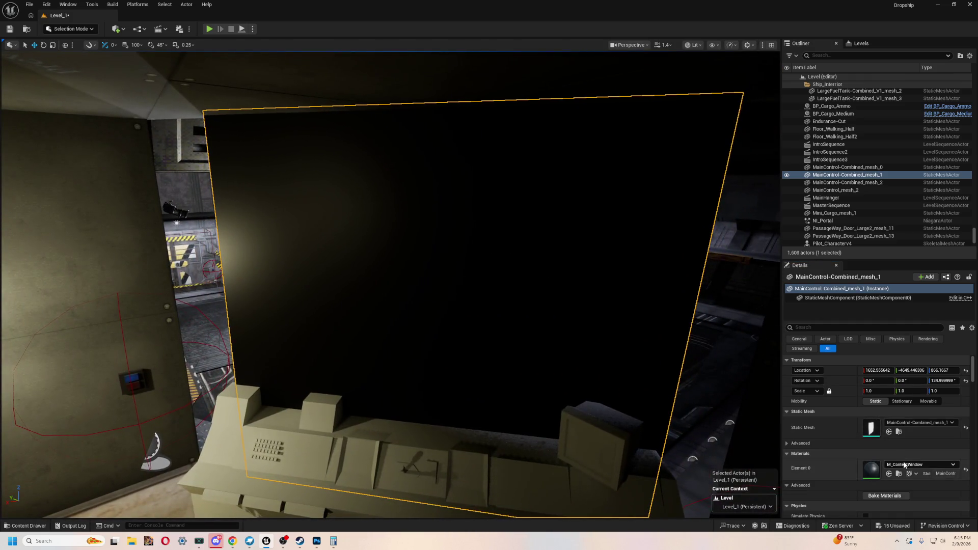
click(905, 466)
text(dow)
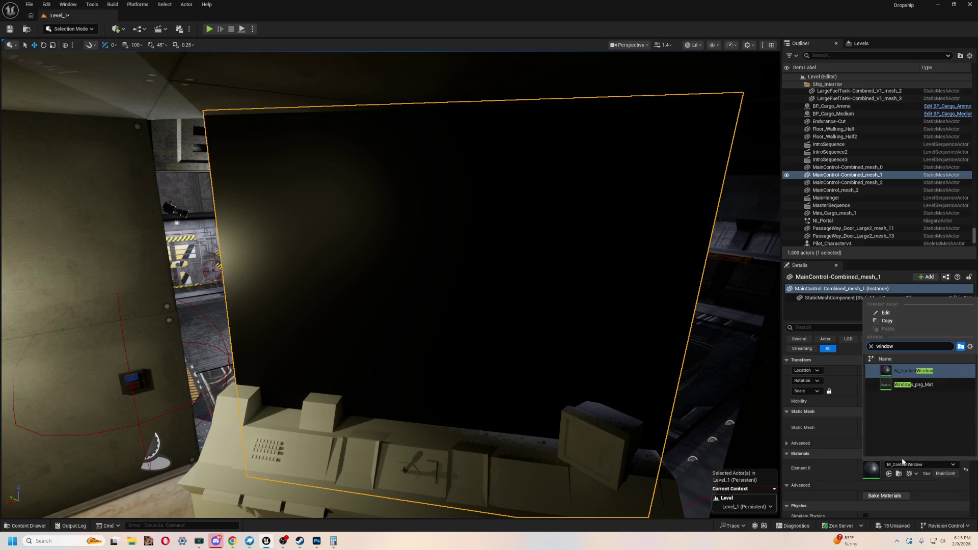
click(913, 385)
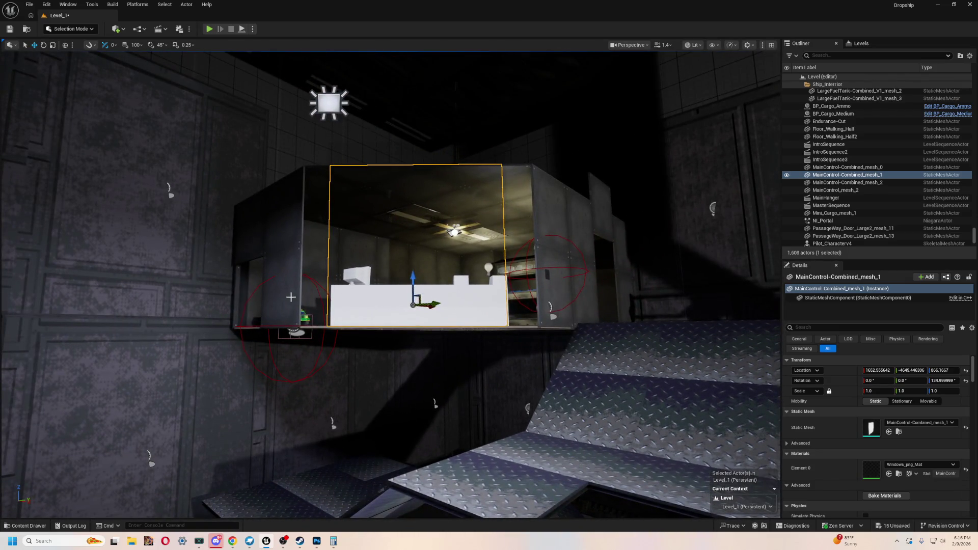
- Duplicate the Customplate485 wall plate and shift the copy 200 units along Y
click(275, 275)
key(f)
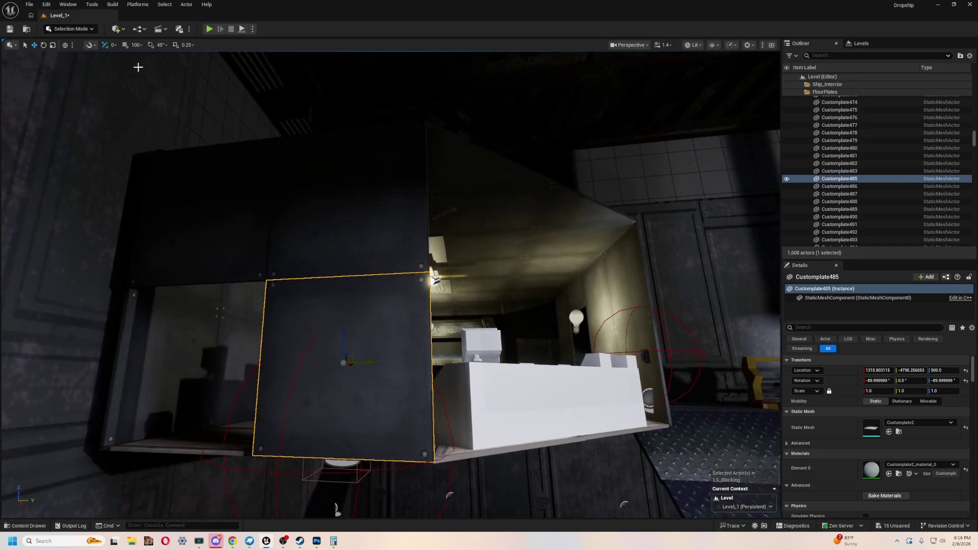
key(ctrl+d)
drag(371, 366, 236, 371)
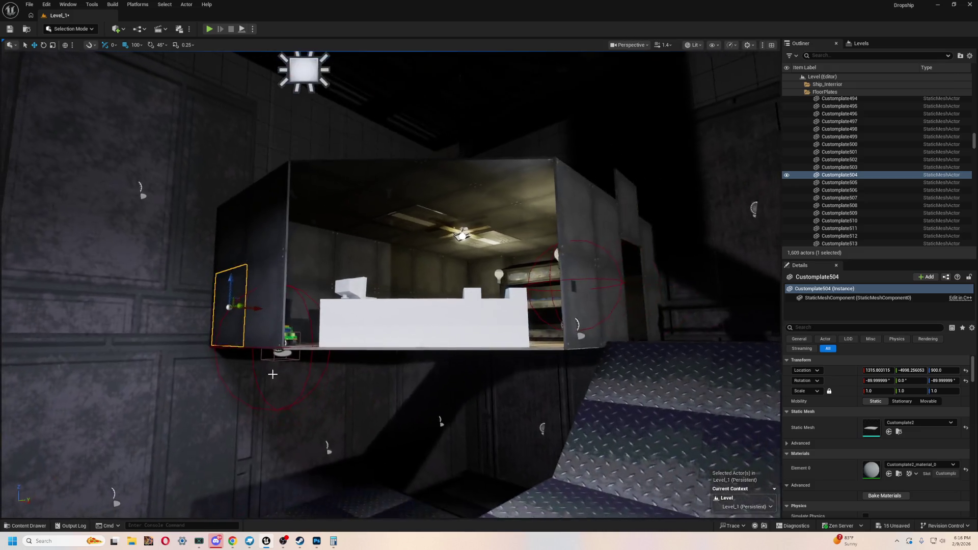
key(ctrl+v)
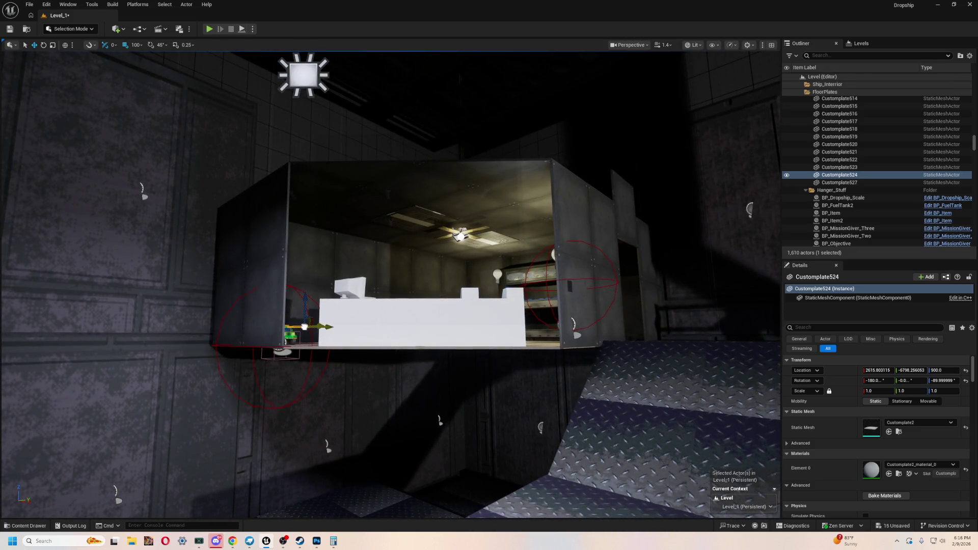
mouse_move(316, 337)
mouse_down()
mouse_move(295, 279)
mouse_move(235, 276)
mouse_move(275, 336)
mouse_move(259, 284)
mouse_up()
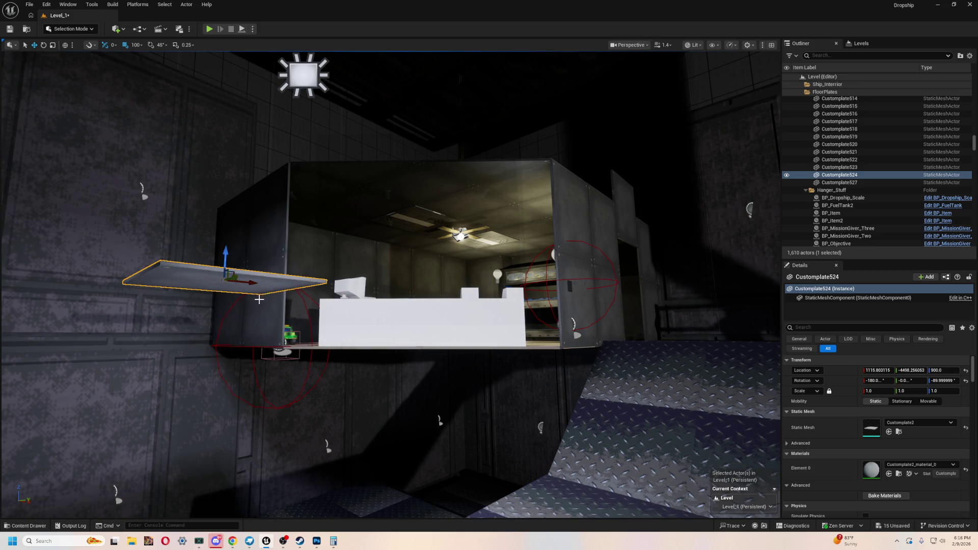
key(ctrl+z)
- Turn the copied plate a further 45 degrees on Z at the cockpit's left corner
drag(224, 340, 244, 388)
mouse_move(369, 294)
mouse_down()
mouse_move(559, 278)
mouse_move(510, 305)
mouse_up()
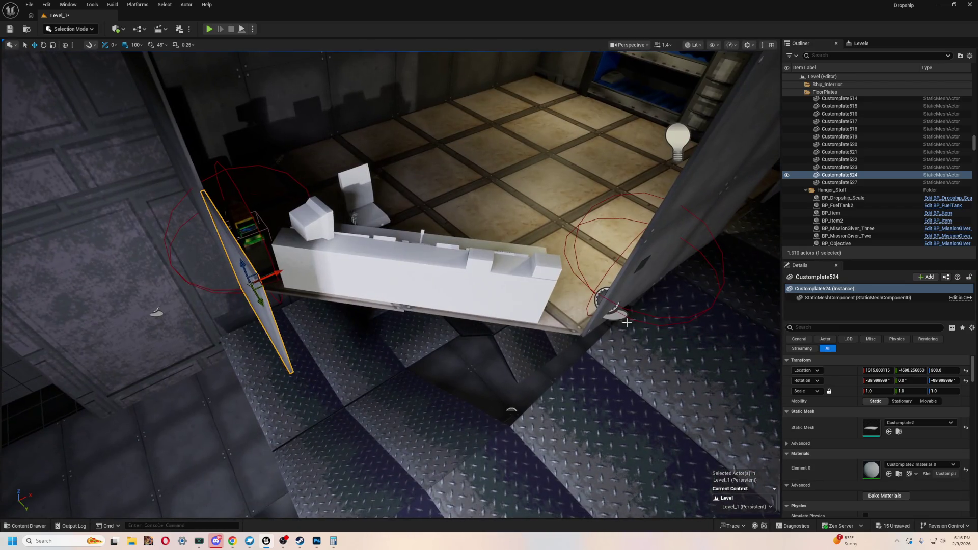
key(e)
mouse_move(269, 311)
mouse_down()
mouse_move(285, 275)
mouse_move(270, 265)
mouse_move(351, 265)
mouse_move(356, 349)
mouse_move(311, 339)
mouse_move(434, 289)
mouse_move(377, 309)
mouse_move(423, 313)
mouse_move(459, 367)
mouse_move(406, 339)
mouse_up()
click(406, 339)
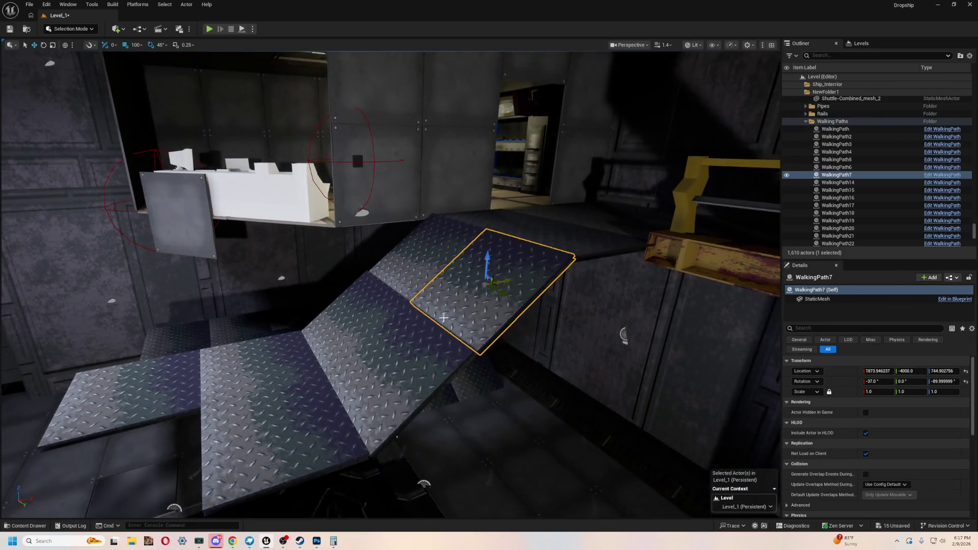
- Select the WalkingPath7 ramp plate, fly through the hangar, and run a play test
click(402, 377)
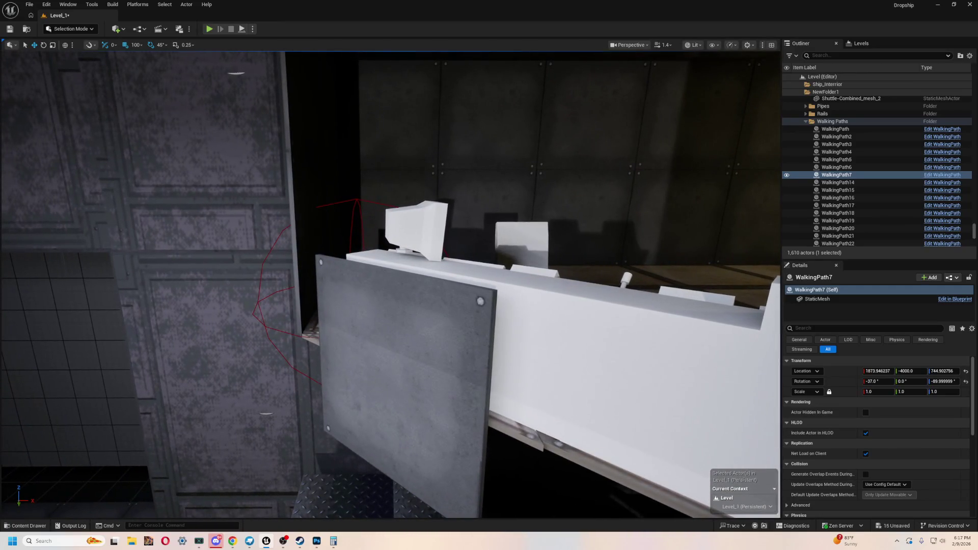
mouse_move(402, 356)
mouse_down()
mouse_move(446, 331)
mouse_move(451, 349)
mouse_move(456, 337)
mouse_move(448, 341)
mouse_move(464, 339)
mouse_move(469, 351)
mouse_up()
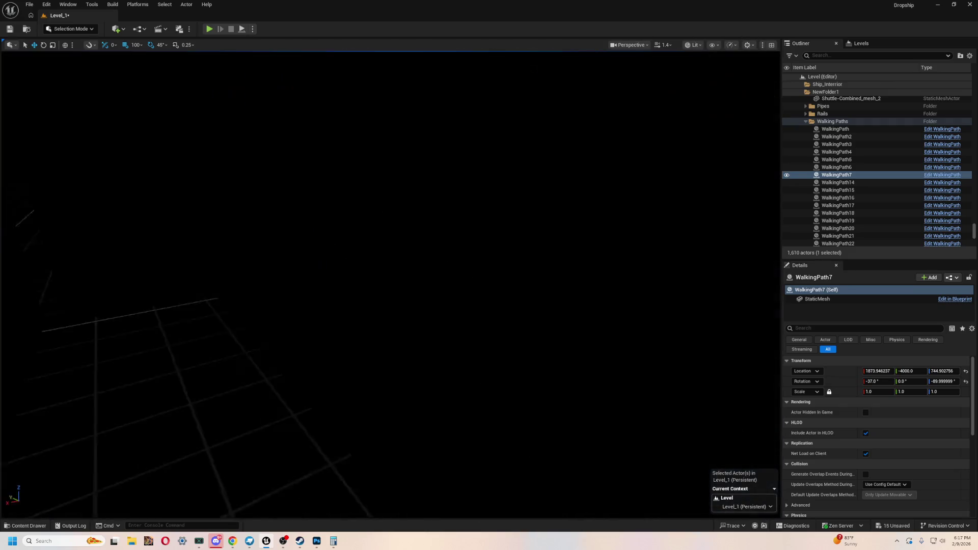
mouse_move(381, 372)
mouse_down()
mouse_move(387, 367)
mouse_move(374, 387)
mouse_move(380, 378)
mouse_up()
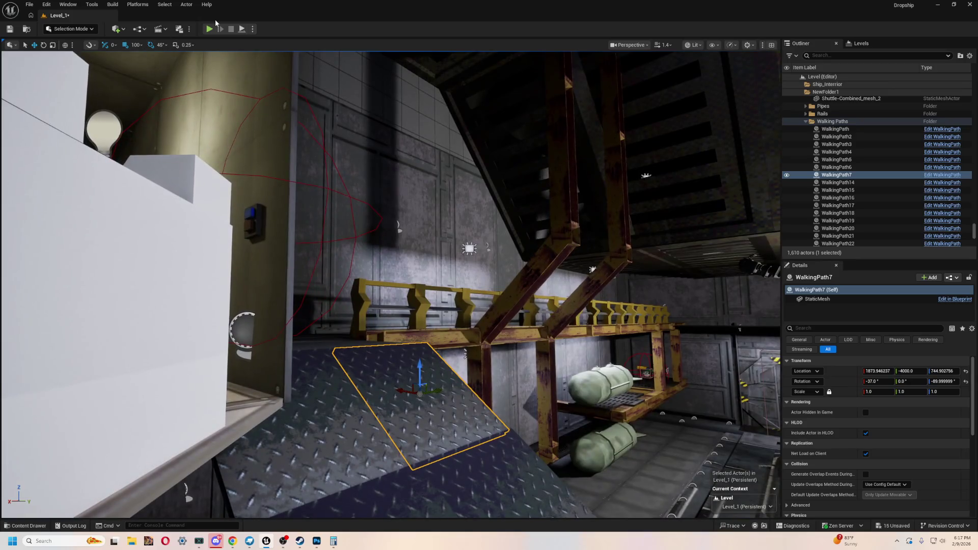
click(209, 29)
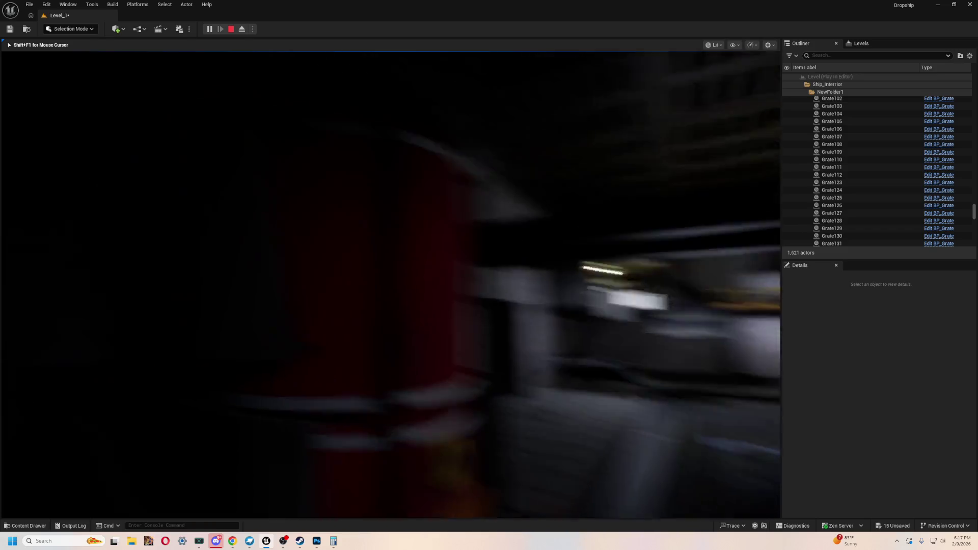
key(Escape)
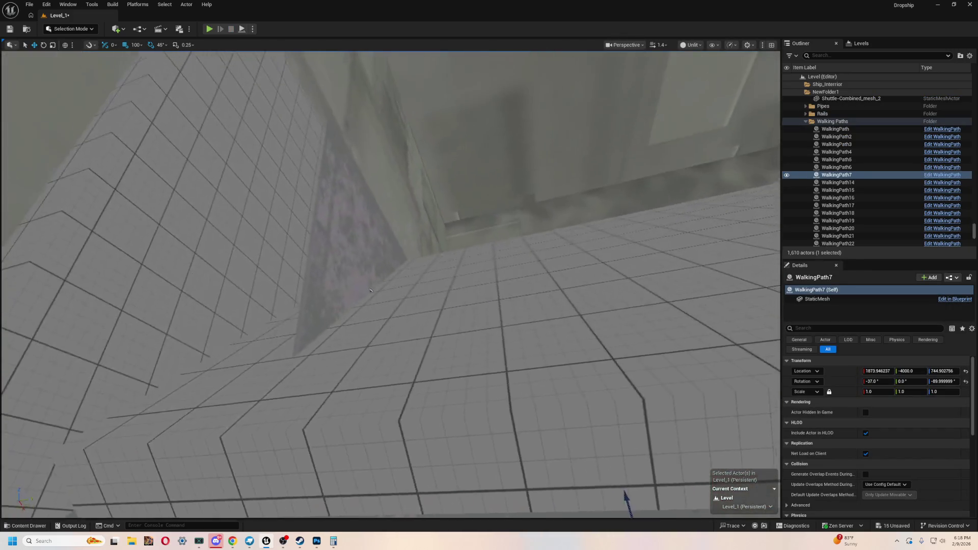
- Fly to the red striped tank and select the angled Customplate524 wall plate
mouse_move(370, 290)
mouse_down()
mouse_move(407, 265)
mouse_move(357, 286)
mouse_move(392, 281)
mouse_move(377, 293)
mouse_move(410, 275)
mouse_move(387, 306)
mouse_move(392, 294)
mouse_move(396, 313)
mouse_move(410, 285)
mouse_up()
click(500, 275)
scroll(519, 288, up, 3)
scroll(519, 288, down, 2)
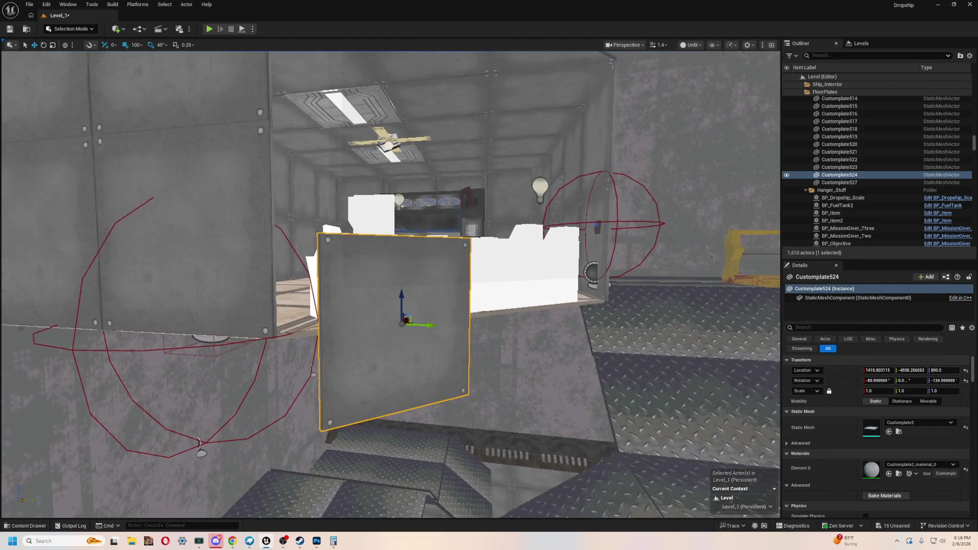
key(alt+Tab)
- Undo the recent bolt edits in Photoshop and clear the circular selection around the bolt
click(399, 285)
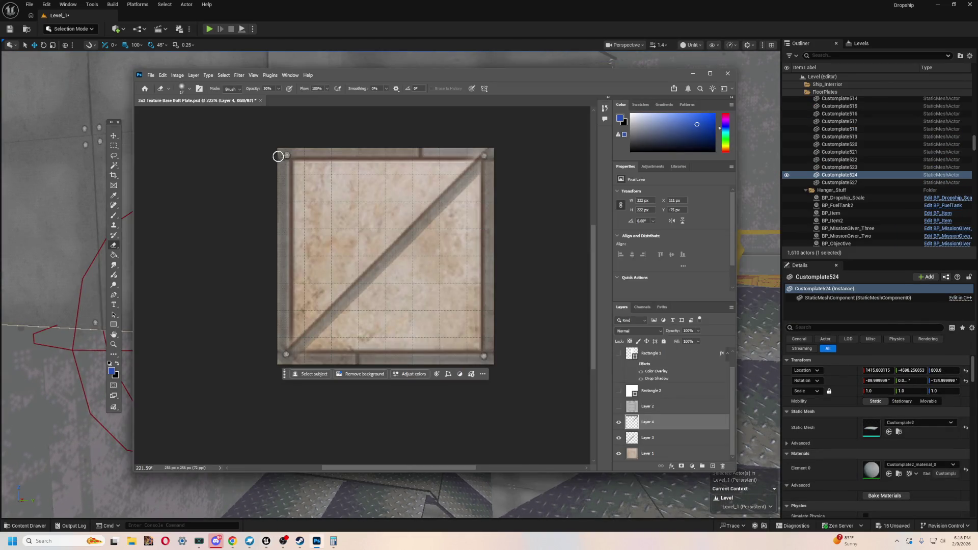
click(619, 422)
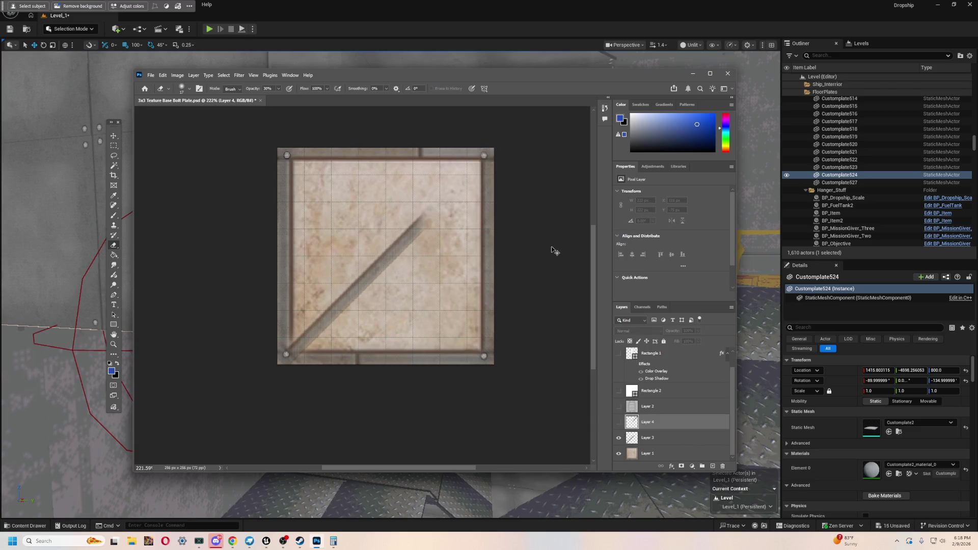
click(538, 191)
key(Return)
key(ctrl+z)
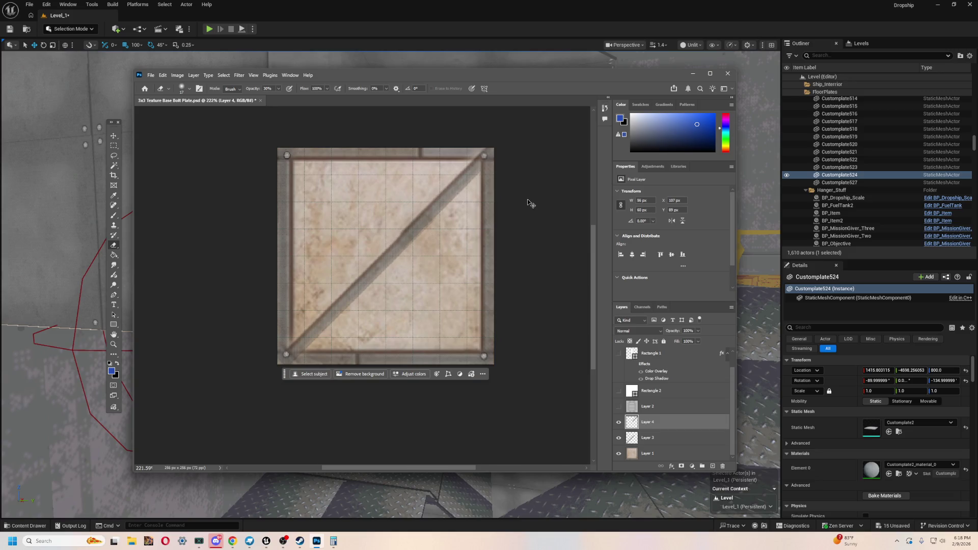
key(ctrl+z)
key(ctrl+z)
key(ctrl+z)
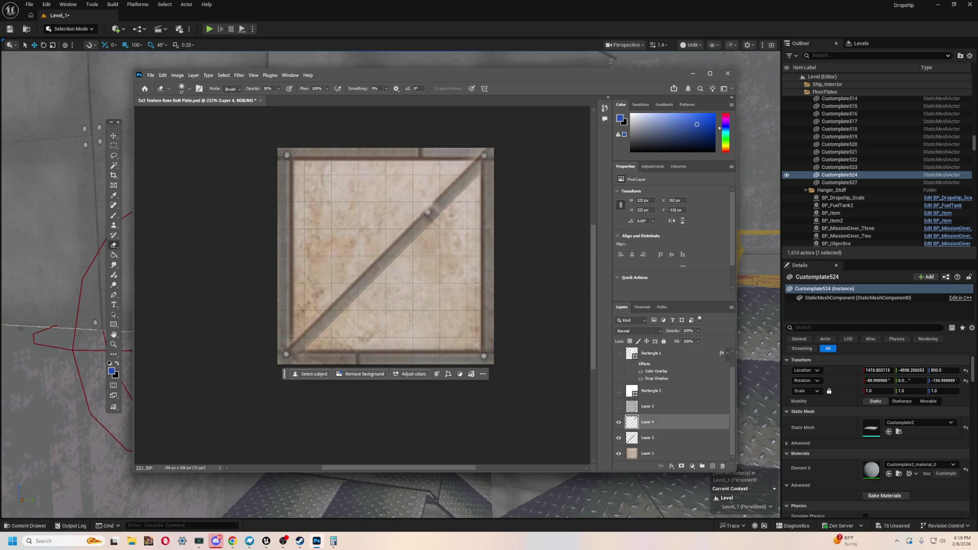
click(233, 541)
click(496, 75)
key(ctrl+z)
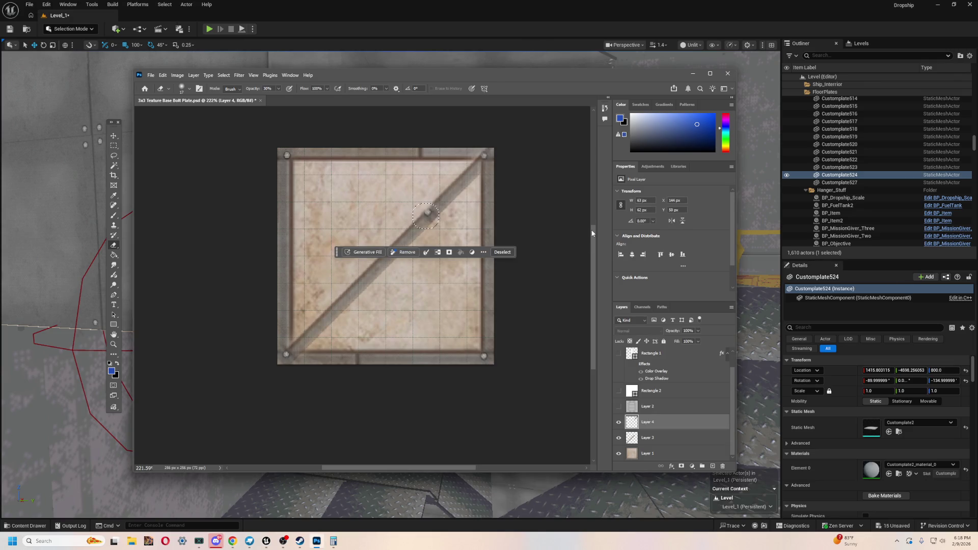
key(ctrl+d)
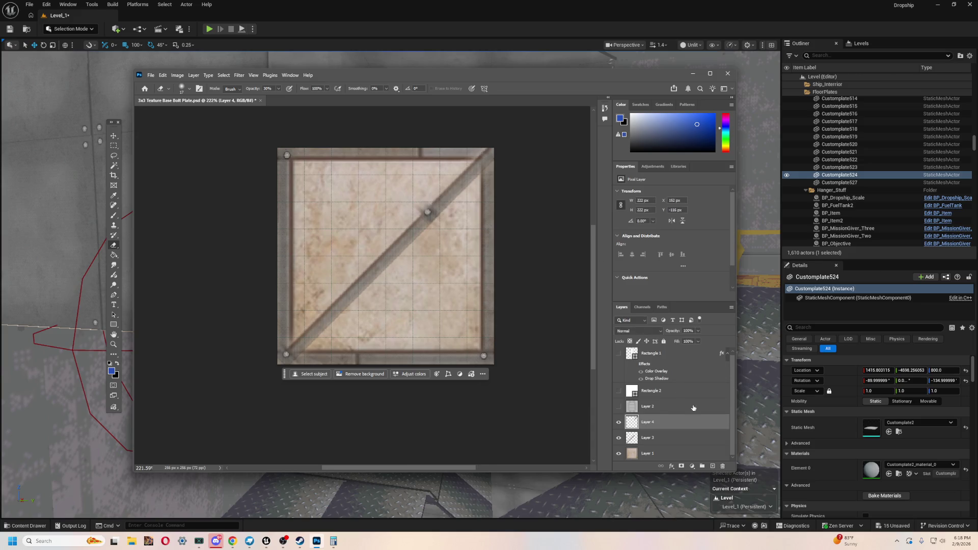
- Toggle Layers 4, 3 and 1 to inspect, then close the document, answering the save prompt
click(618, 424)
click(619, 438)
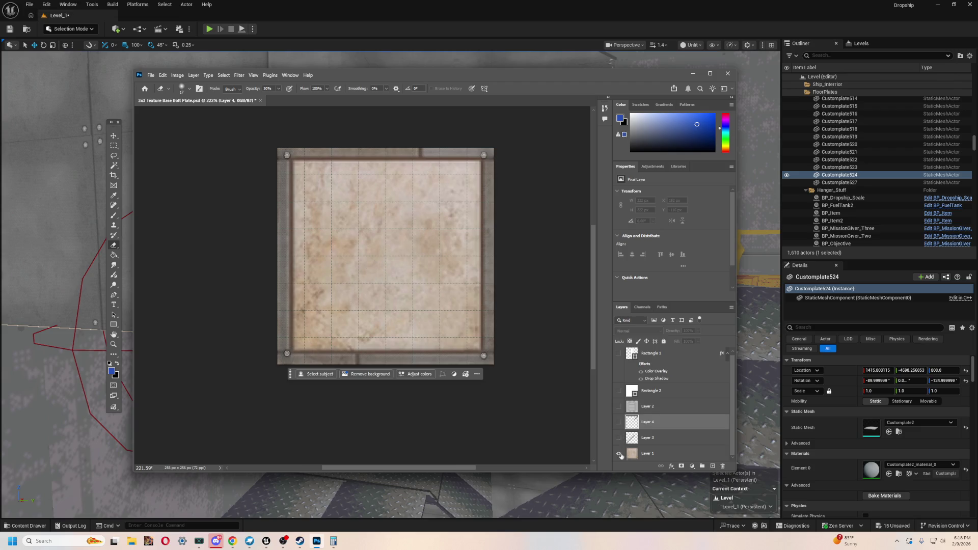
click(619, 454)
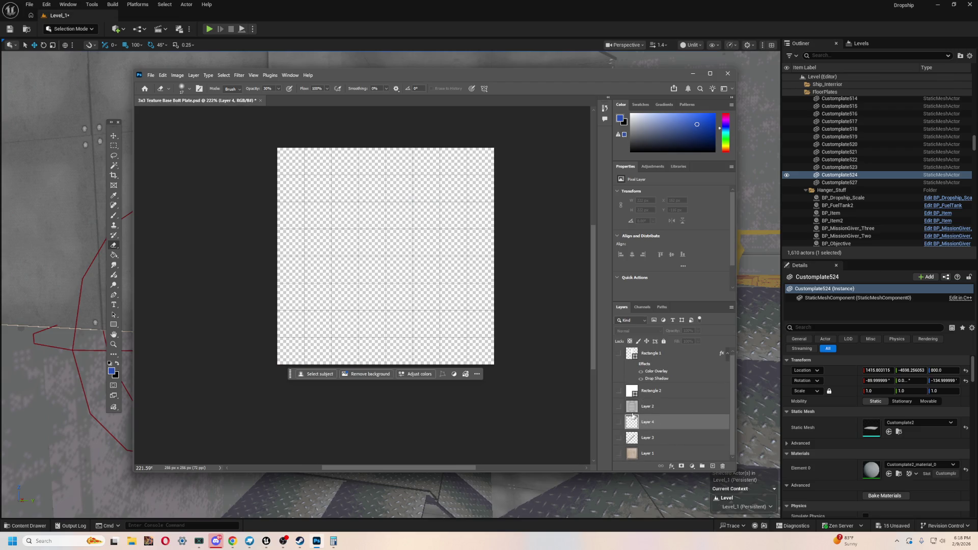
click(620, 454)
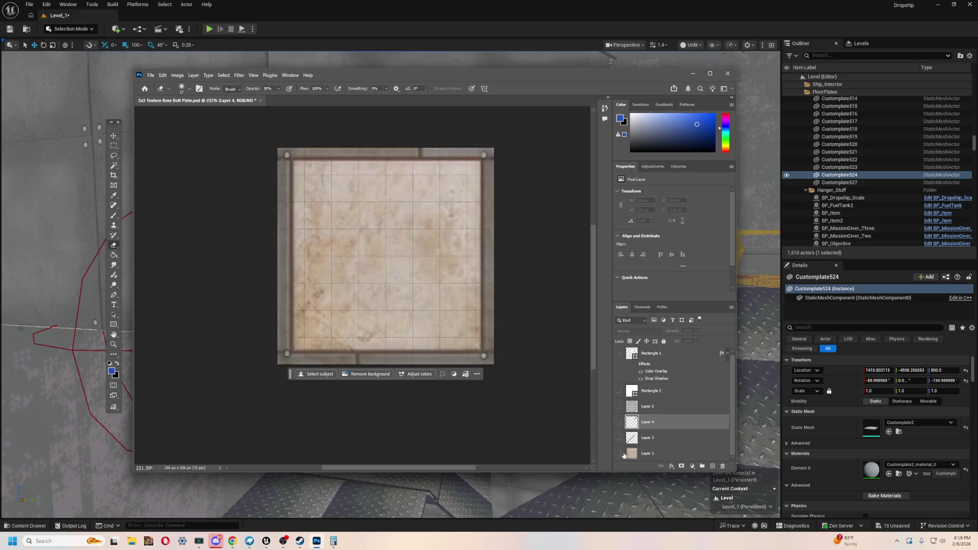
click(619, 438)
click(618, 422)
click(260, 101)
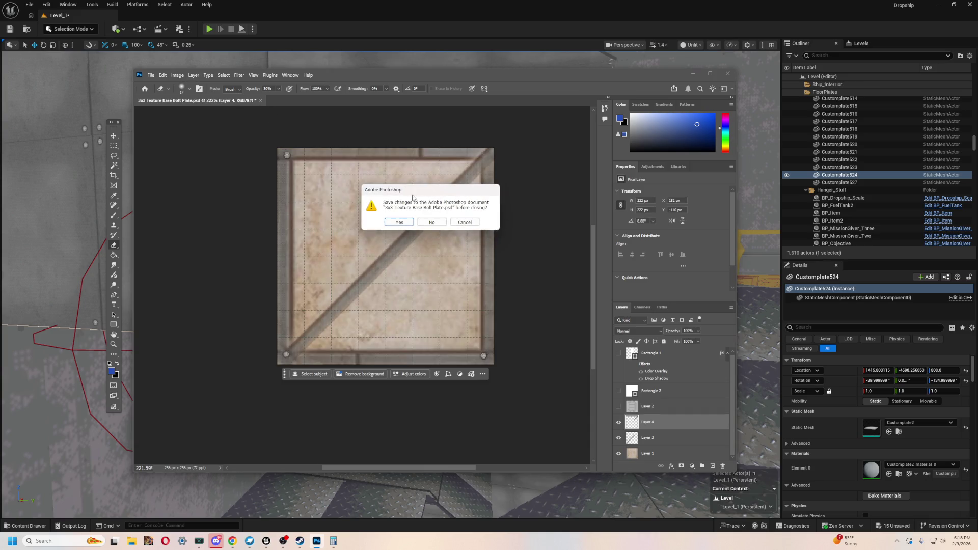
click(433, 223)
click(288, 155)
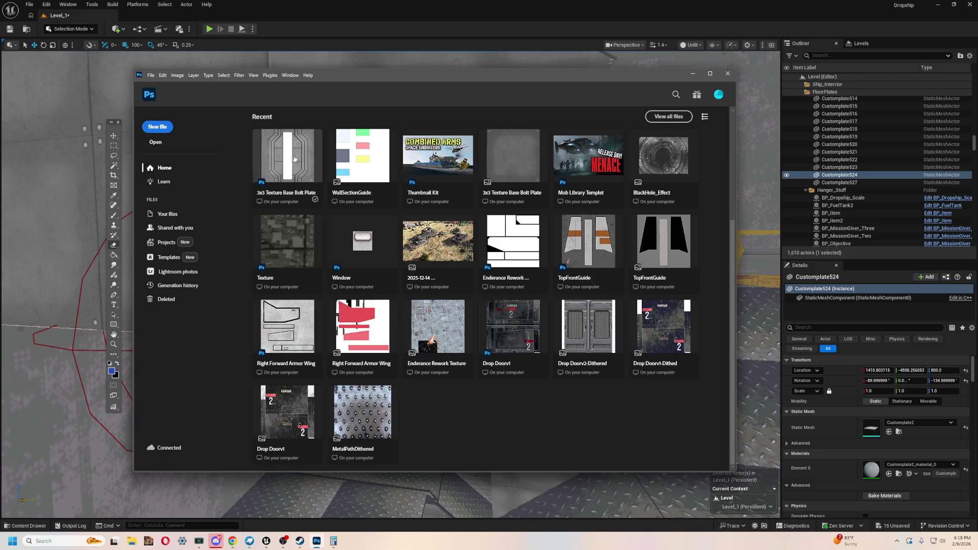
- Hide Rectangle 1 and Layer 2 so only the plain Layer 0 base shows
scroll(408, 352, down, 2)
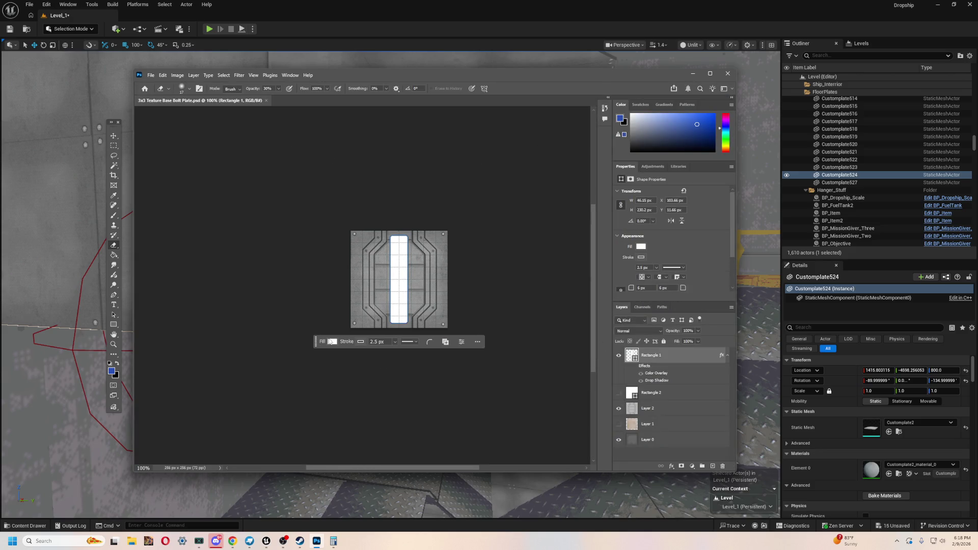
scroll(527, 251, right, 2)
scroll(531, 246, up, 5)
scroll(530, 246, up, 2)
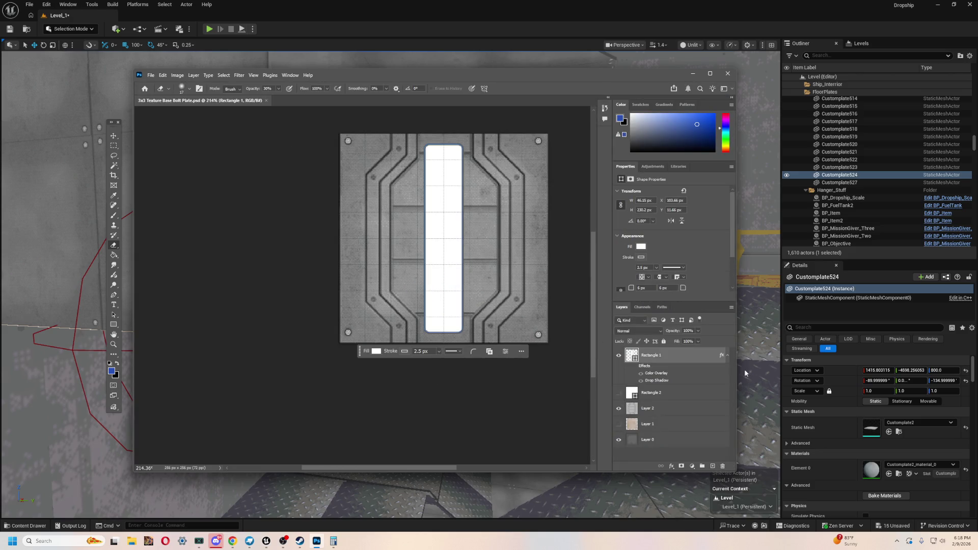
click(619, 355)
click(619, 408)
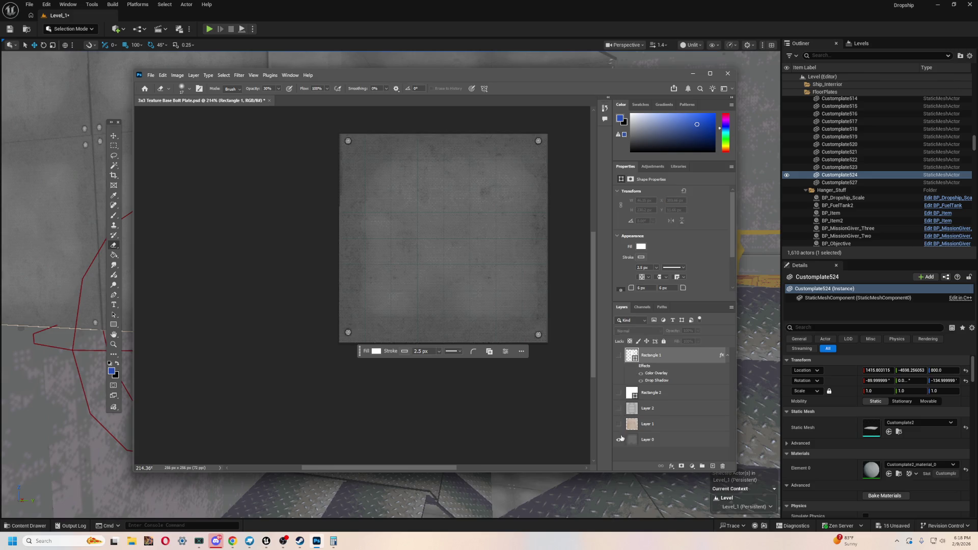
click(619, 439)
click(619, 440)
scroll(480, 450, up, 1)
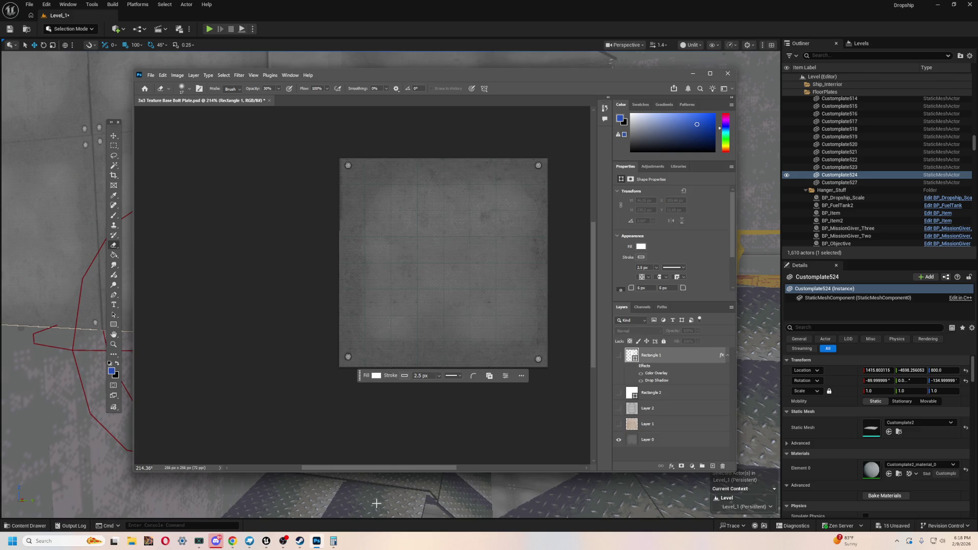
drag(388, 472, 408, 463)
scroll(451, 367, up, 2)
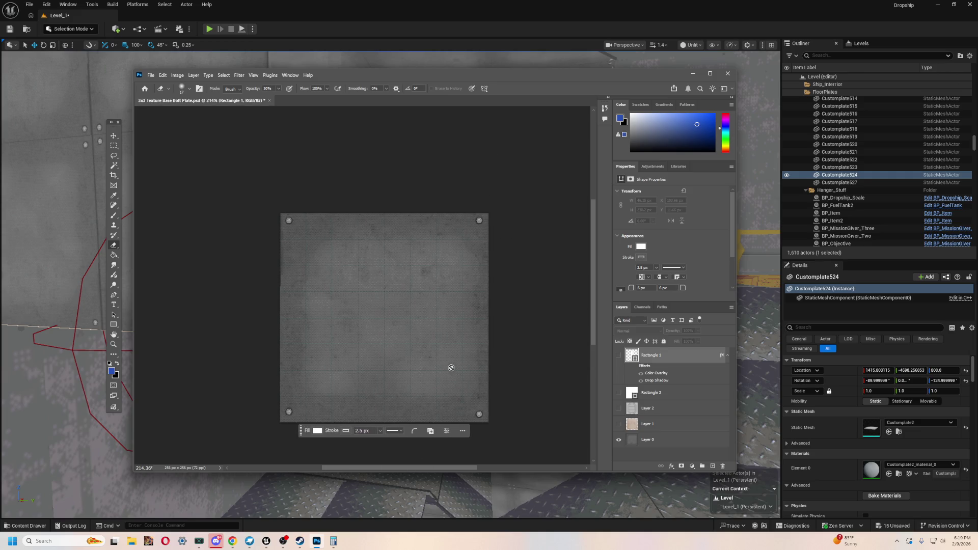
scroll(395, 346, down, 1)
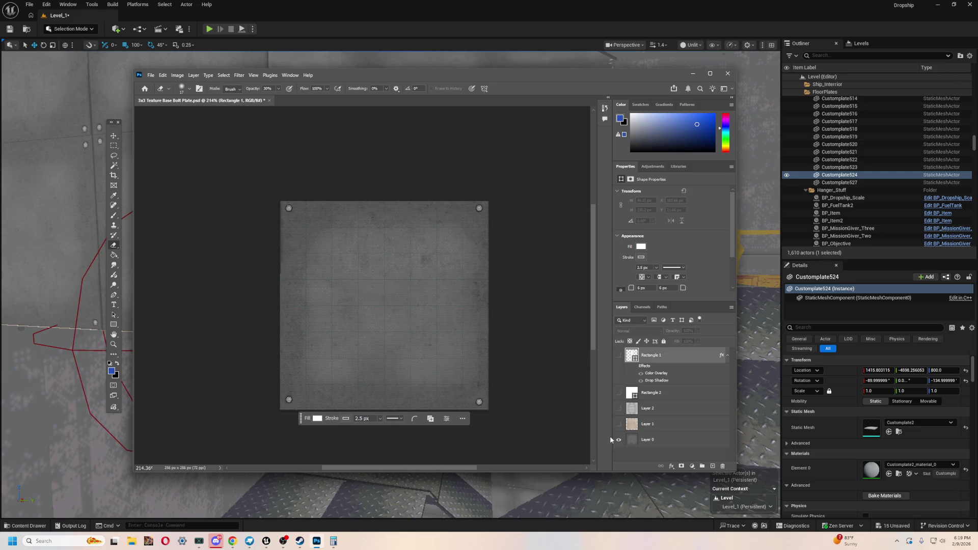
- Duplicate Layer 0 as Layer 3 and move the copy up 128 px
click(629, 441)
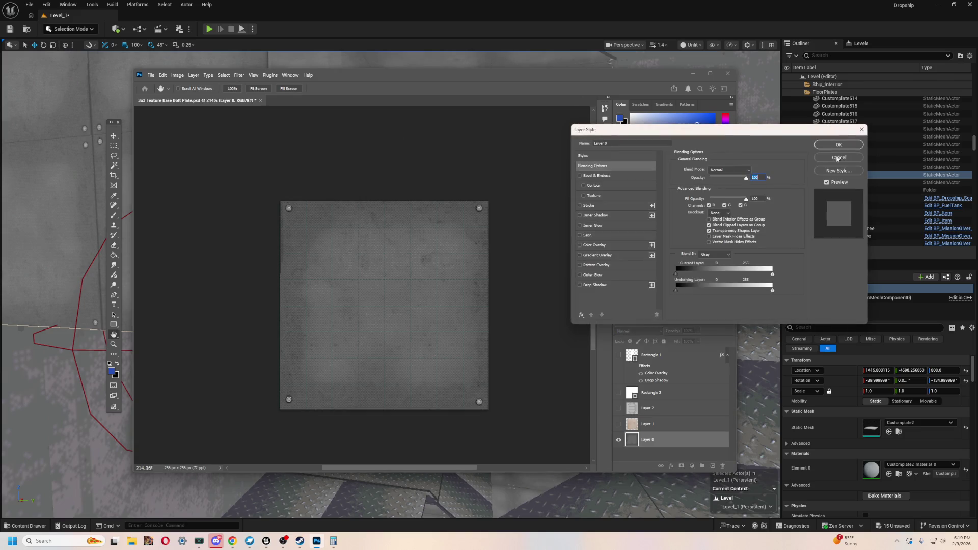
key(Escape)
click(114, 135)
key(ctrl+v)
drag(452, 315, 452, 213)
scroll(391, 311, up, 1)
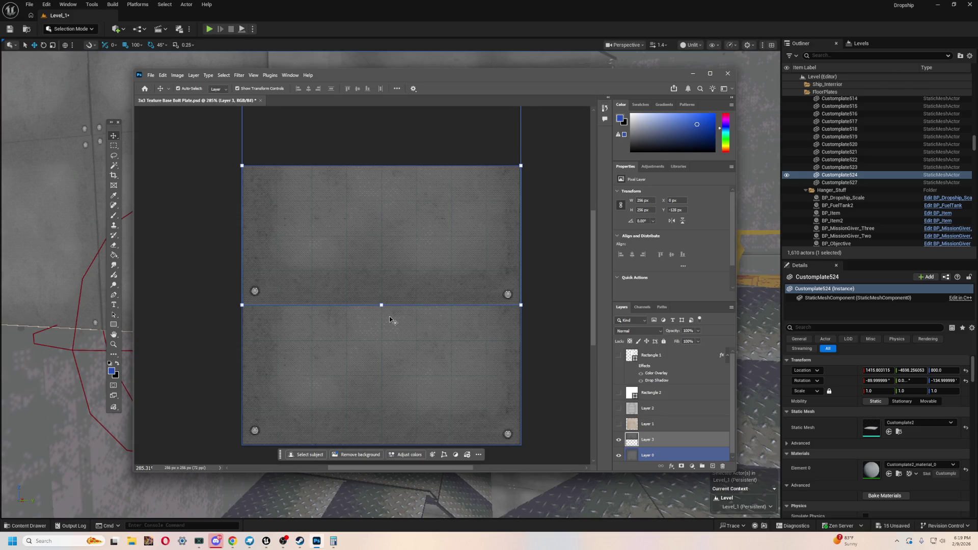
- Erase through Layer 3 to reveal the top corner bolts, setting the eraser to 20 px
click(391, 321)
key(e)
click(255, 175)
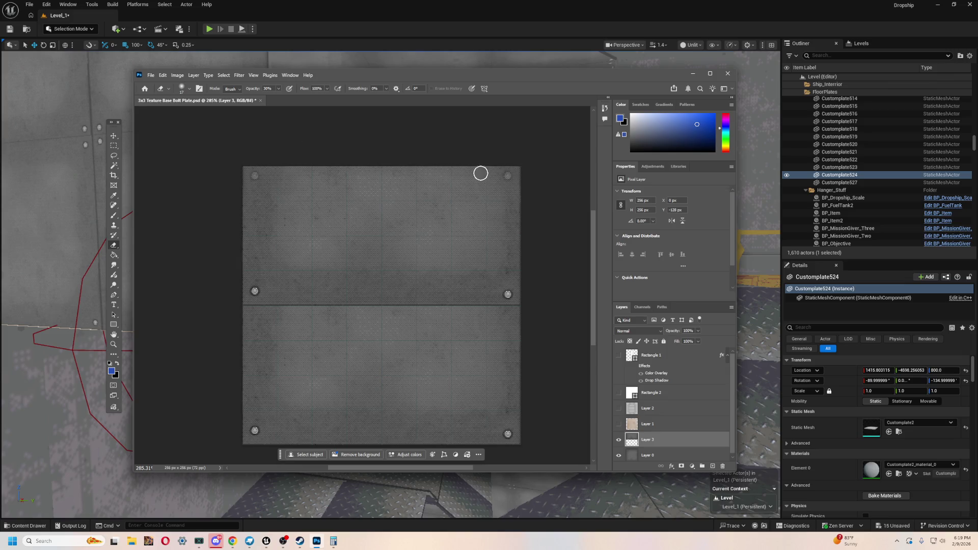
click(509, 175)
scroll(492, 195, up, 1)
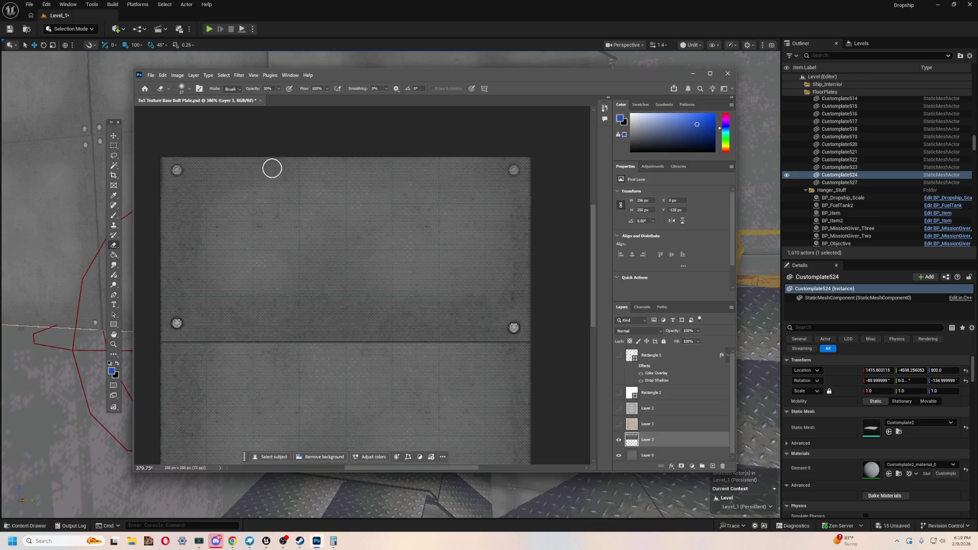
click(183, 88)
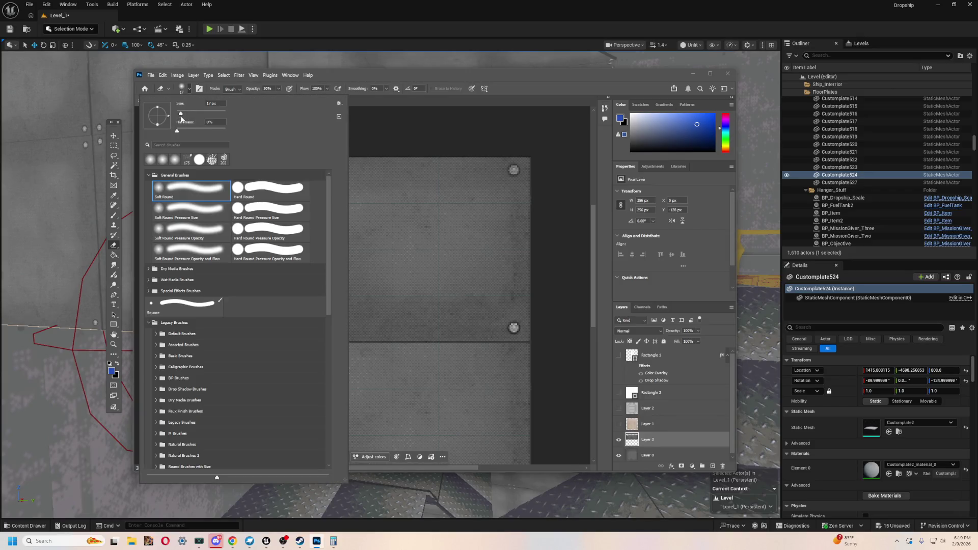
drag(181, 117, 183, 117)
click(512, 165)
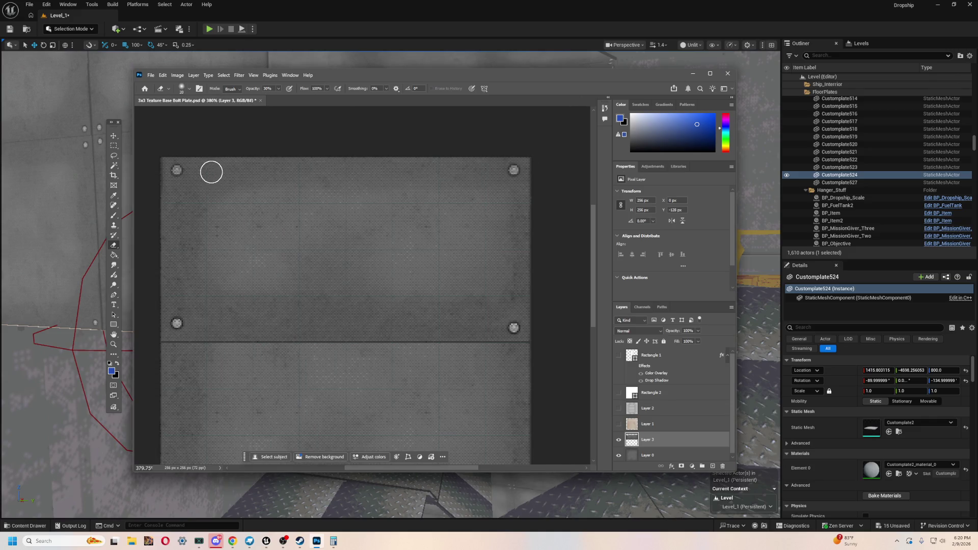
- Start a Quick Export as PNG, retype the file name, then cancel the export
click(162, 76)
mouse_move(151, 75)
mouse_move(189, 210)
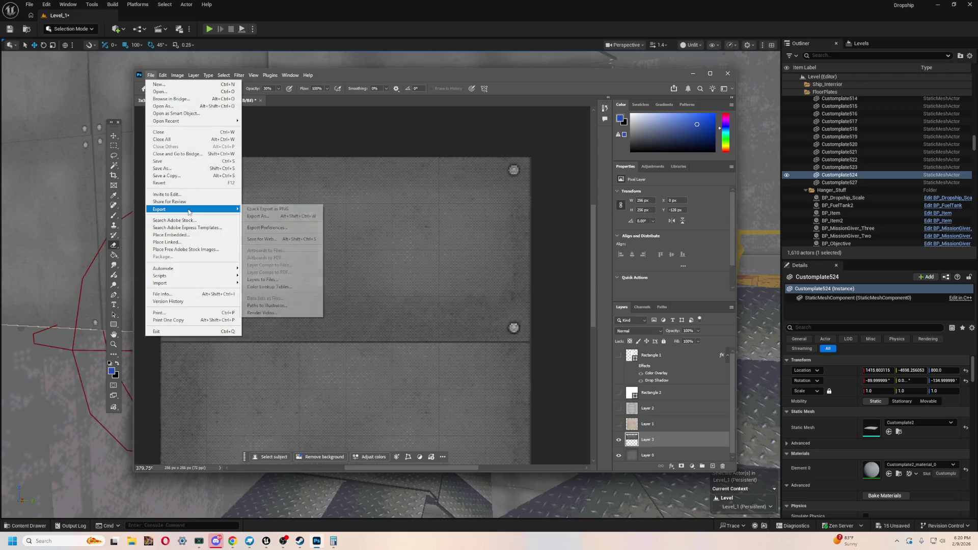
click(276, 210)
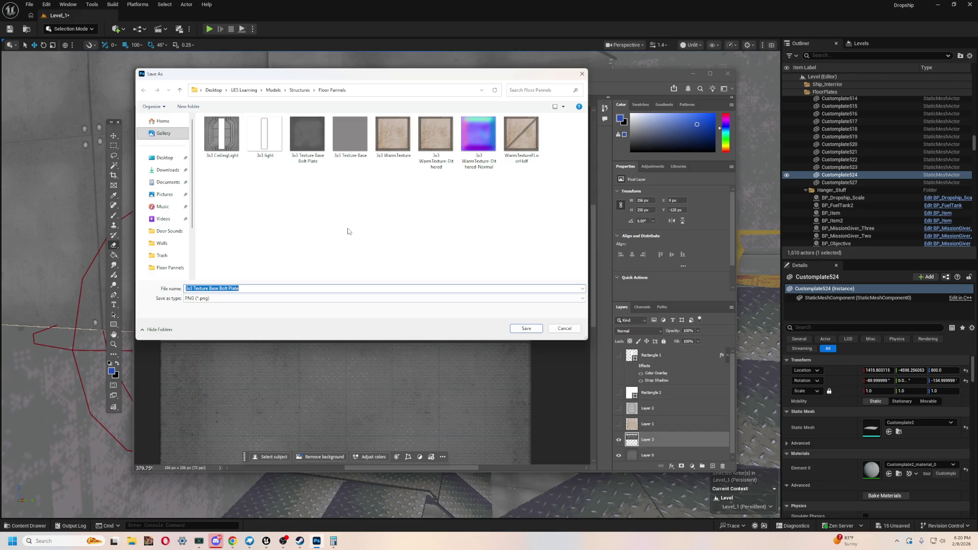
double_click(246, 287)
key(ctrl+a)
key(BackSpace)
text(Sp)
text(Pla)
click(563, 329)
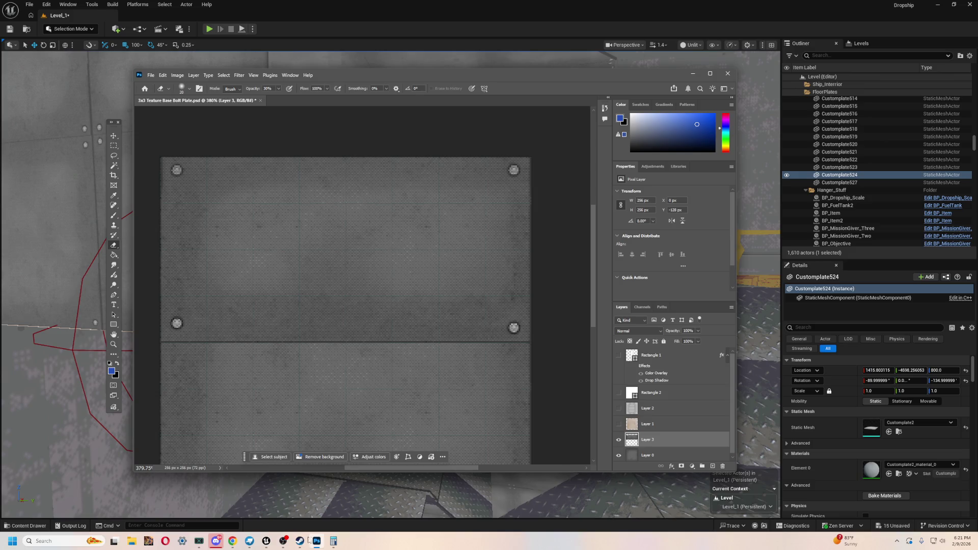
key(alt+Tab)
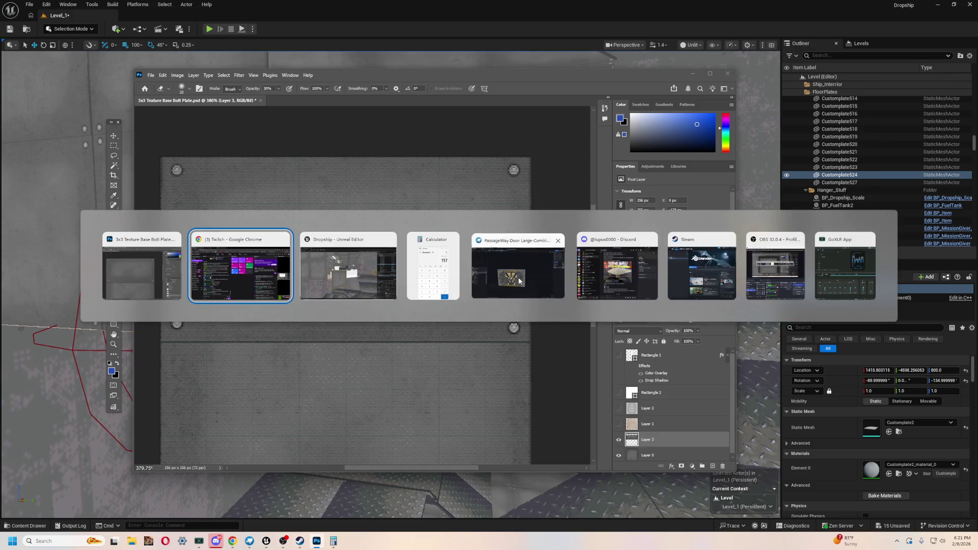
- Inspect the open Customplate2 mesh, then close it and discard its unsaved changes
click(520, 281)
click(321, 19)
mouse_move(233, 158)
mouse_down()
mouse_move(406, 231)
mouse_move(588, 213)
mouse_move(400, 221)
mouse_move(306, 258)
mouse_move(308, 177)
mouse_move(348, 149)
mouse_move(417, 269)
mouse_up()
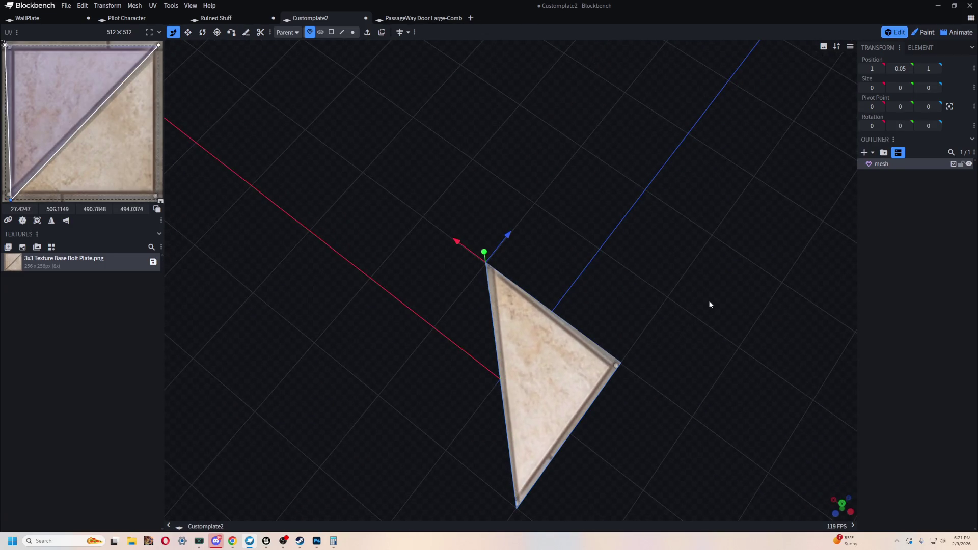
key(ctrl+z)
key(ctrl+z)
key(ctrl+z)
mouse_move(721, 308)
mouse_down()
mouse_move(674, 311)
mouse_move(657, 285)
mouse_up()
click(678, 310)
click(366, 21)
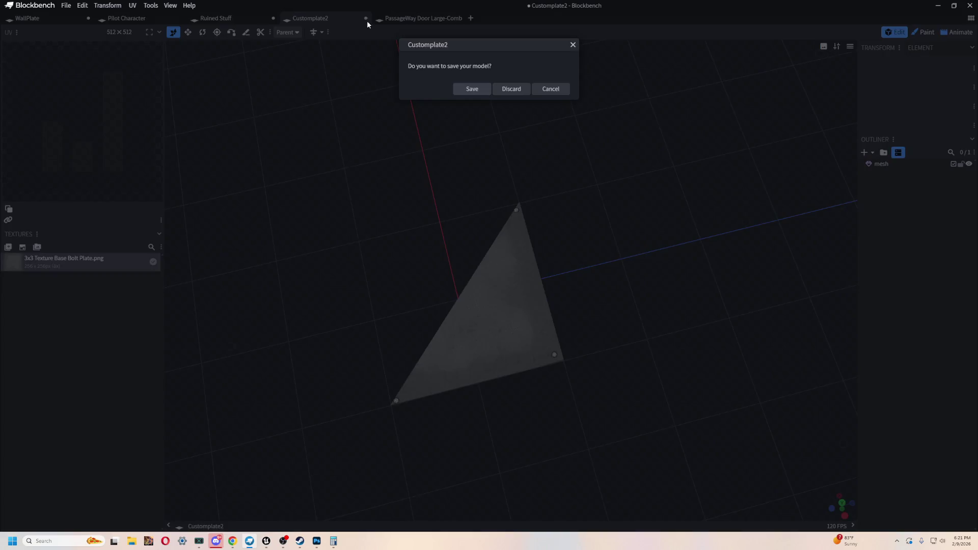
click(509, 92)
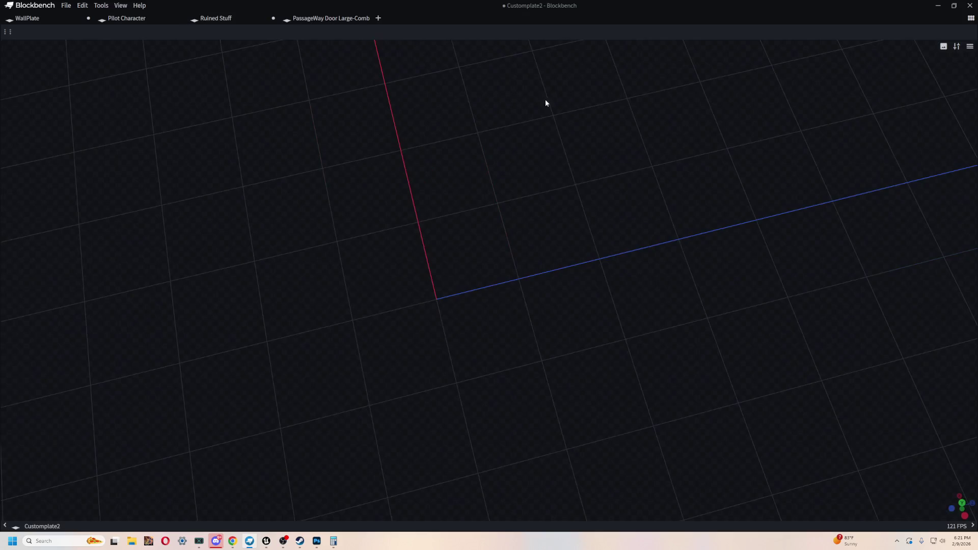
- Reopen Customplate2.bbmodel from the Recent list on a fresh start screen
click(377, 19)
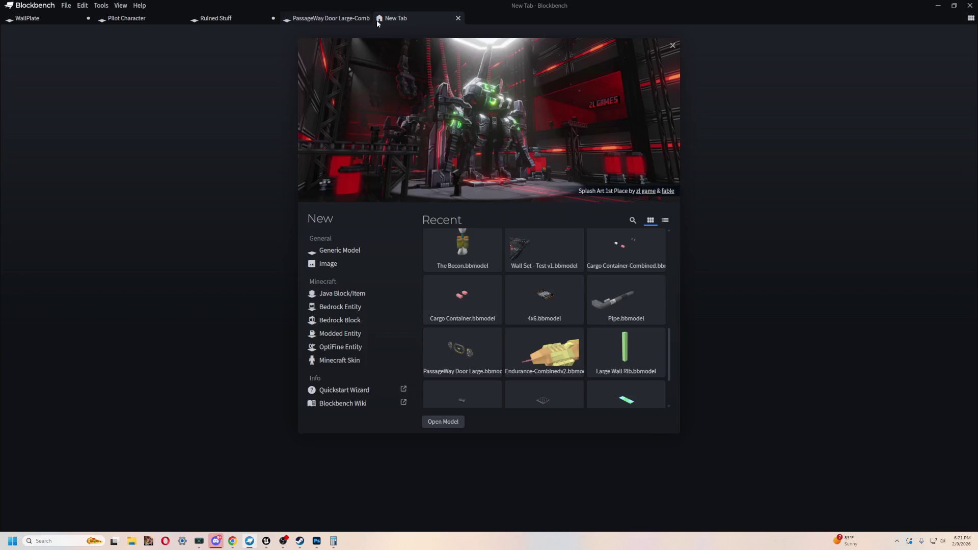
scroll(505, 342, down, 5)
scroll(570, 313, up, 5)
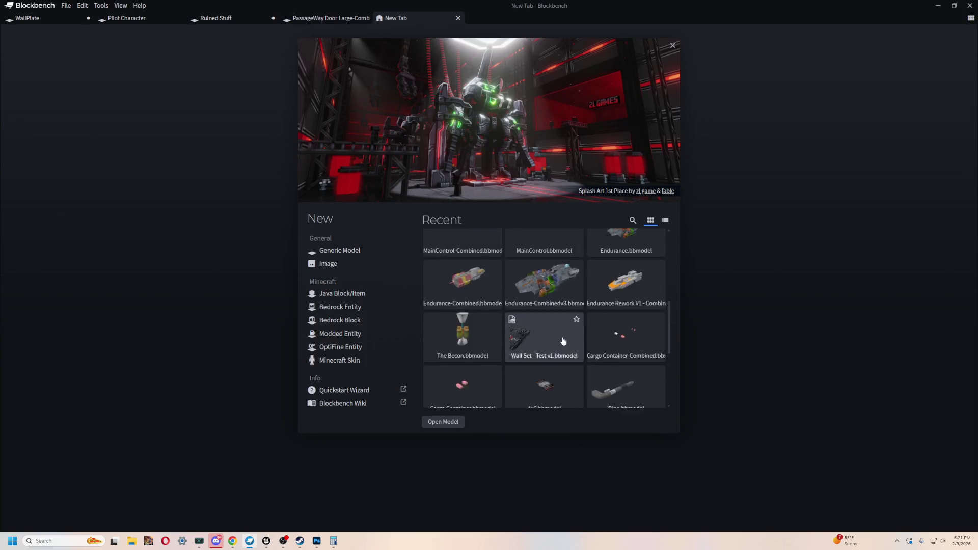
scroll(509, 306, down, 1)
scroll(466, 347, up, 3)
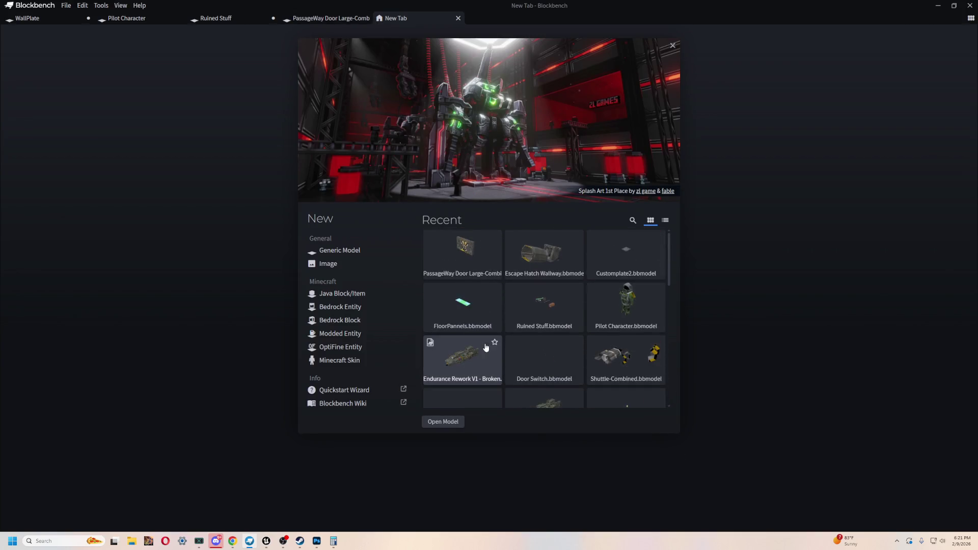
scroll(535, 357, down, 5)
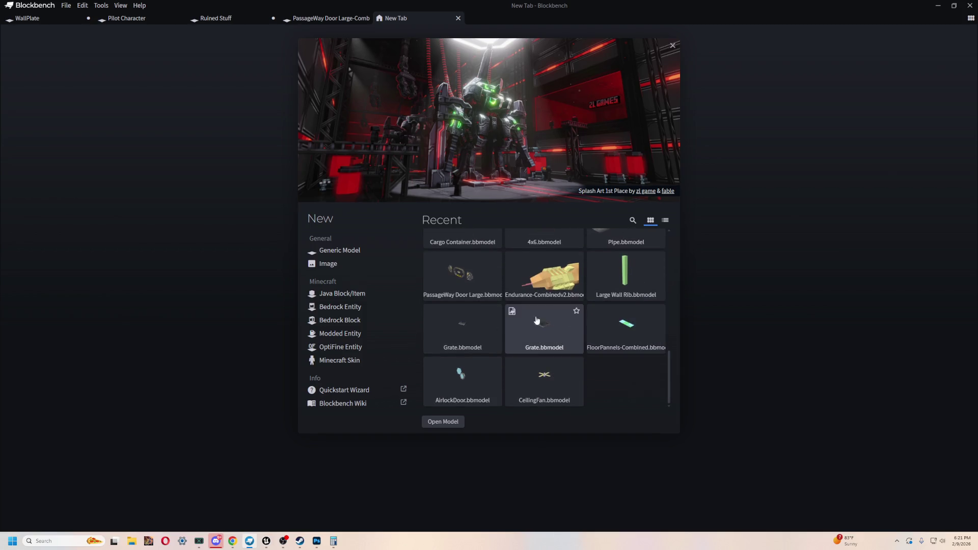
scroll(568, 393, up, 5)
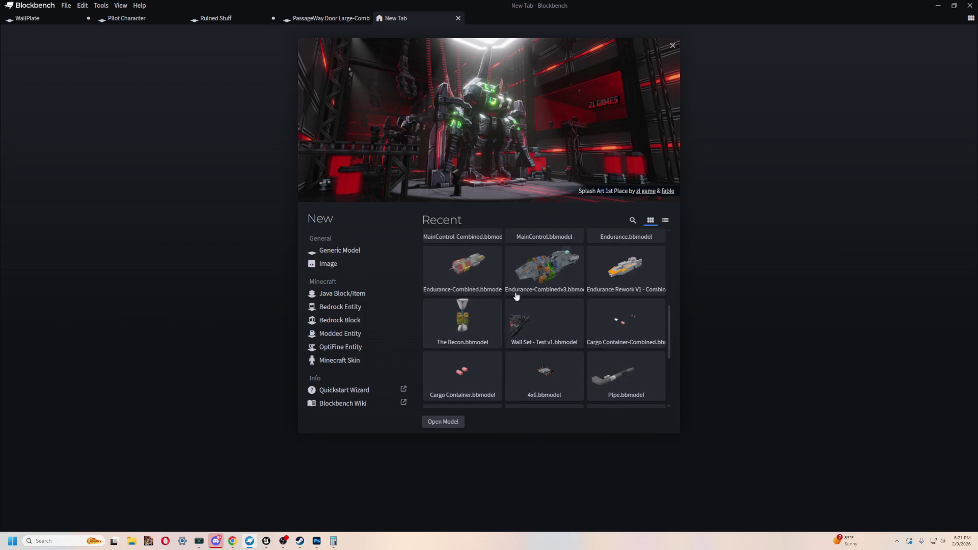
scroll(550, 316, up, 5)
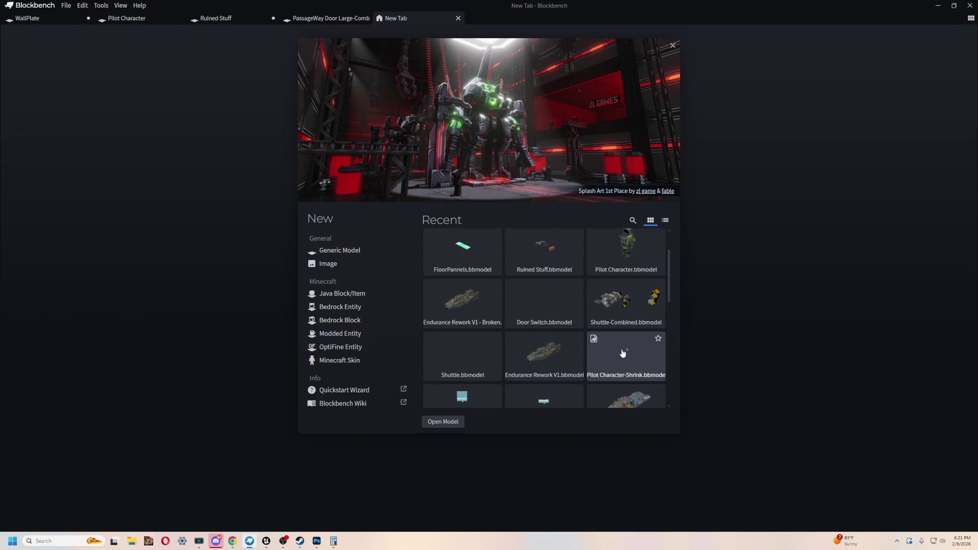
scroll(586, 337, up, 1)
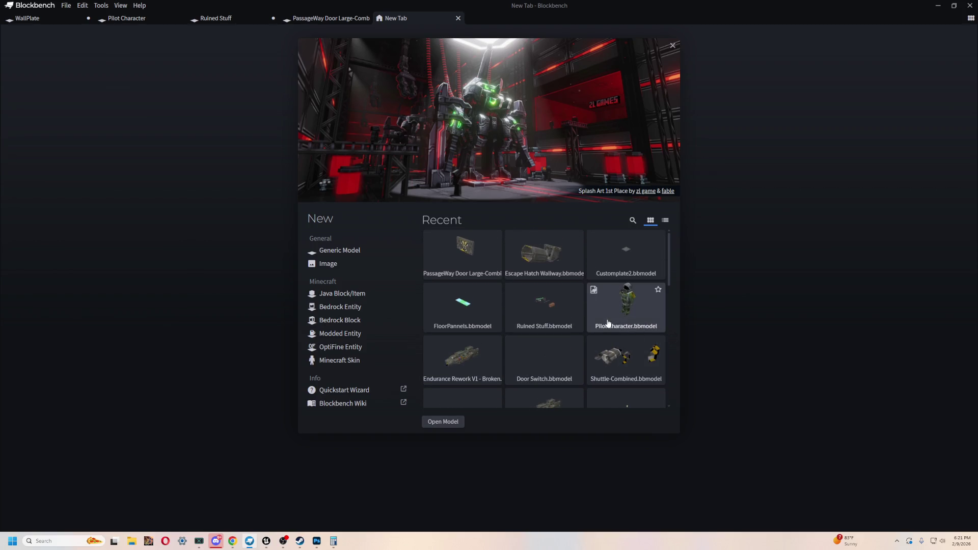
click(618, 251)
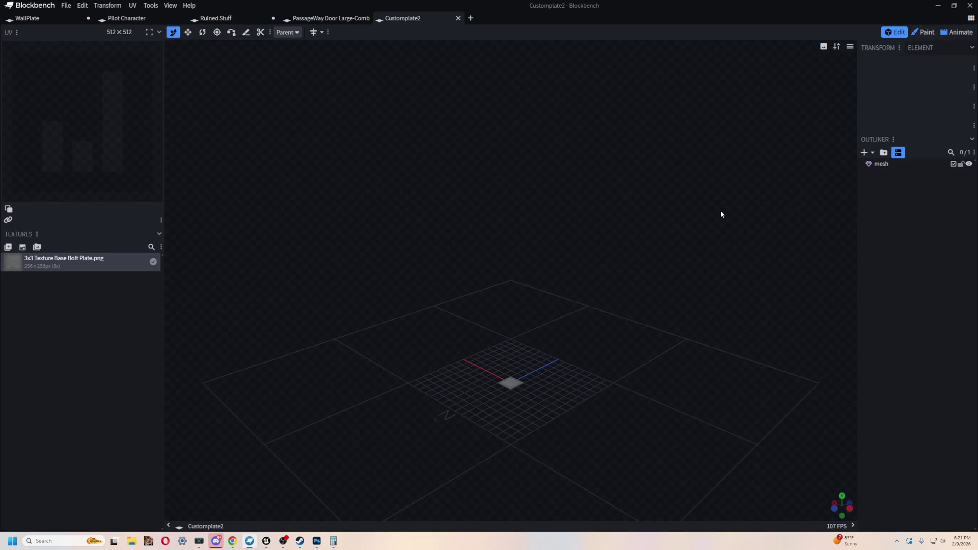
- Select the plate mesh, fit it in view, and import PlateHalf.png as a texture
scroll(498, 233, up, 5)
mouse_move(498, 233)
mouse_down()
mouse_move(506, 308)
mouse_move(480, 284)
mouse_move(461, 359)
mouse_move(502, 355)
mouse_up()
click(502, 356)
key(F1)
key(Return)
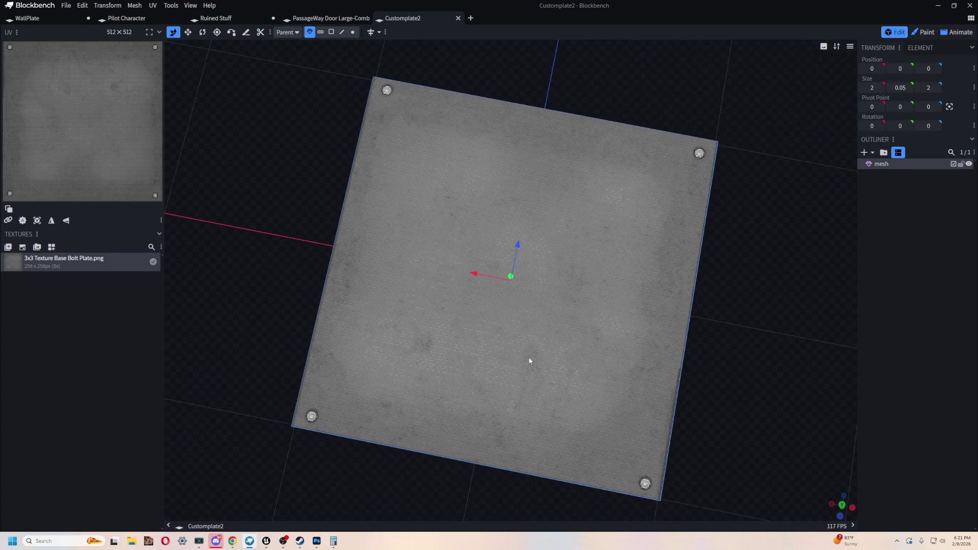
mouse_move(689, 372)
mouse_down()
mouse_move(703, 292)
mouse_move(717, 338)
mouse_up()
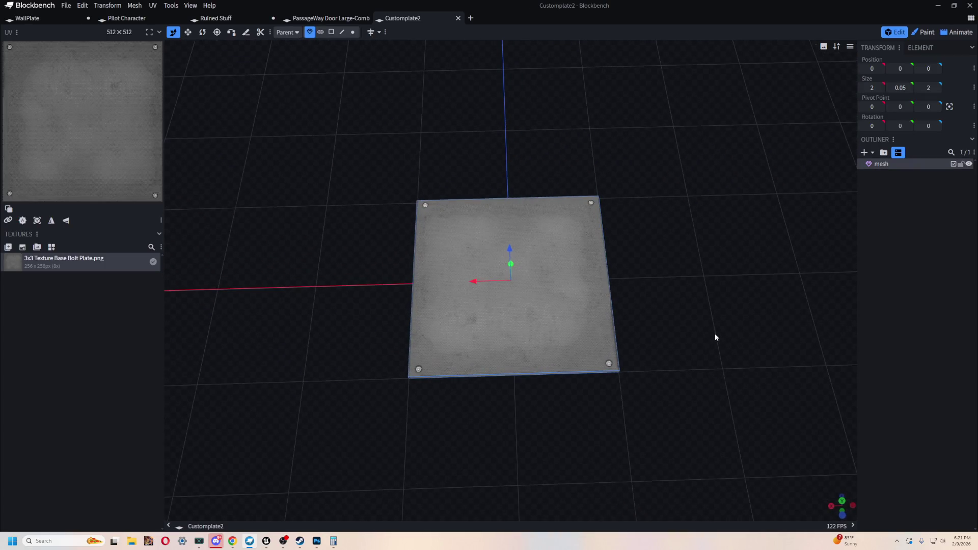
click(8, 246)
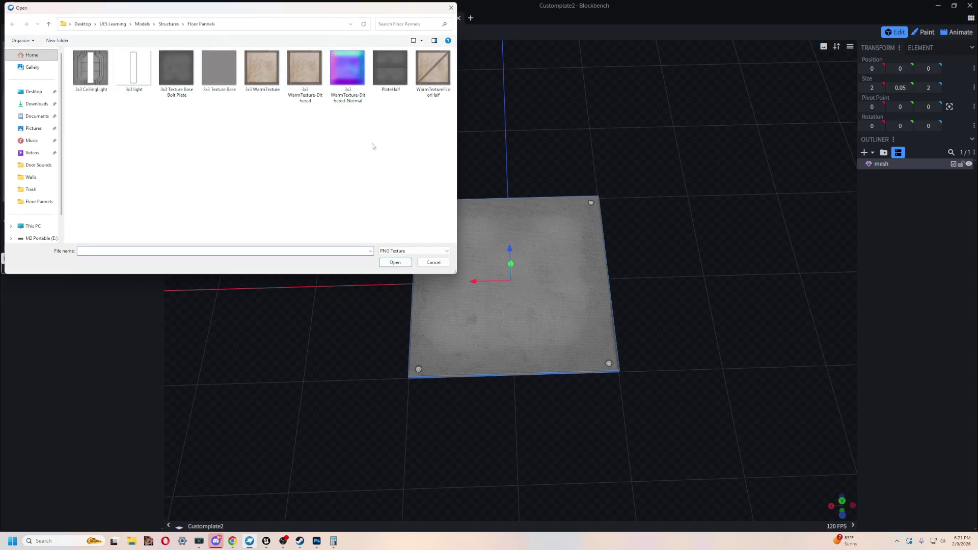
double_click(384, 81)
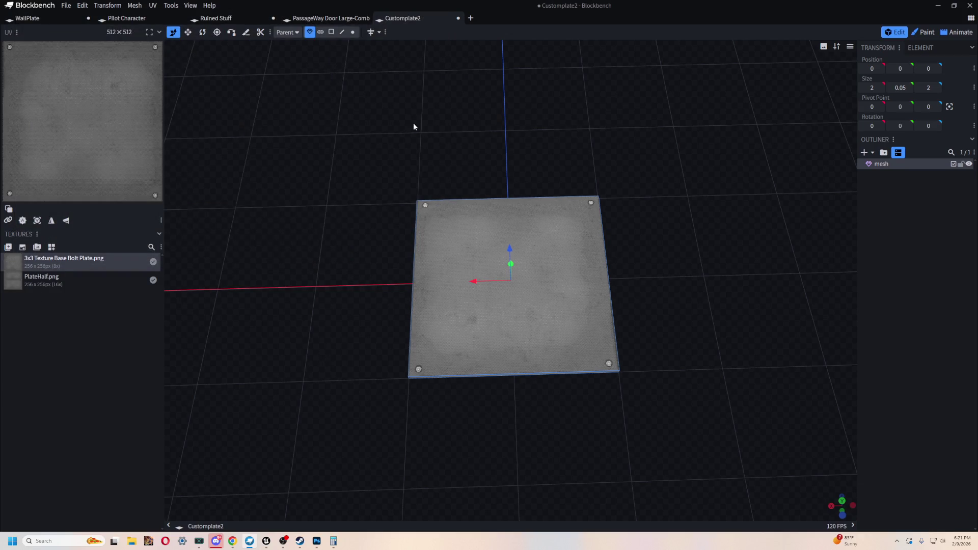
- Try a Knife Tool cut across the plate and inspect the result from above and below
mouse_move(462, 108)
mouse_down()
mouse_move(627, 214)
mouse_move(705, 294)
mouse_move(695, 315)
mouse_up()
scroll(694, 313, up, 3)
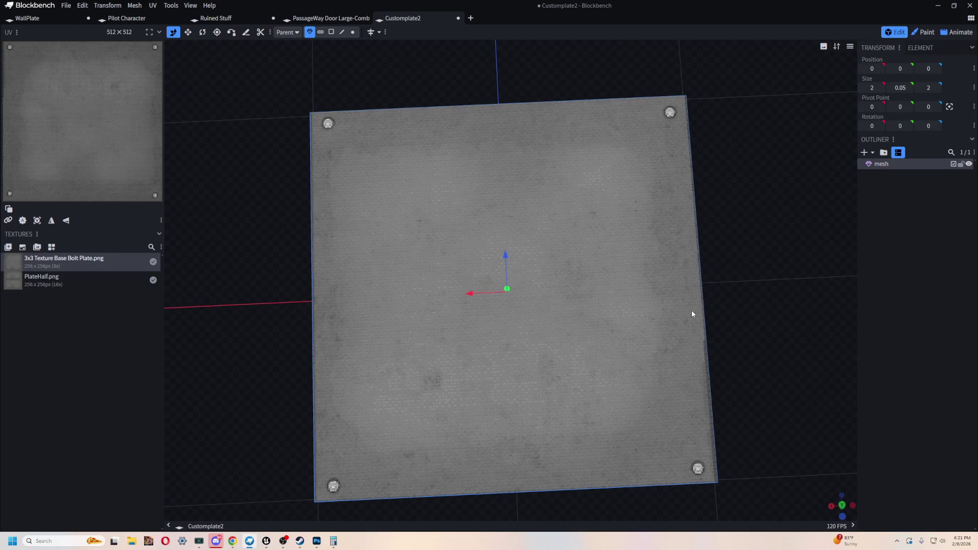
click(245, 32)
mouse_move(312, 301)
mouse_down()
mouse_move(316, 212)
mouse_move(371, 168)
mouse_up()
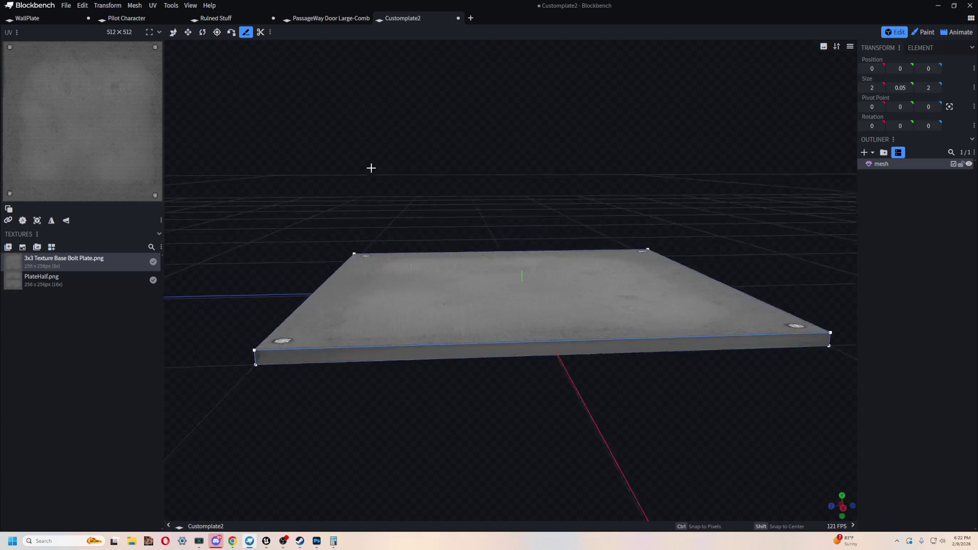
click(530, 352)
mouse_move(564, 135)
mouse_down()
mouse_move(496, 188)
mouse_move(338, 160)
mouse_up()
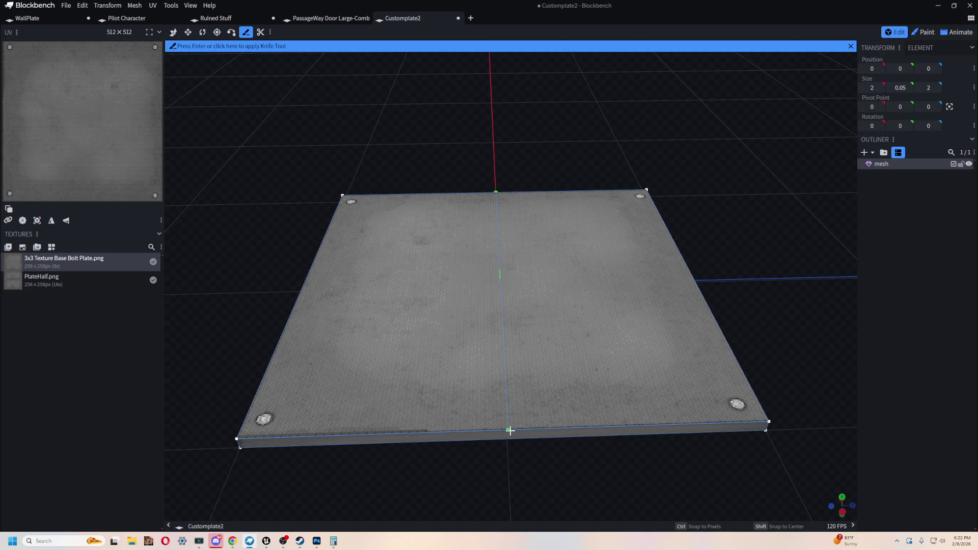
click(510, 431)
key(Return)
mouse_move(570, 483)
mouse_down()
mouse_move(559, 371)
mouse_move(448, 62)
mouse_up()
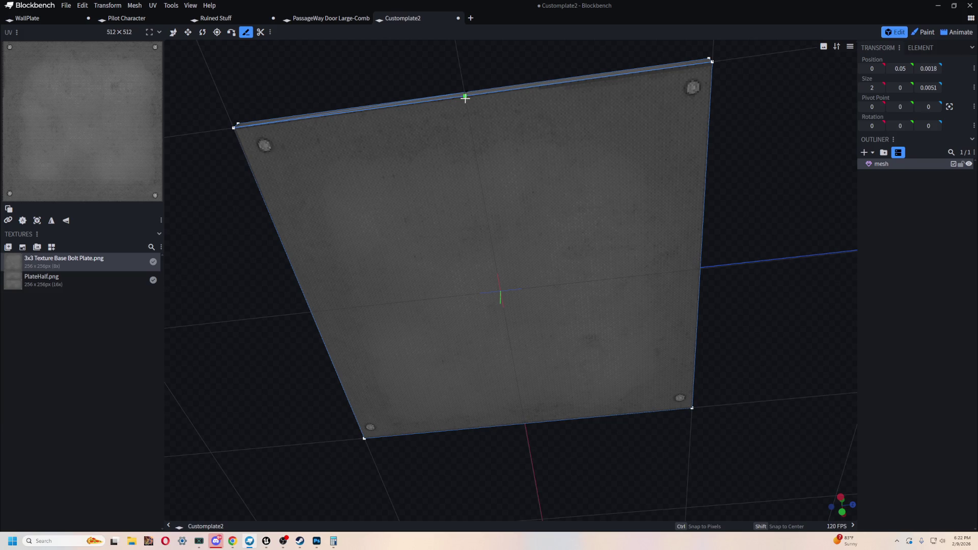
mouse_move(413, 87)
mouse_down()
mouse_move(406, 146)
mouse_move(496, 258)
mouse_move(592, 221)
mouse_up()
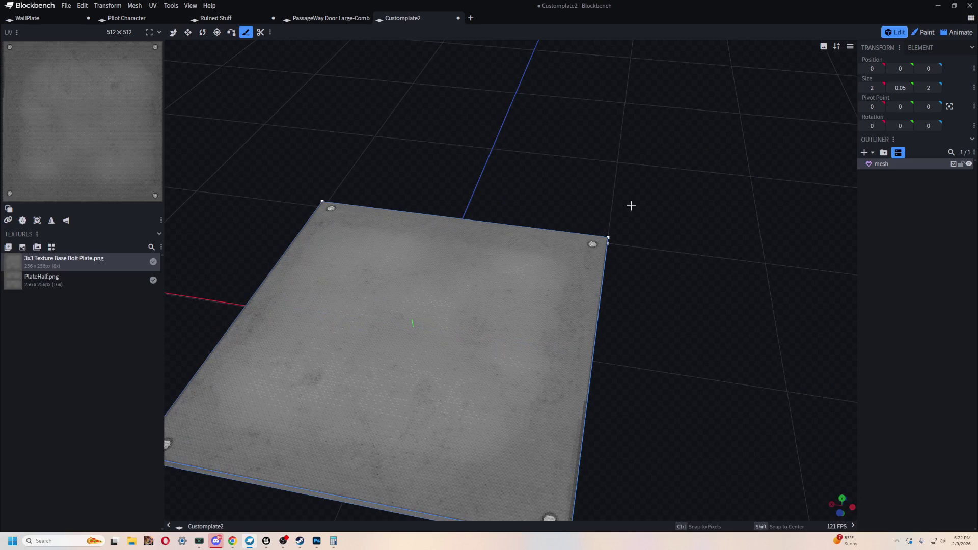
drag(497, 159, 696, 93)
drag(671, 88, 540, 66)
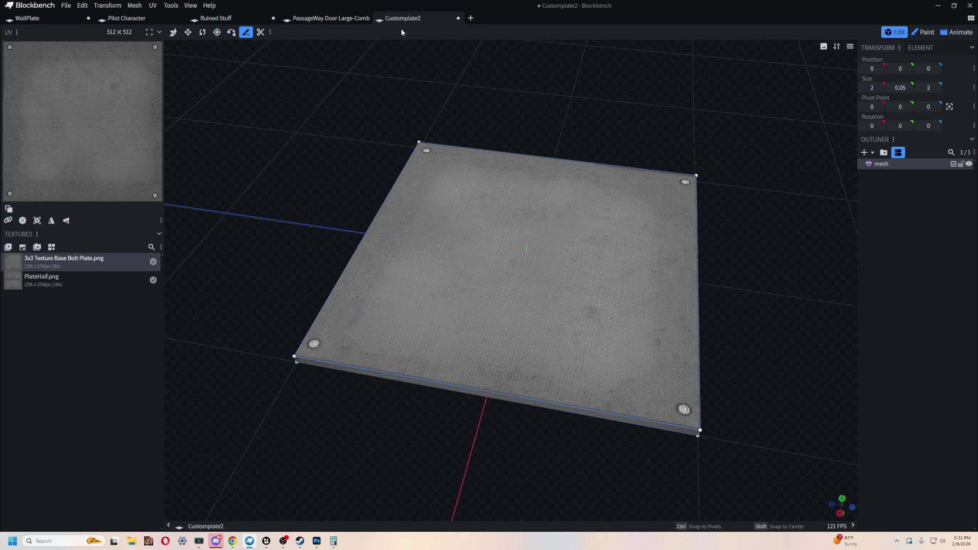
click(174, 32)
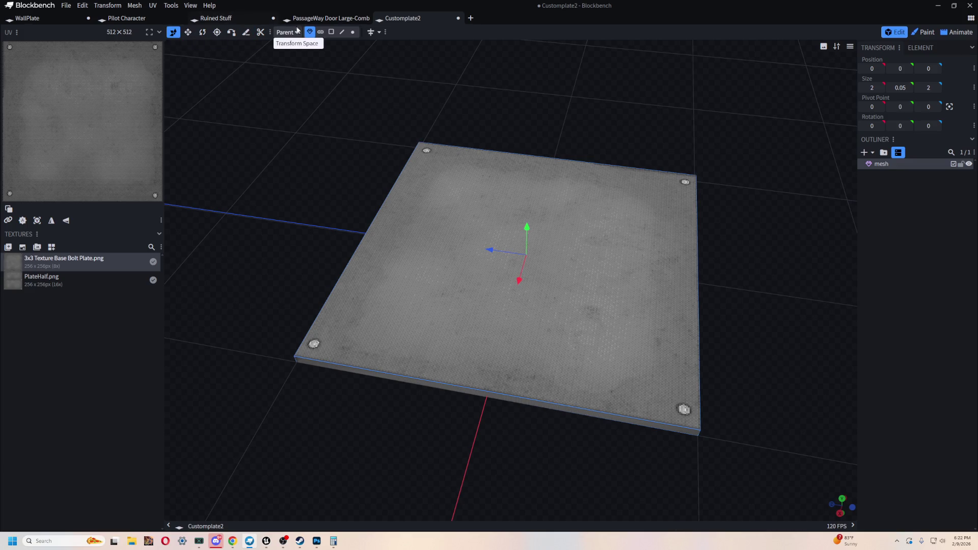
- Split the plate into two halves with a loop cut
click(321, 32)
click(460, 191)
drag(588, 118, 376, 28)
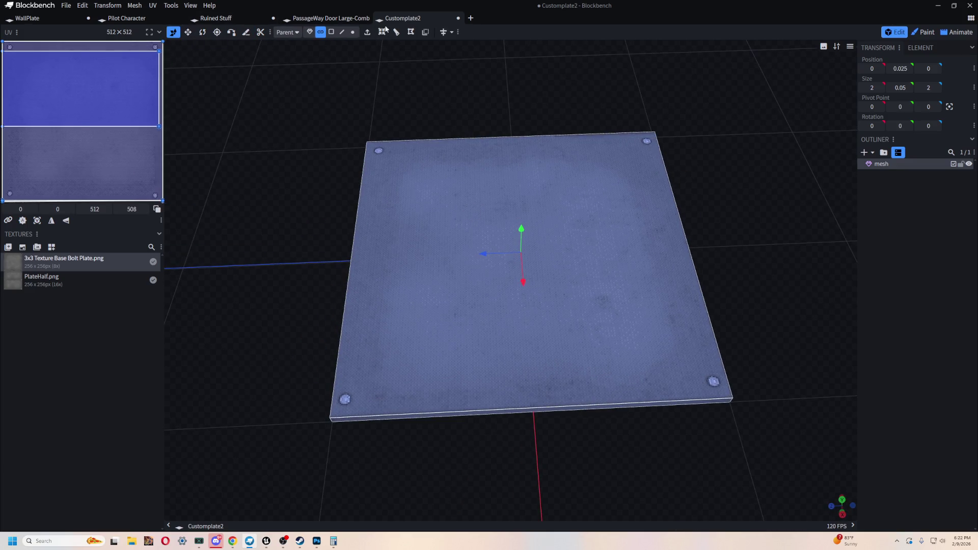
click(382, 32)
mouse_move(656, 447)
mouse_down()
mouse_move(641, 289)
mouse_move(628, 490)
mouse_up()
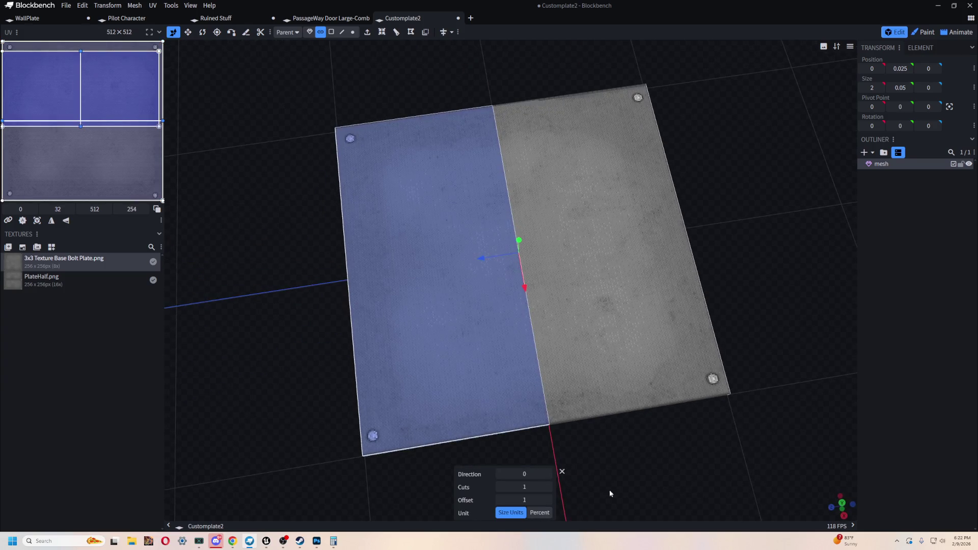
mouse_move(640, 443)
mouse_down()
mouse_move(702, 243)
mouse_move(718, 229)
mouse_move(696, 237)
mouse_up()
click(252, 162)
mouse_move(252, 162)
mouse_down()
mouse_move(400, 223)
mouse_move(526, 166)
mouse_move(528, 212)
mouse_up()
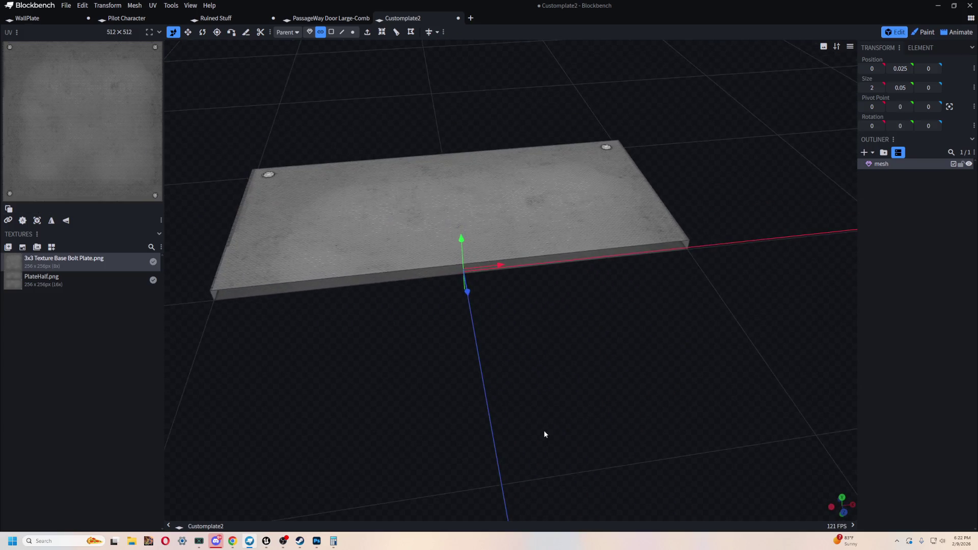
- Select the four vertices on one half and remove that half of the plate
click(352, 32)
click(213, 293)
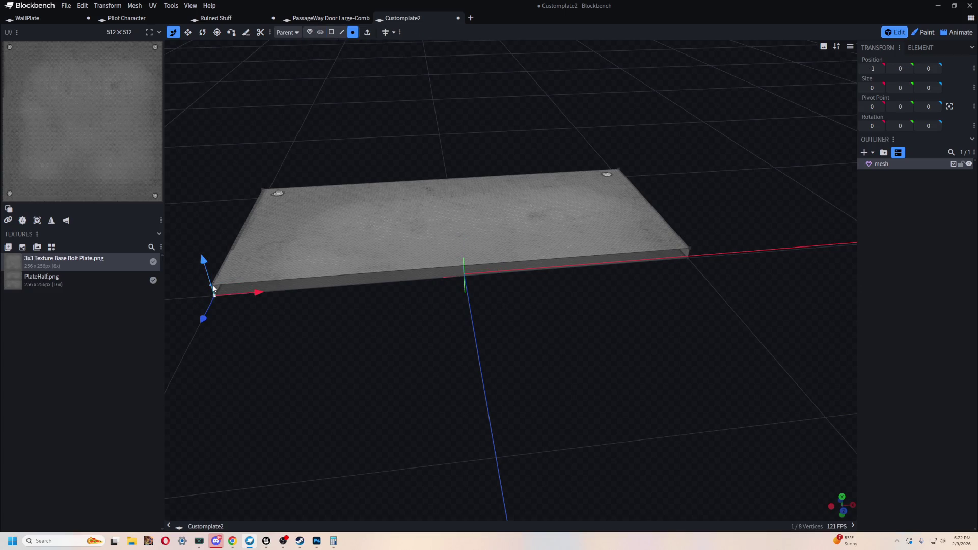
shift+click(689, 249)
shift+click(689, 259)
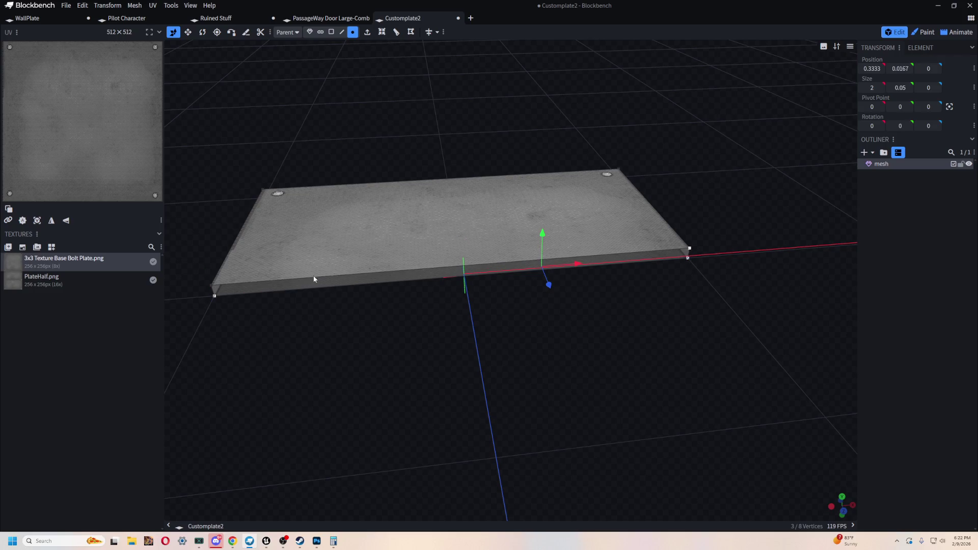
shift+click(214, 295)
mouse_move(513, 353)
mouse_down()
mouse_move(684, 365)
mouse_move(630, 399)
mouse_move(60, 352)
mouse_up()
click(68, 135)
mouse_move(302, 234)
mouse_down()
mouse_move(308, 164)
mouse_move(392, 120)
mouse_move(402, 156)
mouse_up()
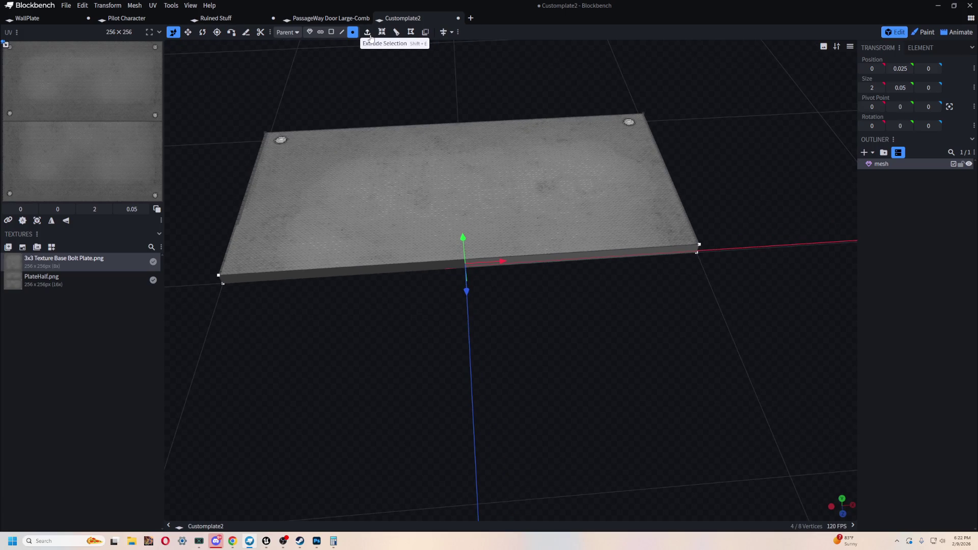
- Apply PlateHalf.png to the top face and check it from preset views, ending top-down
click(321, 31)
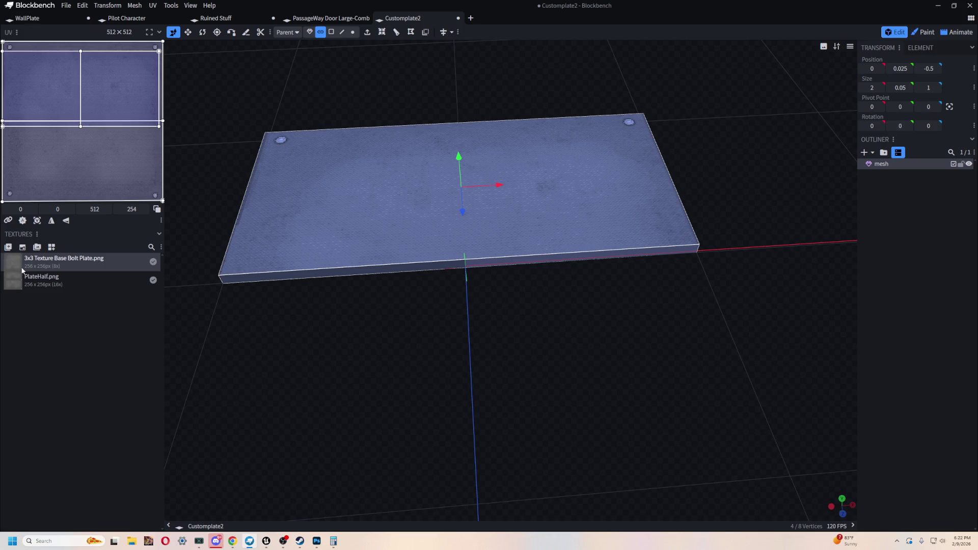
mouse_move(15, 286)
mouse_down()
mouse_move(22, 76)
mouse_move(468, 240)
mouse_up()
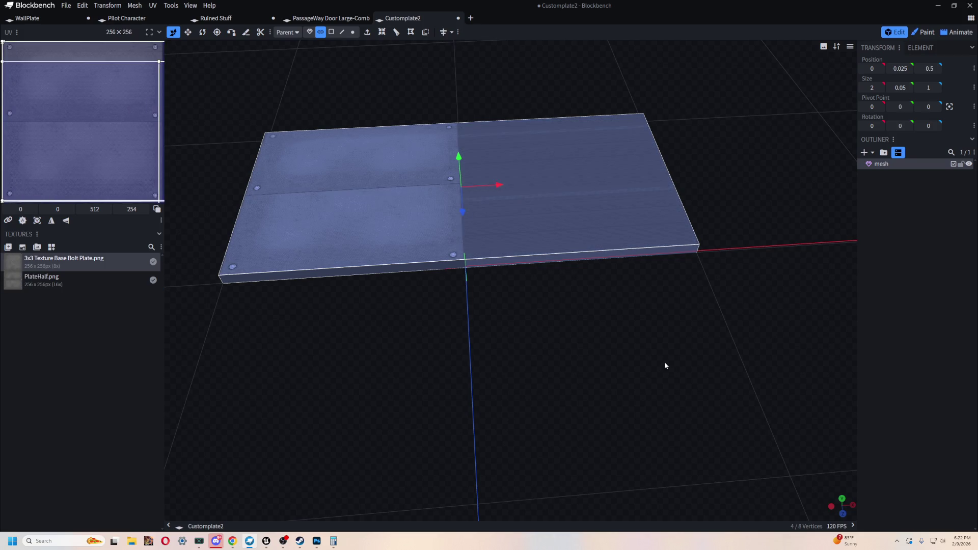
mouse_move(364, 329)
mouse_down()
mouse_move(439, 323)
mouse_move(435, 350)
mouse_move(496, 343)
mouse_move(505, 365)
mouse_move(533, 284)
mouse_move(520, 197)
mouse_move(502, 336)
mouse_move(525, 361)
mouse_move(459, 377)
mouse_move(576, 393)
mouse_move(575, 401)
mouse_up()
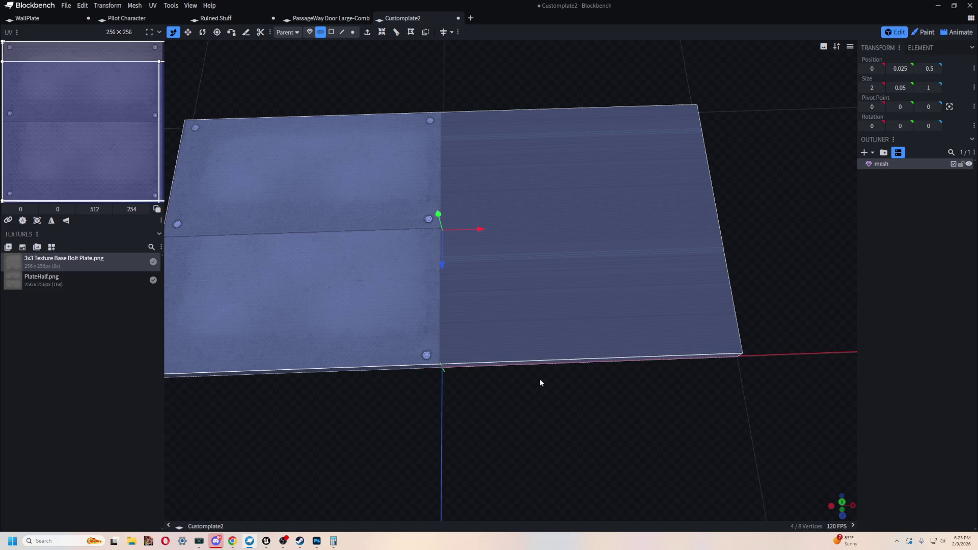
key(KP_7)
key(KP_1)
key(ctrl+KP_1)
key(KP_3)
key(ctrl+KP_3)
key(KP_7)
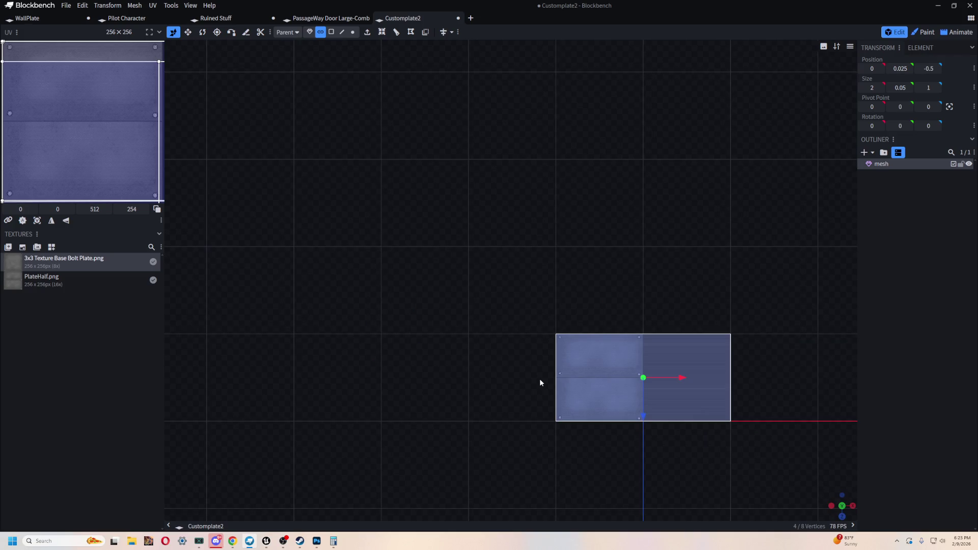
scroll(439, 220, up, 5)
drag(411, 414, 477, 430)
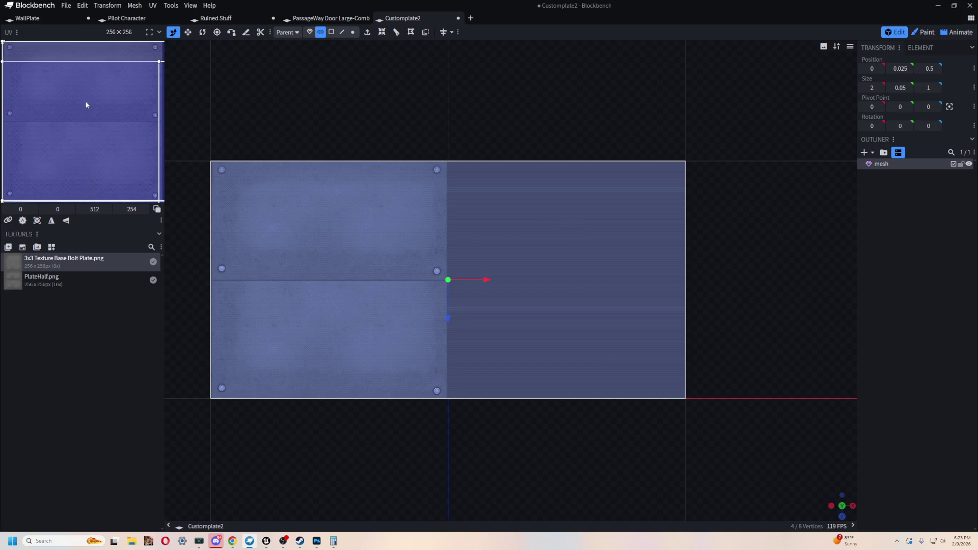
- Enlarge the UV editor and shrink the face's UV, moving it toward the texture's top-left
click(331, 32)
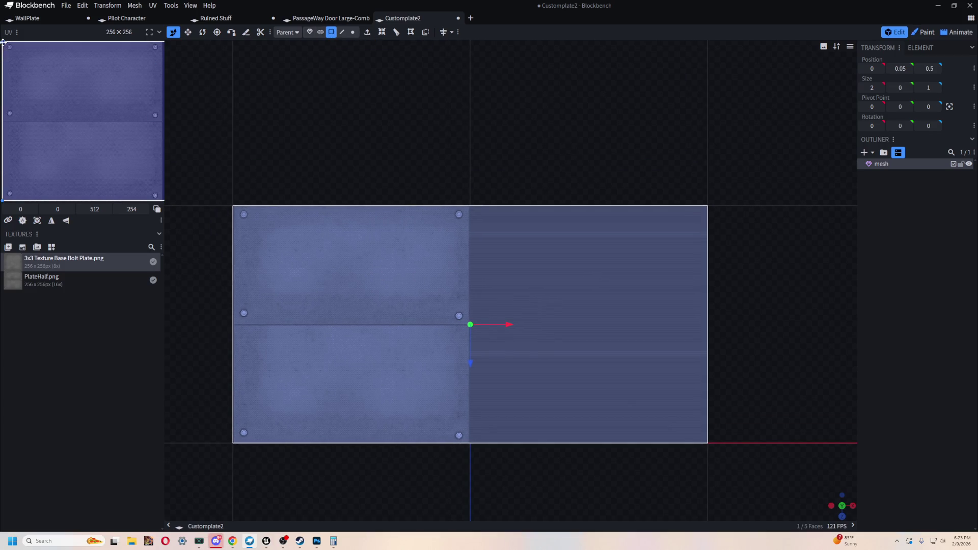
drag(5, 59, 57, 122)
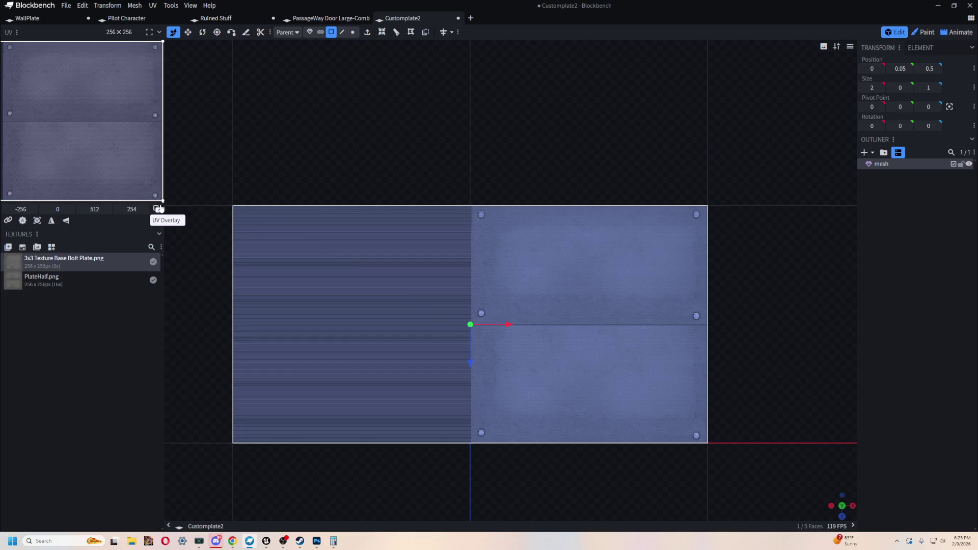
drag(163, 202, 374, 203)
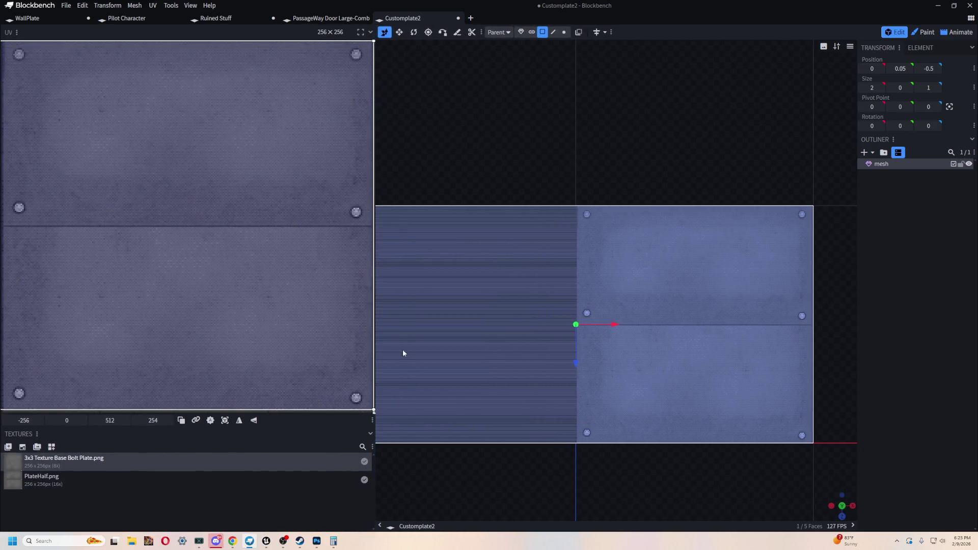
drag(373, 414, 235, 341)
mouse_move(235, 263)
mouse_down()
mouse_move(164, 168)
mouse_move(96, 153)
mouse_move(251, 256)
mouse_move(184, 201)
mouse_up()
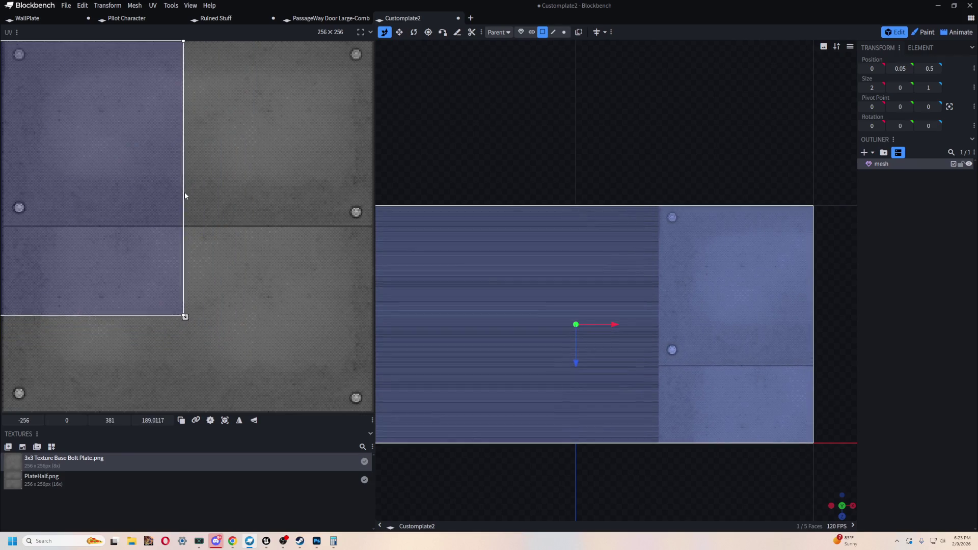
click(140, 200)
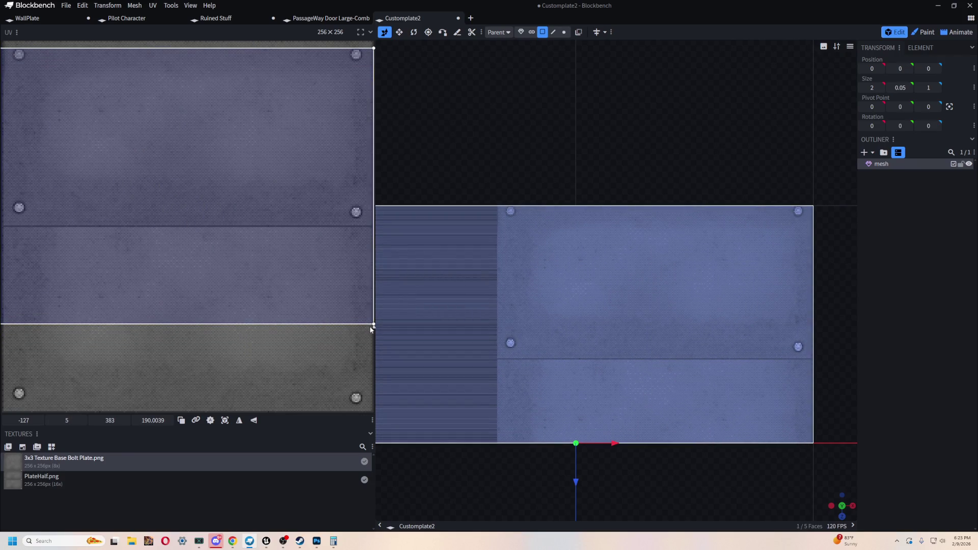
mouse_move(374, 326)
mouse_down()
mouse_move(44, 128)
mouse_move(233, 226)
mouse_move(243, 243)
mouse_move(79, 155)
mouse_move(252, 152)
mouse_move(242, 143)
mouse_move(238, 150)
mouse_up()
mouse_move(218, 238)
mouse_down()
mouse_move(94, 170)
mouse_move(81, 173)
mouse_move(136, 214)
mouse_move(33, 157)
mouse_move(91, 178)
mouse_up()
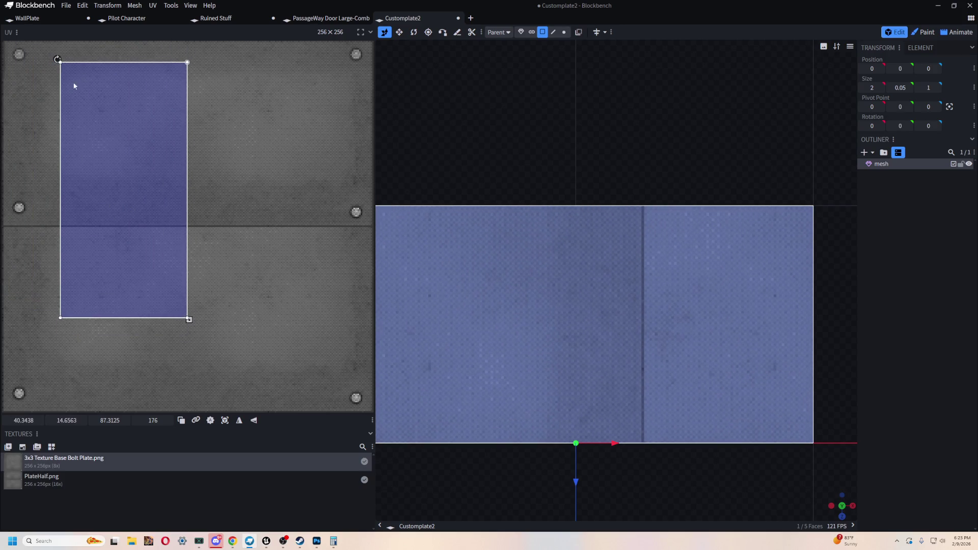
- Rotate the face's UV 90° to landscape and enlarge it over the texture's top plate
mouse_move(58, 60)
mouse_down()
mouse_move(183, 62)
mouse_move(62, 57)
mouse_move(189, 126)
mouse_move(203, 148)
mouse_move(209, 127)
mouse_move(91, 224)
mouse_move(201, 164)
mouse_move(207, 137)
mouse_move(224, 130)
mouse_move(210, 192)
mouse_move(240, 175)
mouse_move(206, 188)
mouse_move(155, 105)
mouse_move(172, 188)
mouse_move(168, 291)
mouse_move(179, 284)
mouse_move(129, 255)
mouse_move(180, 285)
mouse_up()
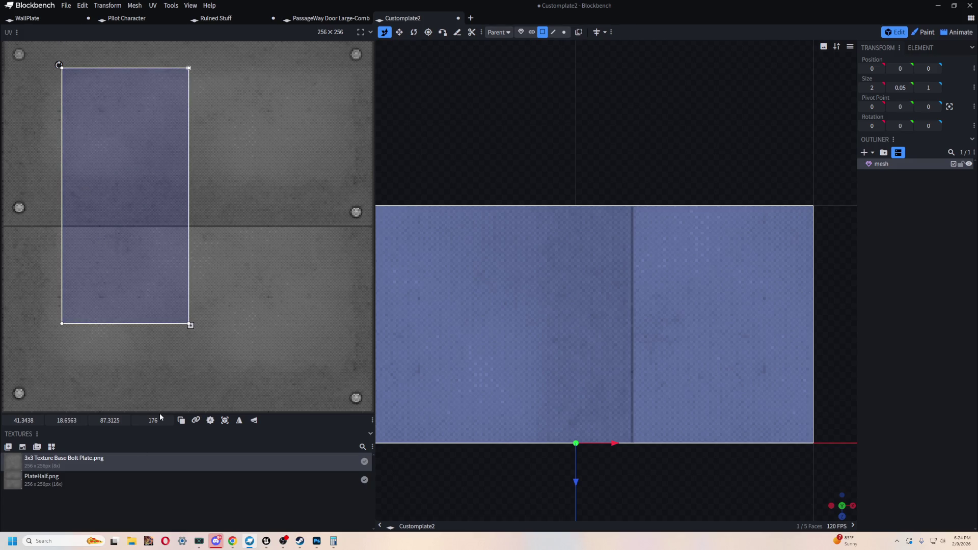
drag(119, 175, 175, 188)
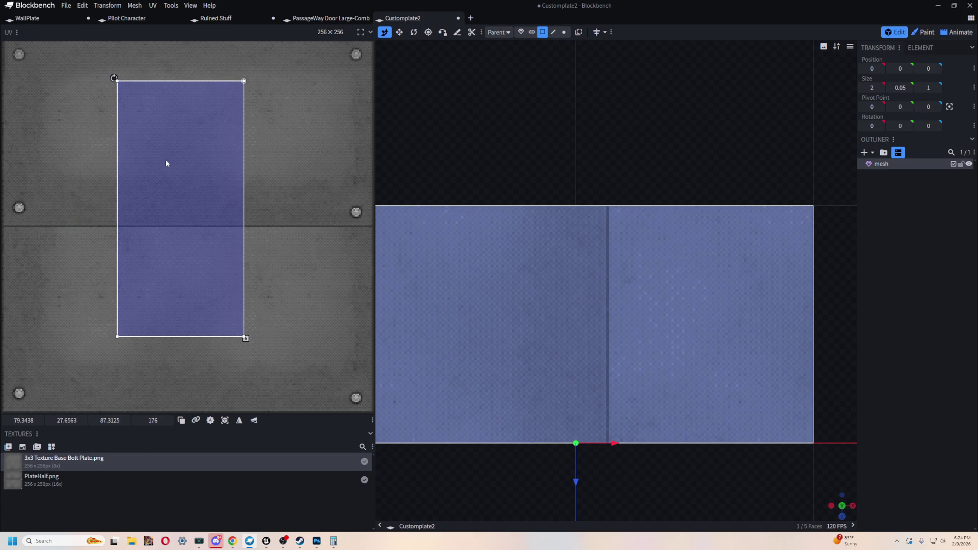
mouse_move(113, 78)
mouse_down()
mouse_move(163, 64)
mouse_move(220, 119)
mouse_move(248, 174)
mouse_up()
mouse_move(207, 210)
mouse_down()
mouse_move(155, 136)
mouse_move(151, 108)
mouse_up()
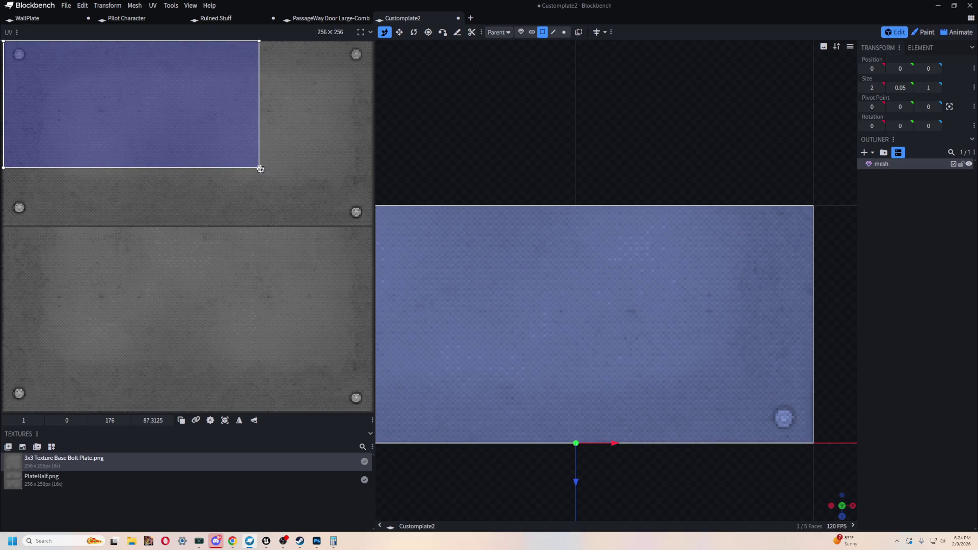
drag(260, 170, 370, 248)
- Fine-tune the UV to the top plate's full width, slightly inset and straight
scroll(509, 183, down, 3)
scroll(499, 155, up, 1)
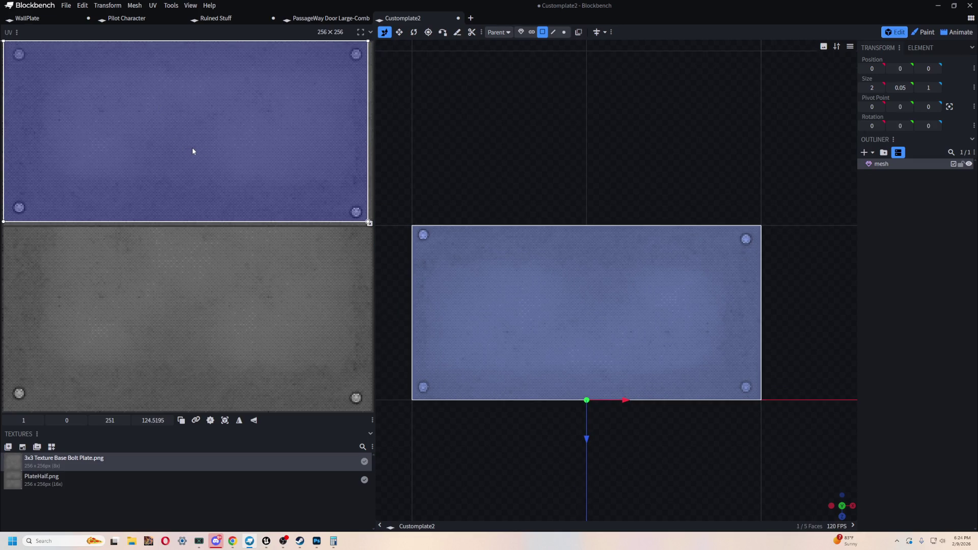
drag(370, 223, 376, 232)
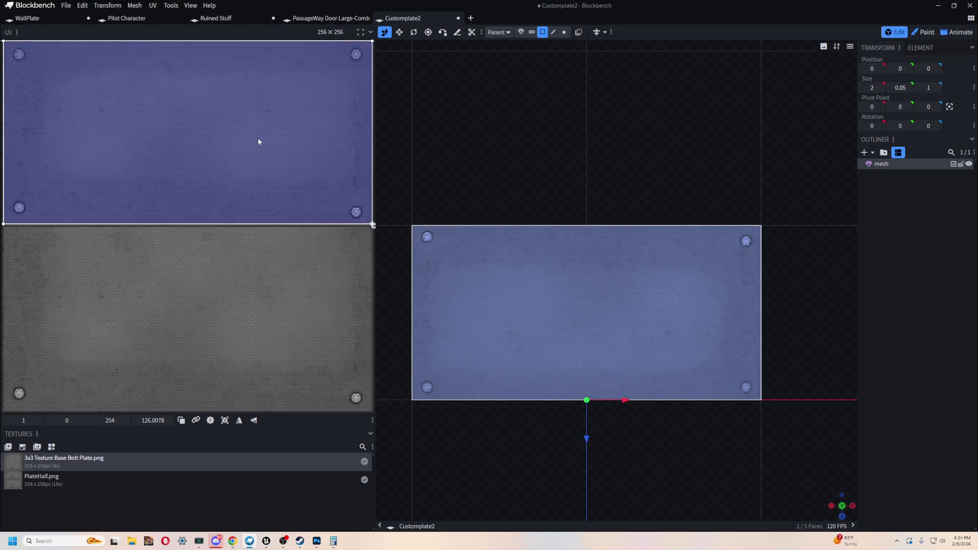
drag(2, 39, 1, 46)
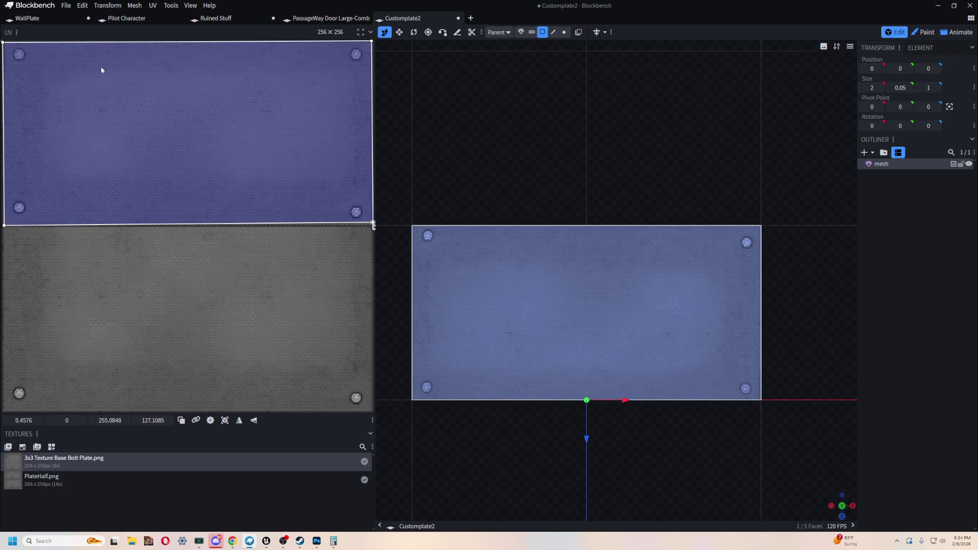
drag(372, 230, 365, 227)
drag(316, 157, 321, 159)
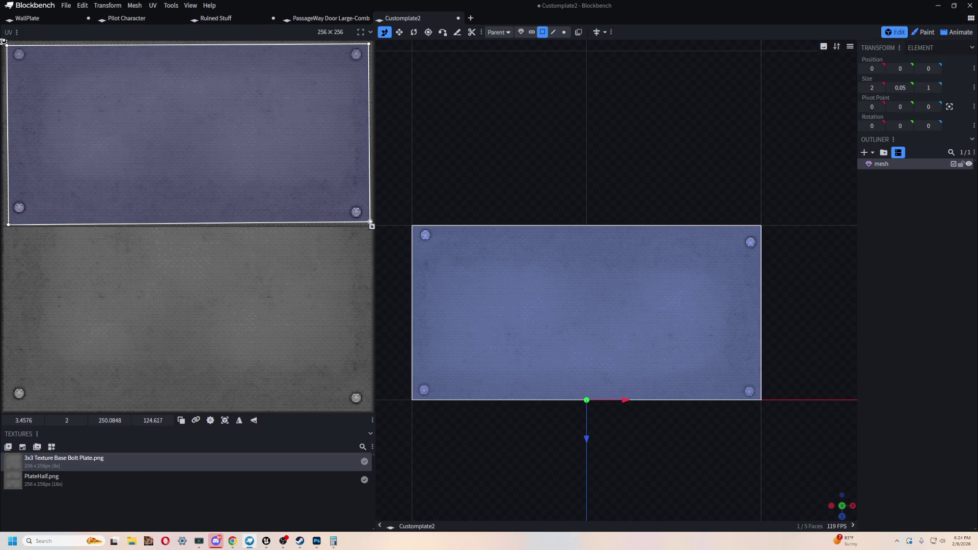
drag(4, 41, 5, 40)
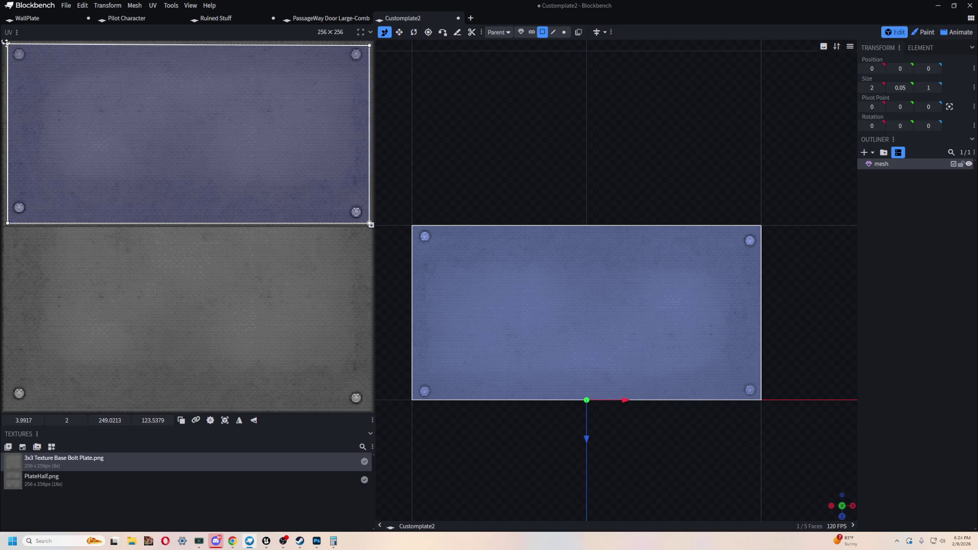
mouse_move(155, 150)
mouse_down()
mouse_move(146, 138)
mouse_move(160, 145)
mouse_up()
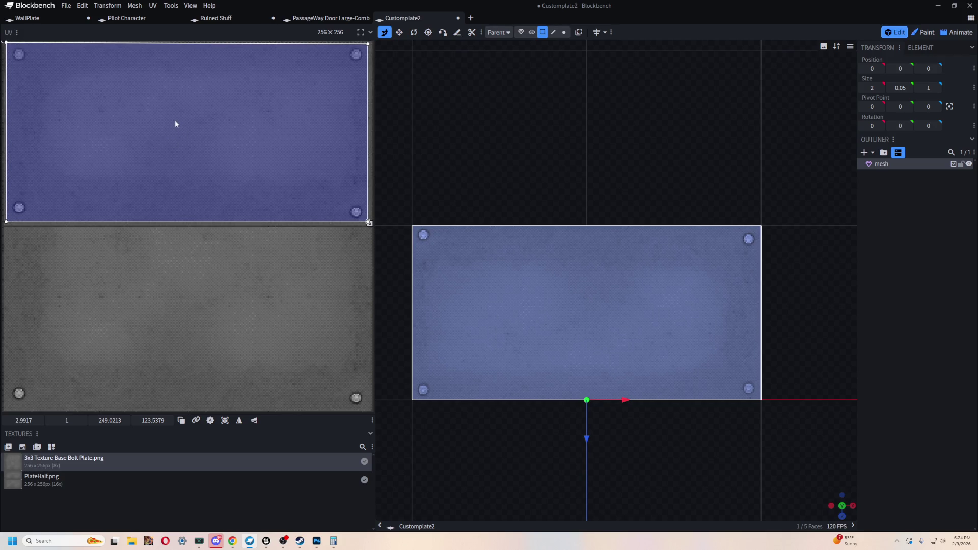
click(4, 43)
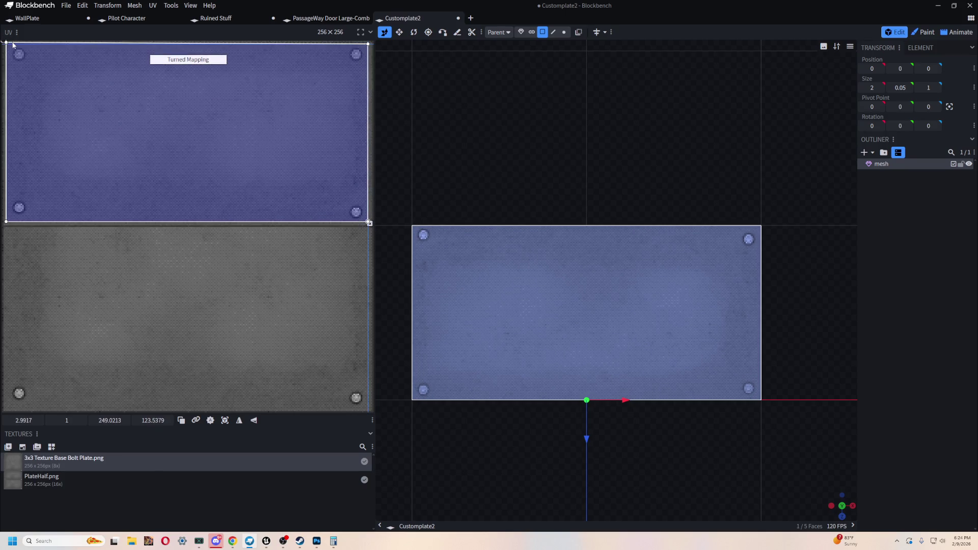
- Pan and zoom the 3D view to inspect the mapped half-size plate
mouse_move(509, 229)
mouse_down()
mouse_move(498, 96)
mouse_move(574, 148)
mouse_up()
scroll(549, 151, down, 3)
scroll(663, 173, down, 2)
scroll(741, 240, up, 2)
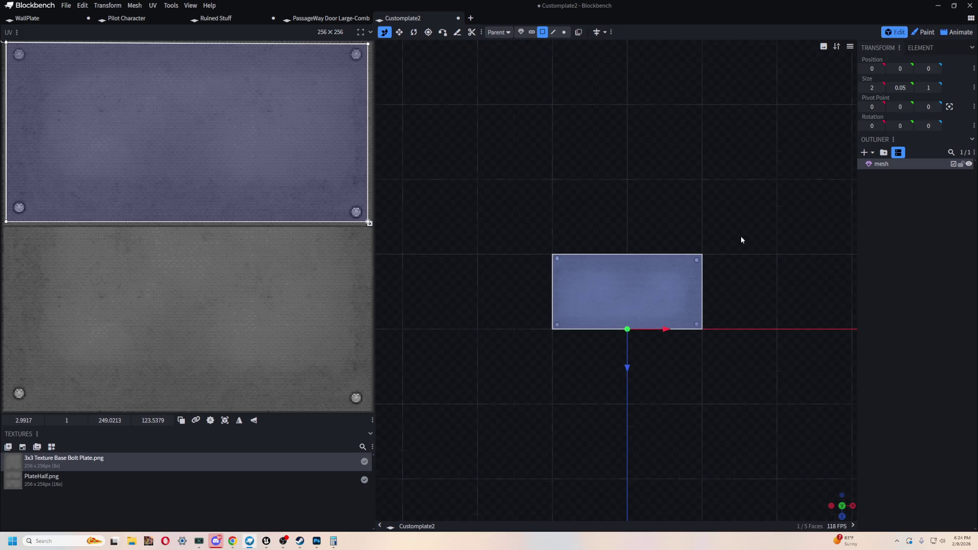
scroll(755, 347, down, 2)
scroll(699, 311, up, 2)
key(ctrl+p)
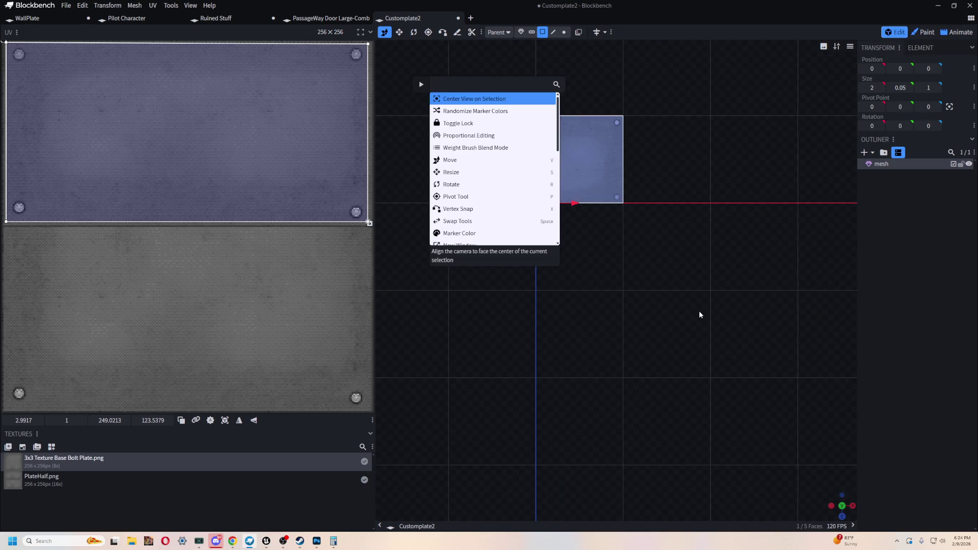
- Select the plate's underside face and line the view up on it using preset views
key(Escape)
mouse_move(712, 344)
mouse_down()
mouse_move(696, 362)
mouse_move(590, 328)
mouse_move(555, 292)
mouse_move(528, 299)
mouse_move(626, 238)
mouse_move(756, 463)
mouse_move(612, 251)
mouse_up()
click(612, 250)
mouse_move(687, 127)
mouse_down()
mouse_move(714, 136)
mouse_move(678, 159)
mouse_move(679, 319)
mouse_up()
mouse_move(646, 252)
mouse_down()
mouse_move(622, 90)
mouse_move(679, 149)
mouse_move(689, 190)
mouse_move(724, 164)
mouse_up()
scroll(680, 148, down, 3)
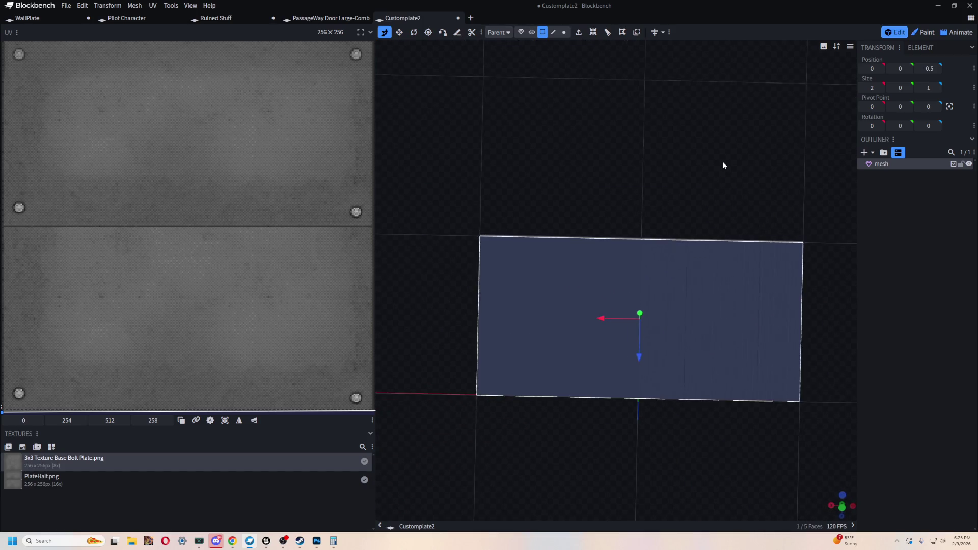
key(KP_1)
key(KP_7)
key(KP_1)
key(KP_7)
key(ctrl+KP_7)
key(KP_1)
key(KP_7)
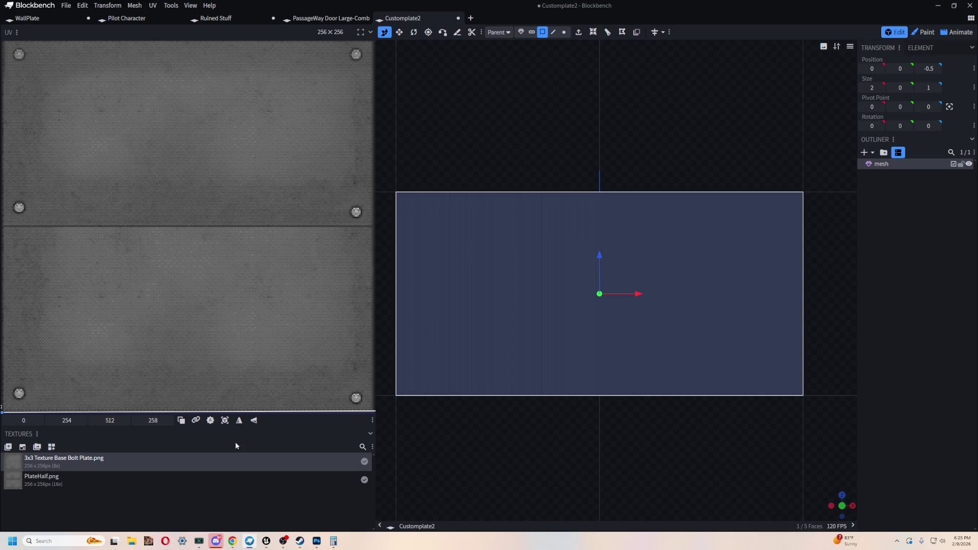
- Reset the face's UV and stretch it to 251 × 124 at 1.8481, 0 over the top plate
click(225, 420)
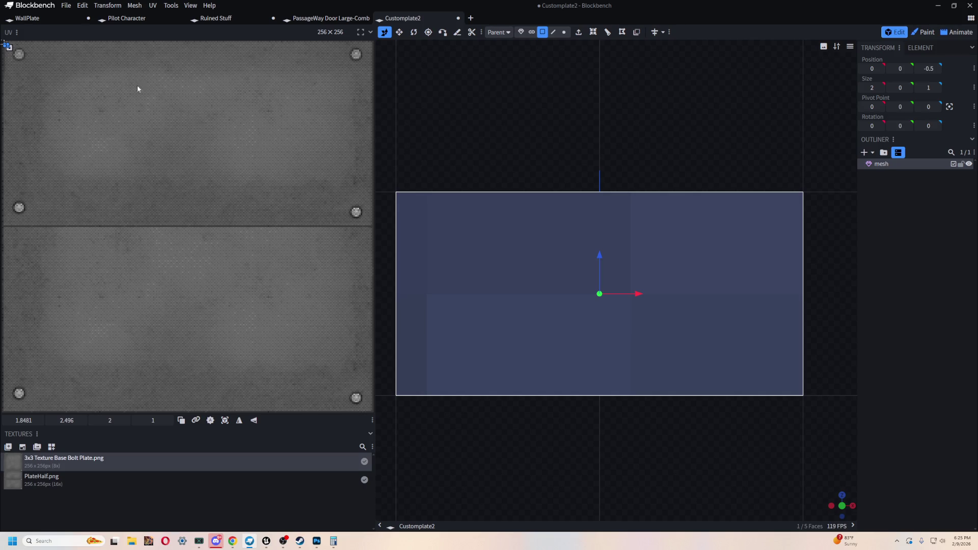
drag(11, 49, 371, 226)
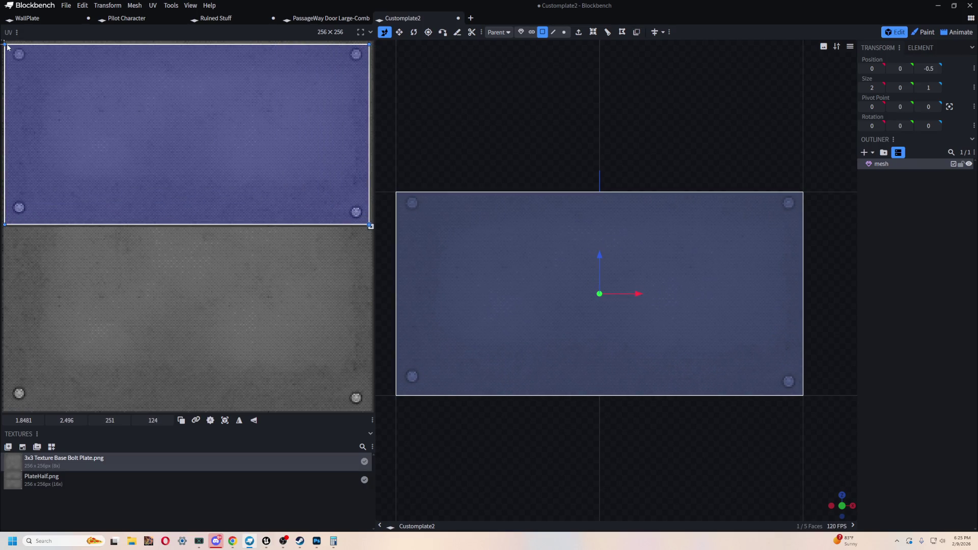
drag(7, 46, 5, 41)
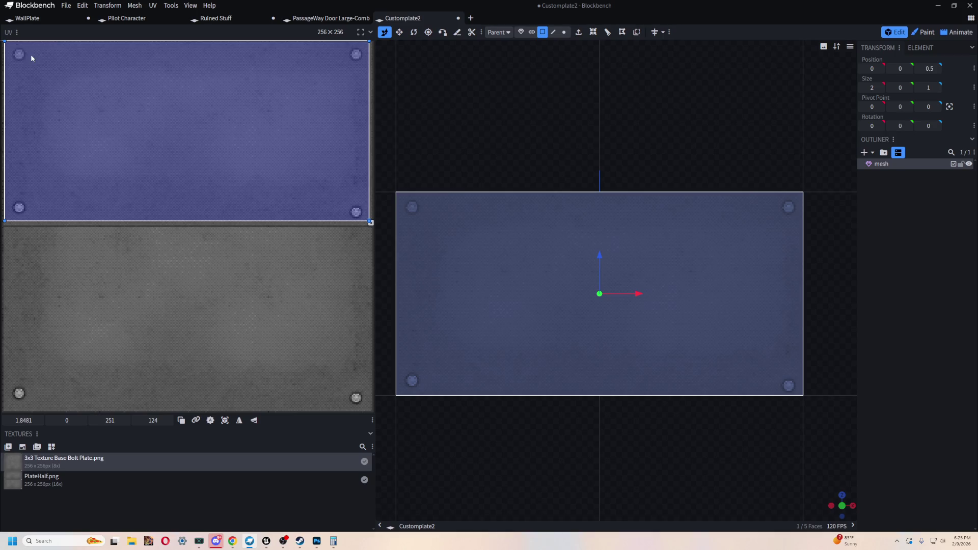
scroll(797, 163, down, 2)
scroll(712, 136, up, 1)
mouse_move(714, 177)
mouse_down()
mouse_move(688, 91)
mouse_move(572, 185)
mouse_move(629, 197)
mouse_move(686, 177)
mouse_move(673, 169)
mouse_move(666, 178)
mouse_move(676, 155)
mouse_move(721, 214)
mouse_move(696, 144)
mouse_move(674, 152)
mouse_move(612, 129)
mouse_move(600, 151)
mouse_up()
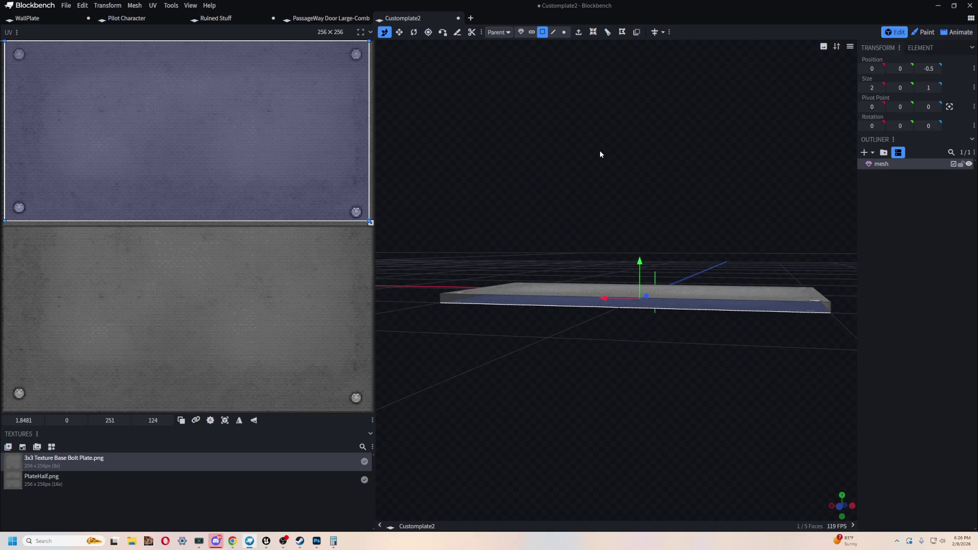
- Select the half plate's corner vertices in vertex mode, then clear the selection
click(564, 32)
scroll(448, 238, up, 4)
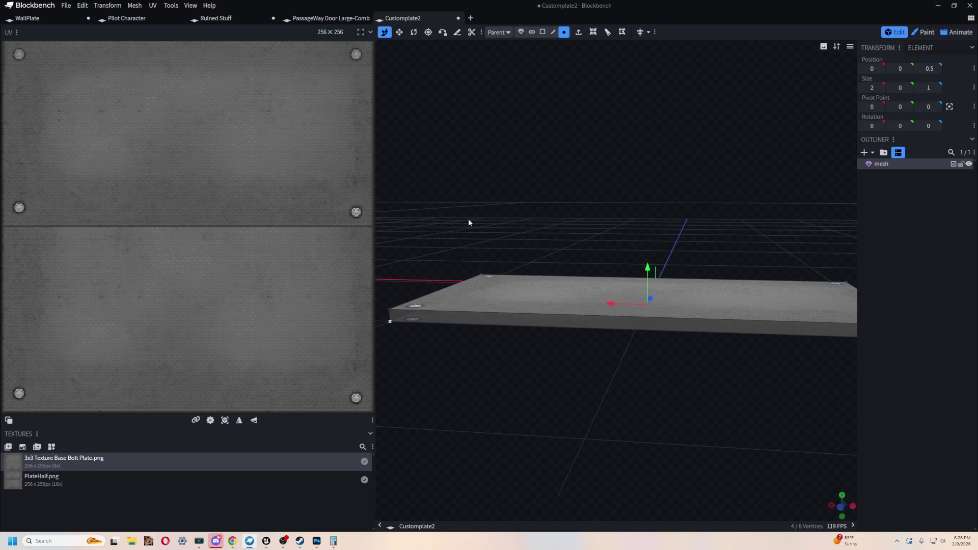
click(390, 319)
drag(635, 438, 620, 432)
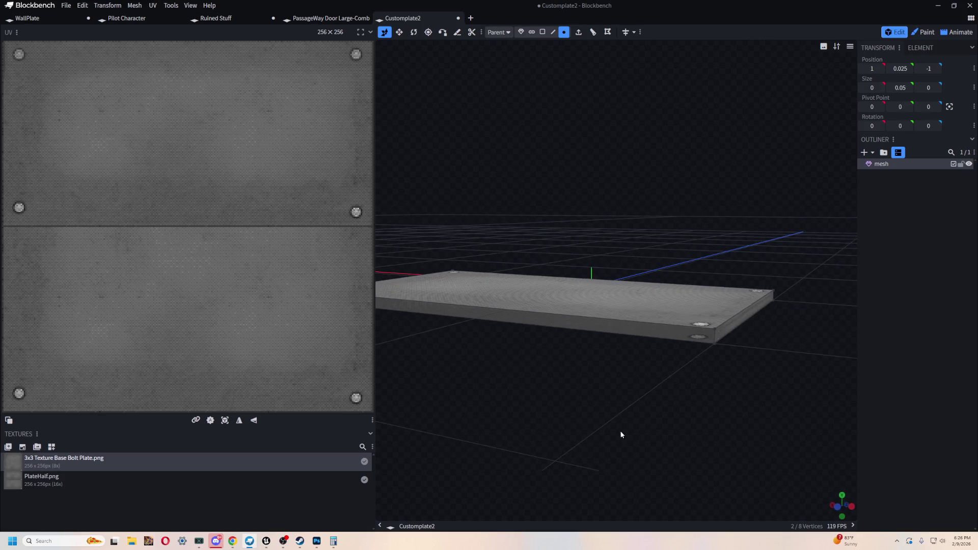
shift+click(707, 335)
mouse_move(717, 346)
mouse_down()
mouse_move(602, 420)
mouse_move(615, 431)
mouse_move(656, 425)
mouse_move(629, 403)
mouse_move(686, 390)
mouse_move(673, 393)
mouse_move(662, 367)
mouse_up()
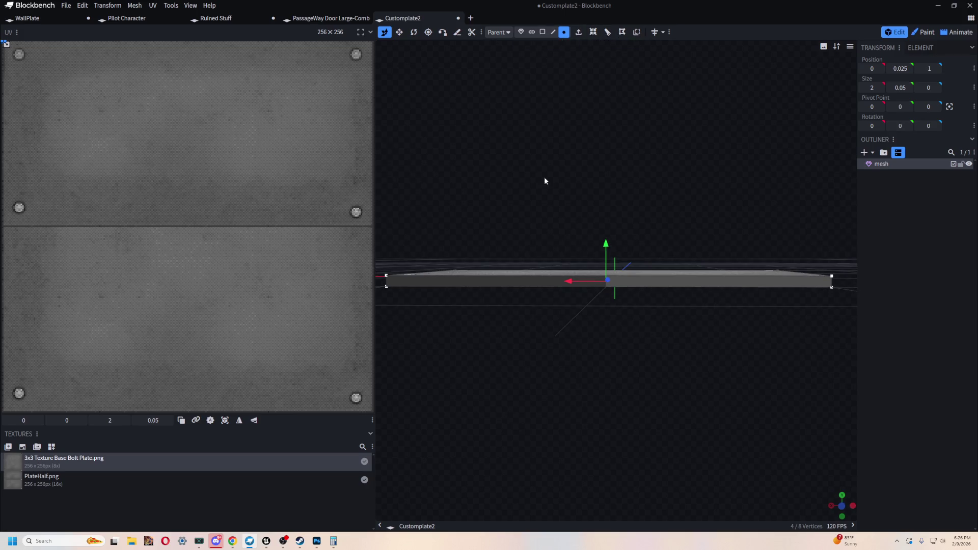
click(539, 287)
mouse_move(619, 352)
mouse_down()
mouse_move(629, 345)
mouse_move(624, 316)
mouse_up()
drag(536, 159, 612, 173)
- Project the first thin side face's UV from view and stretch it into a texture strip
click(532, 31)
click(543, 31)
drag(580, 79, 605, 301)
click(618, 276)
drag(530, 361, 591, 377)
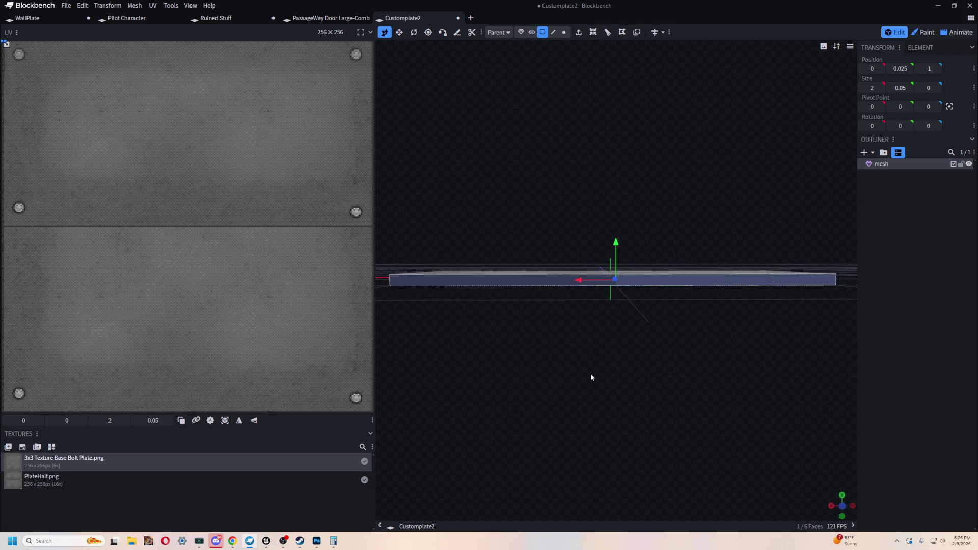
click(225, 420)
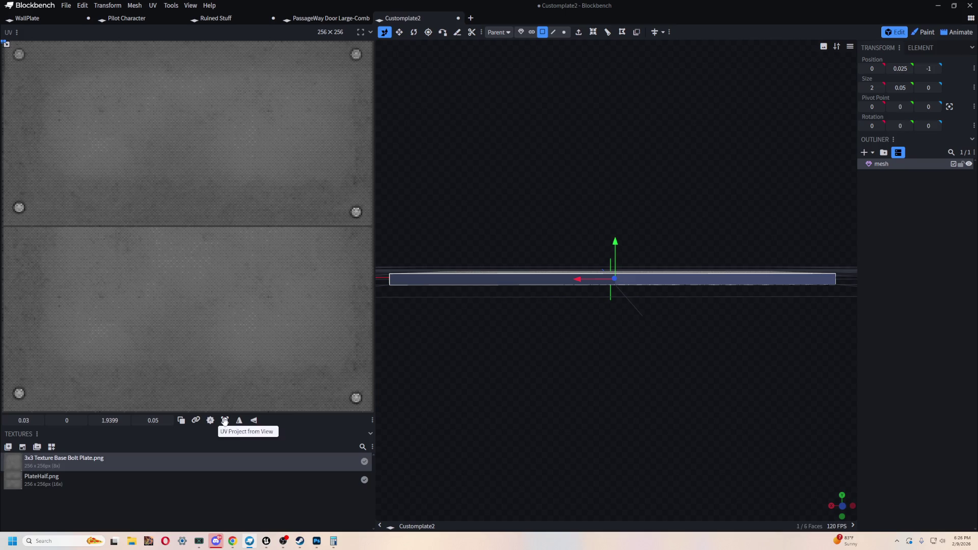
mouse_move(6, 44)
mouse_down()
mouse_move(116, 44)
mouse_move(286, 89)
mouse_up()
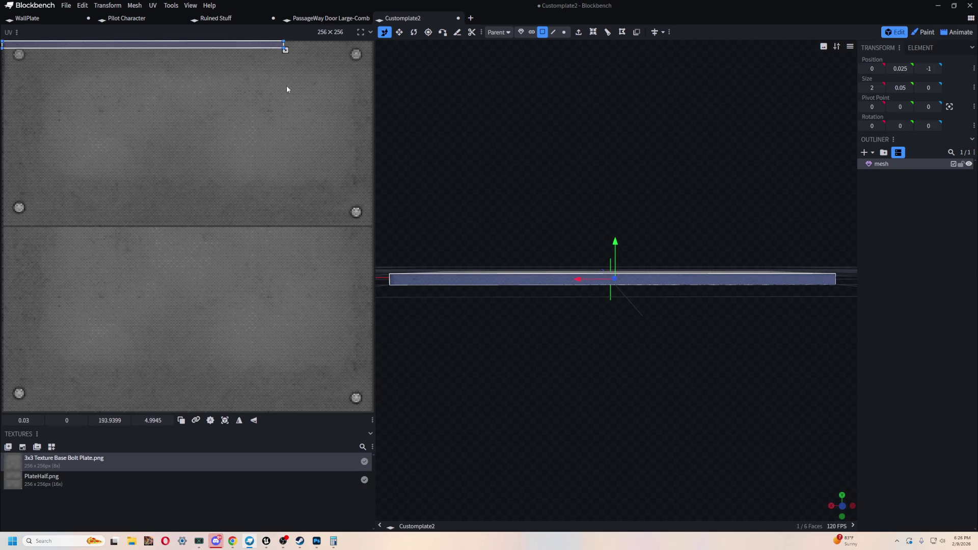
drag(259, 49, 300, 68)
mouse_move(394, 139)
mouse_down()
mouse_move(695, 179)
mouse_move(653, 179)
mouse_move(635, 197)
mouse_up()
- Reproject another edge face's UV as a wider thin strip lower on the texture
click(549, 281)
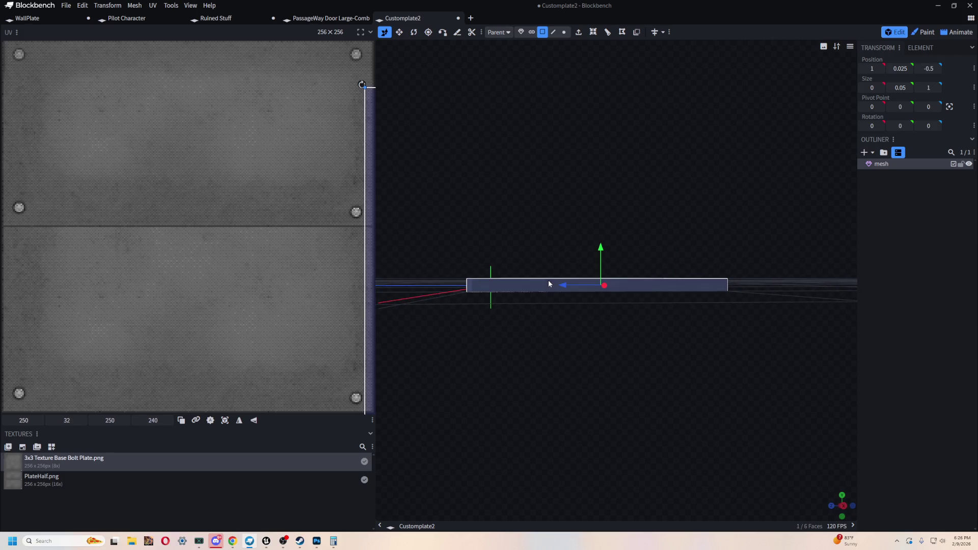
drag(365, 86, 11, 64)
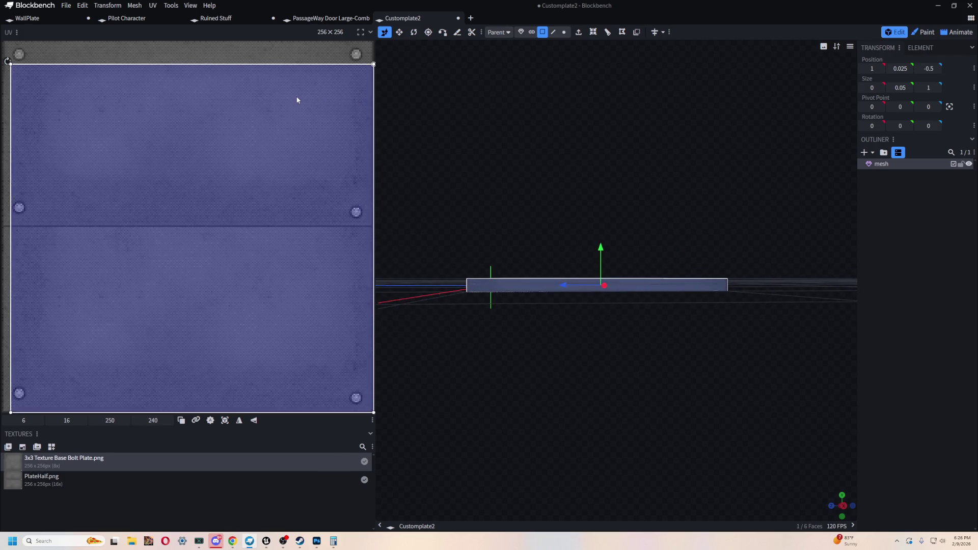
click(225, 421)
mouse_move(64, 48)
mouse_down()
mouse_move(269, 54)
mouse_move(236, 53)
mouse_move(253, 81)
mouse_move(269, 204)
mouse_up()
mouse_move(612, 168)
mouse_down()
mouse_move(629, 160)
mouse_move(564, 240)
mouse_move(584, 169)
mouse_move(542, 192)
mouse_up()
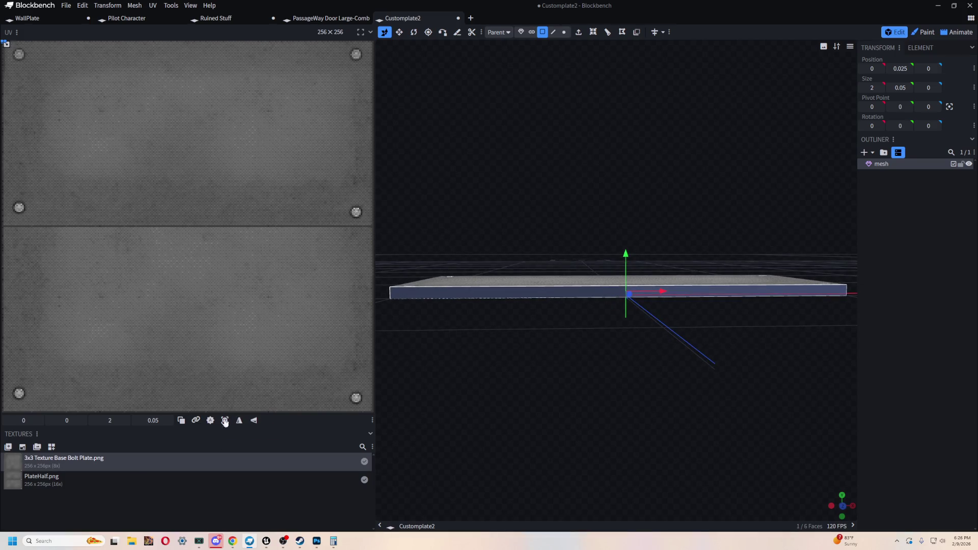
click(58, 136)
- From the front view, project a plate face's UV and stretch it into a strip
key(KP_1)
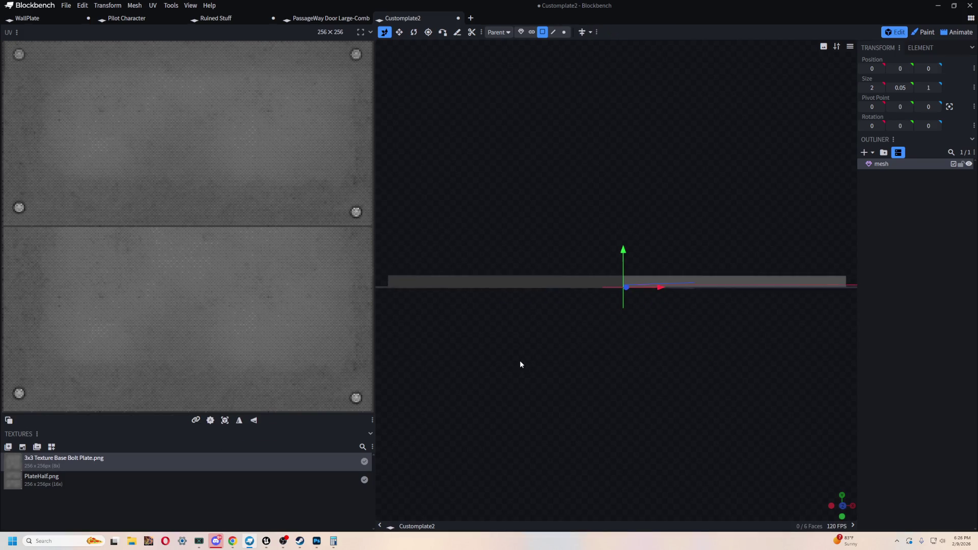
click(552, 282)
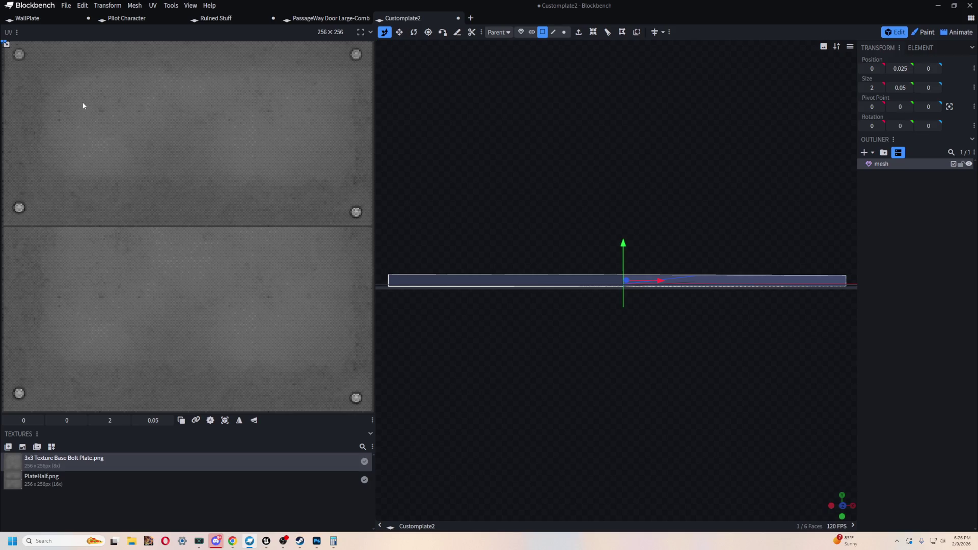
click(225, 421)
drag(82, 44, 334, 90)
mouse_move(306, 48)
mouse_down()
mouse_move(303, 80)
mouse_move(319, 116)
mouse_up()
- Map the last edge face to the 180.9722 × 9.3864 strip at 40.1092, 59.7039
mouse_move(477, 153)
mouse_down()
mouse_move(592, 148)
mouse_move(647, 164)
mouse_move(622, 159)
mouse_up()
click(593, 271)
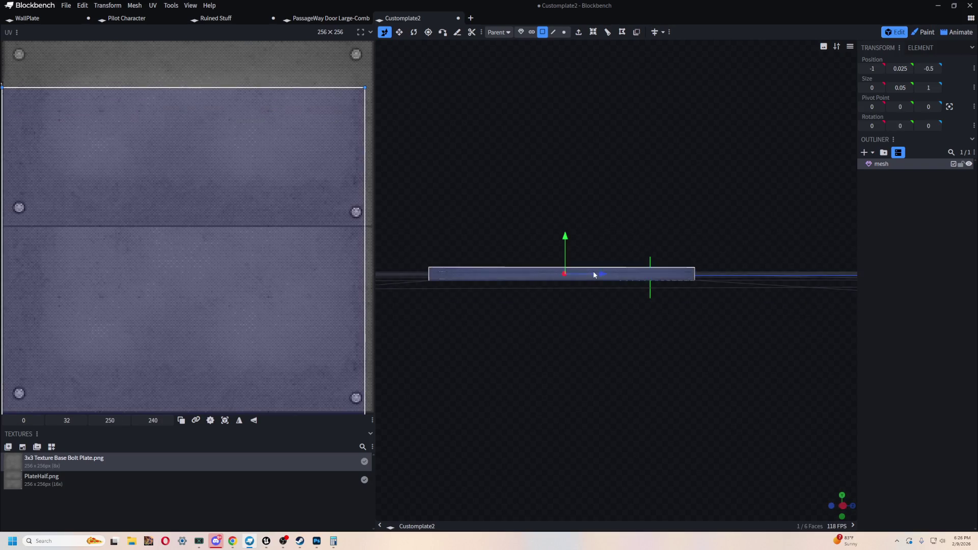
click(225, 420)
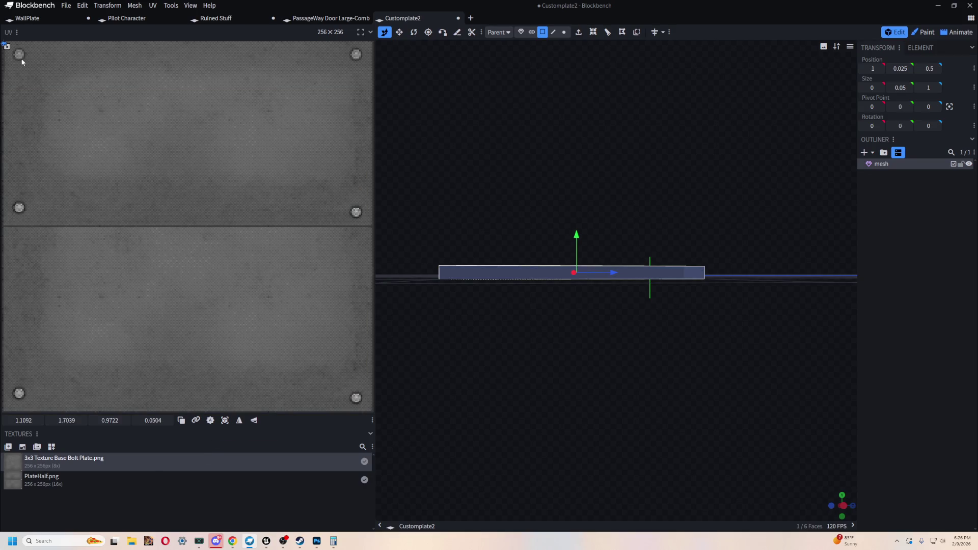
mouse_move(14, 55)
mouse_down()
mouse_move(171, 81)
mouse_move(239, 48)
mouse_move(295, 133)
mouse_up()
mouse_move(637, 122)
mouse_down()
mouse_move(613, 197)
mouse_move(539, 226)
mouse_move(662, 224)
mouse_move(678, 208)
mouse_move(680, 134)
mouse_up()
scroll(675, 167, up, 3)
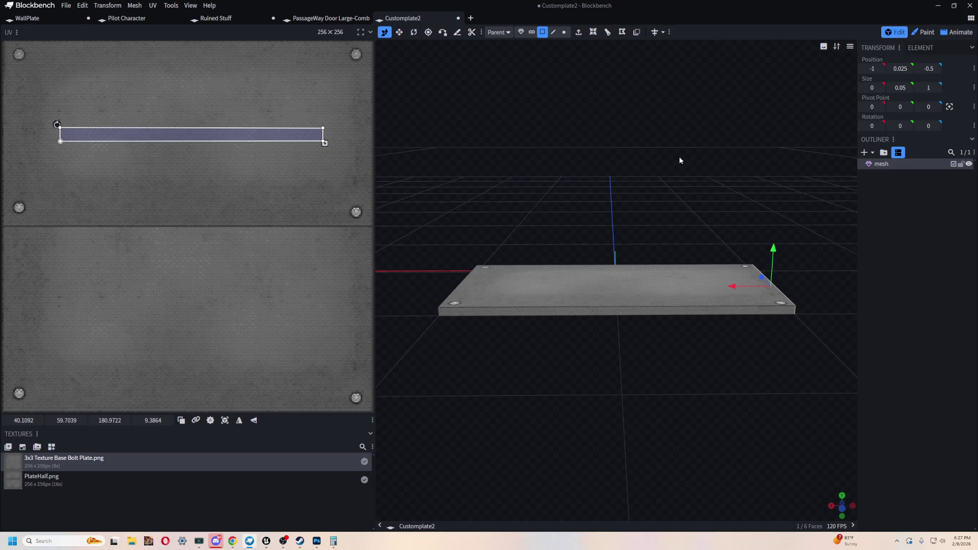
mouse_move(673, 167)
mouse_down()
mouse_move(596, 166)
mouse_move(613, 229)
mouse_up()
click(66, 5)
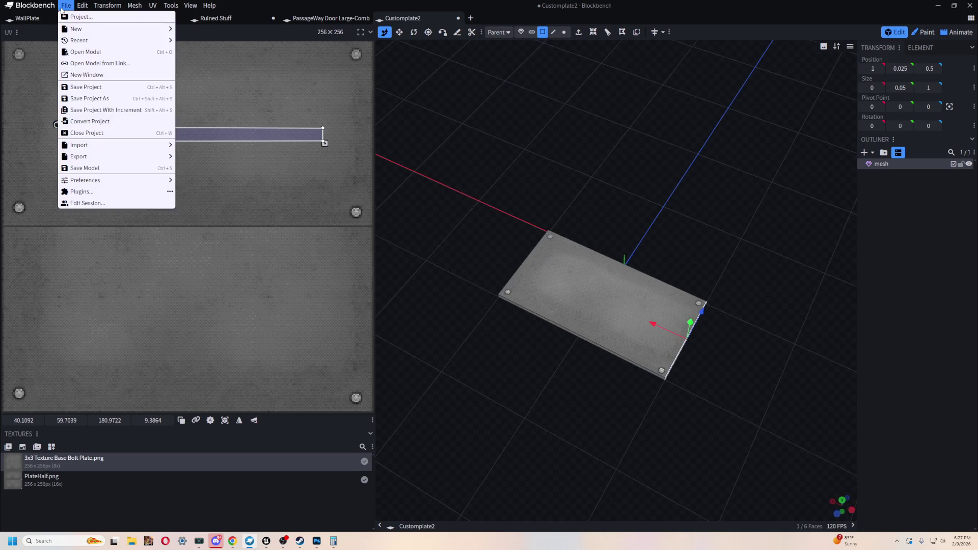
- Export the half plate as a glTF model, saved as HalfPlateWall.gltf in Floor Pannels
mouse_move(102, 43)
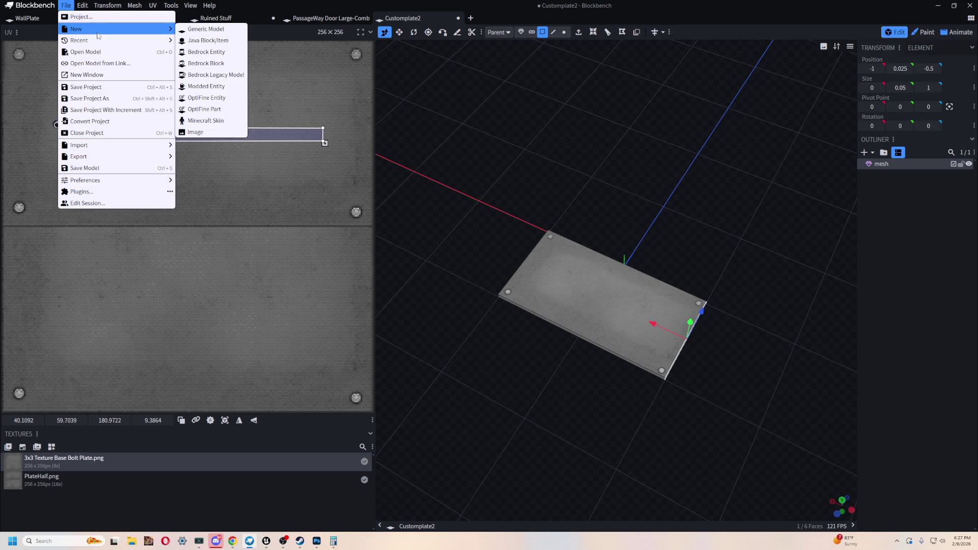
mouse_move(123, 147)
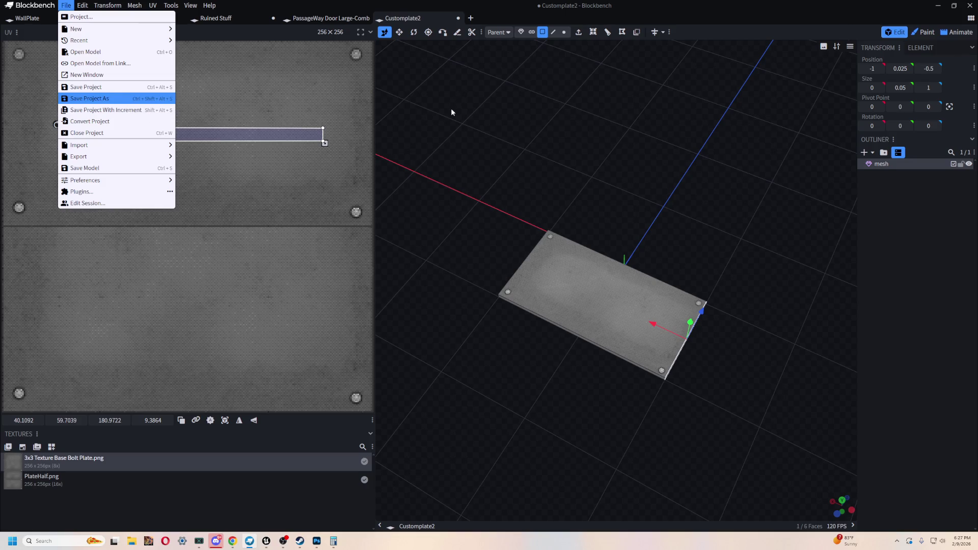
click(577, 192)
drag(577, 192, 674, 155)
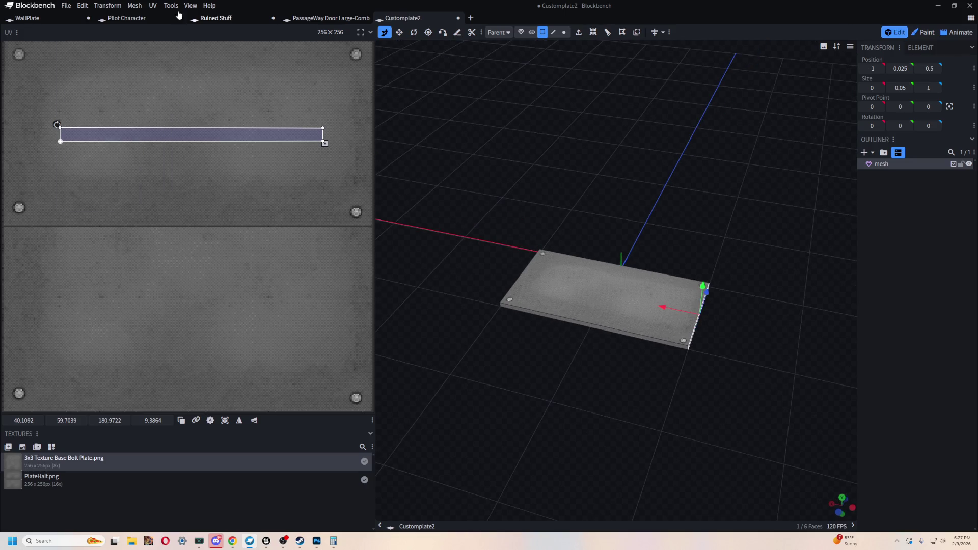
click(65, 5)
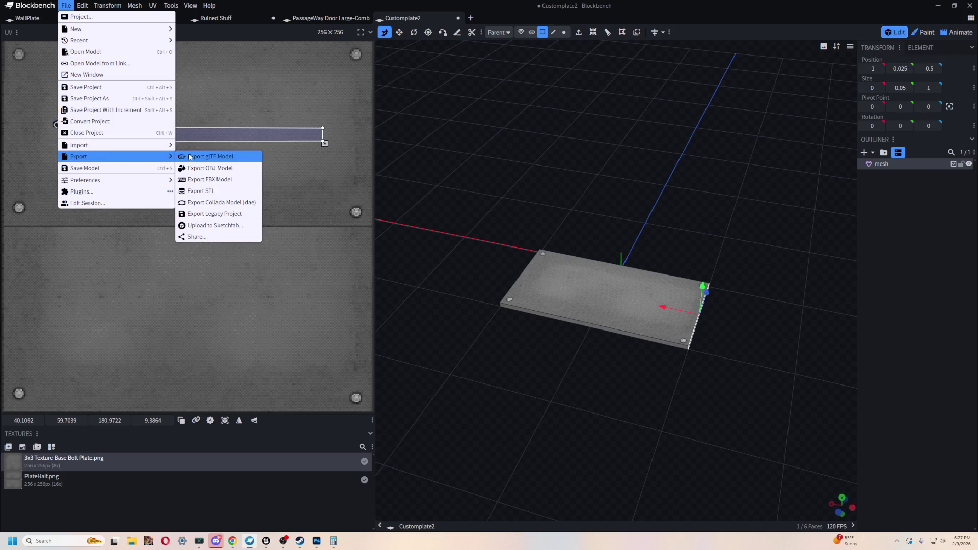
click(210, 156)
click(515, 136)
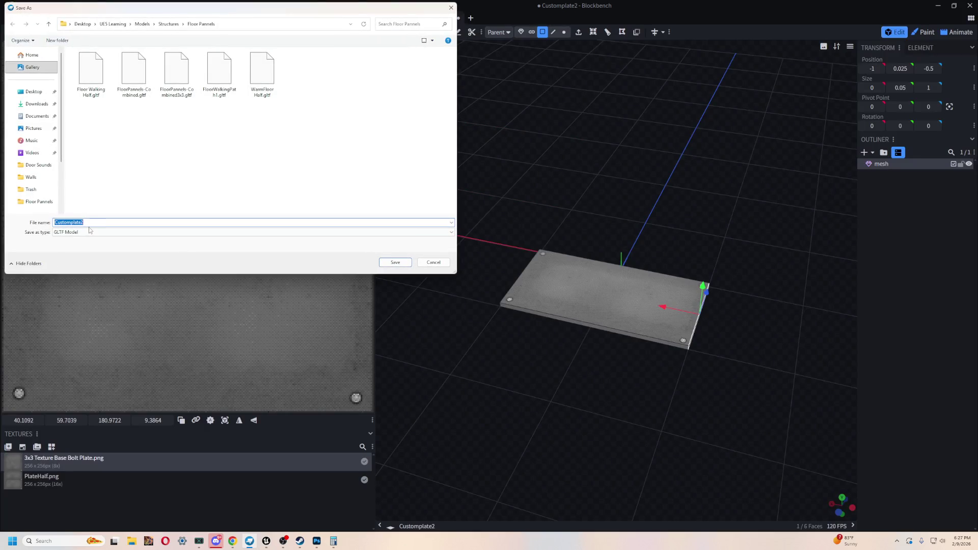
text(Half)
click(393, 261)
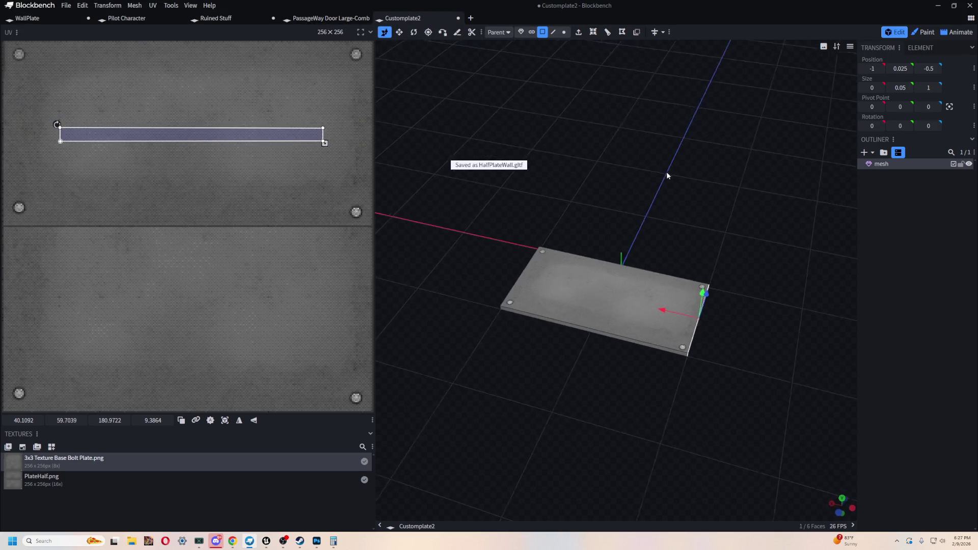
key(alt+Tab)
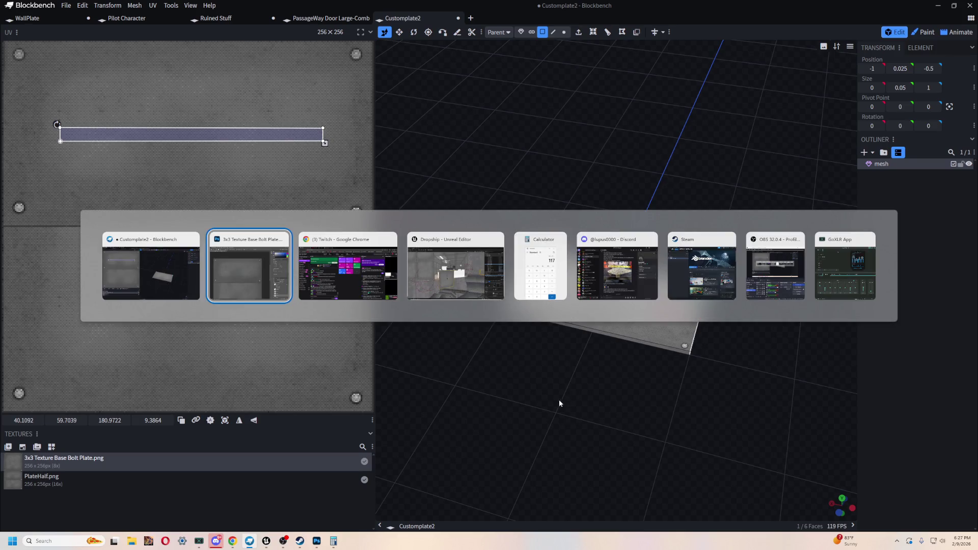
- In Unreal, set the viewport to Lit shading and the camera speed to 0.4
key(alt+Tab)
key(alt+Tab)
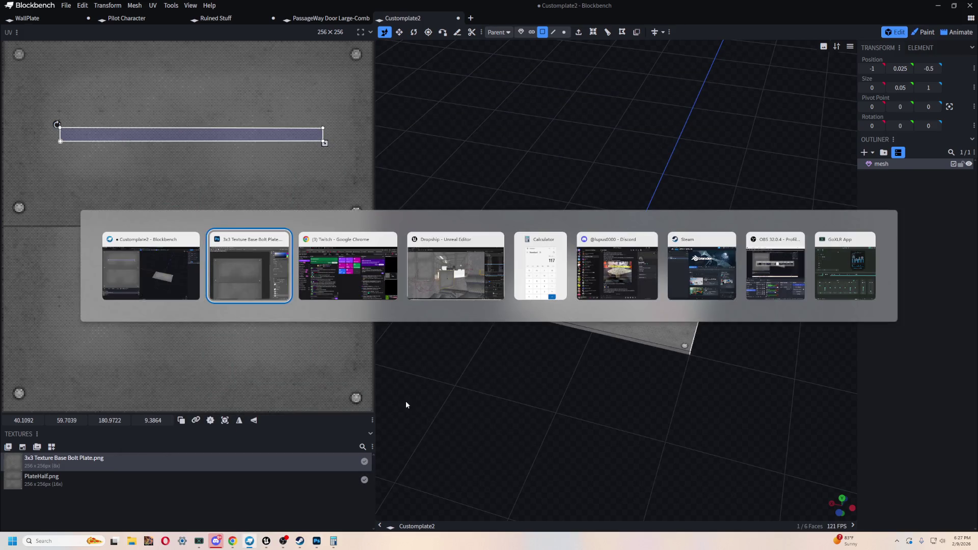
click(469, 273)
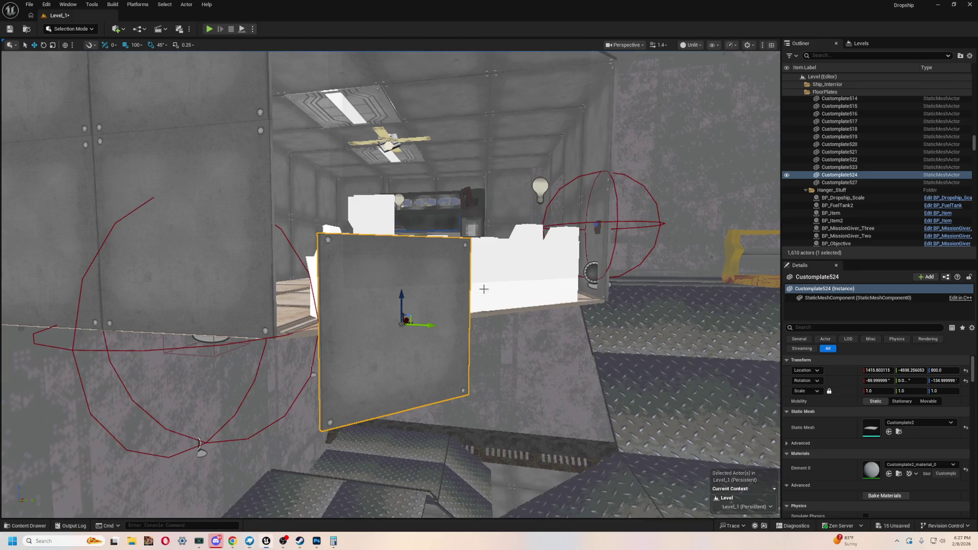
scroll(469, 274, down, 3)
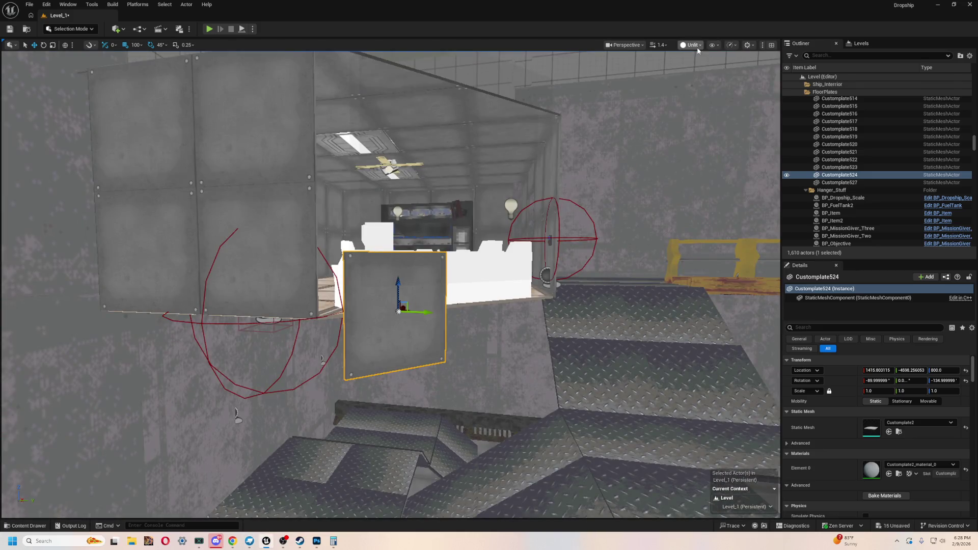
click(692, 45)
click(693, 76)
scroll(647, 95, up, 3)
key(f)
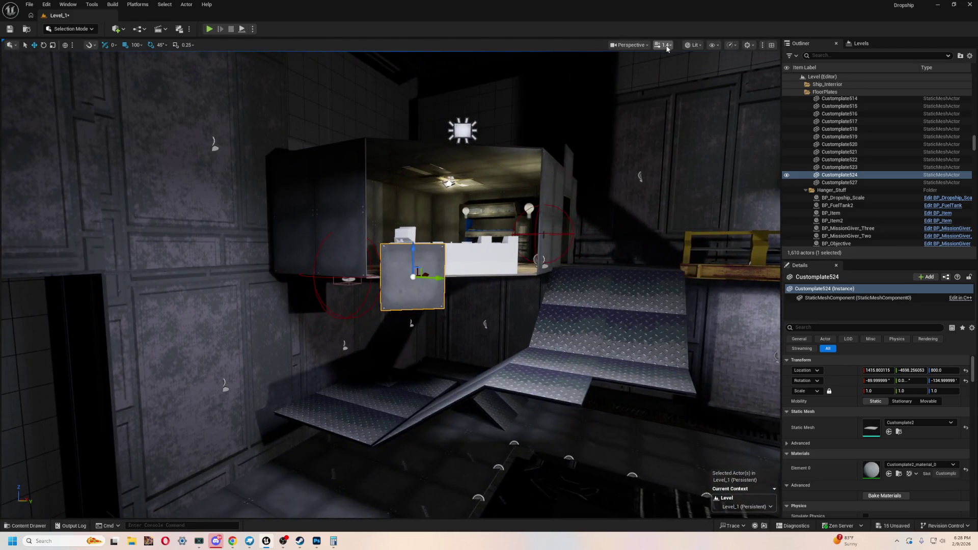
click(665, 45)
text(0.4)
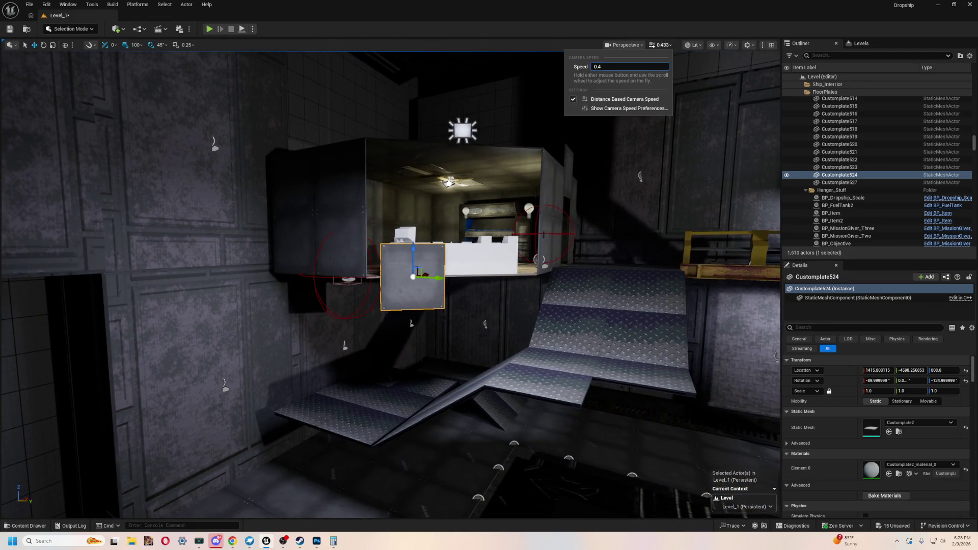
scroll(423, 346, up, 6)
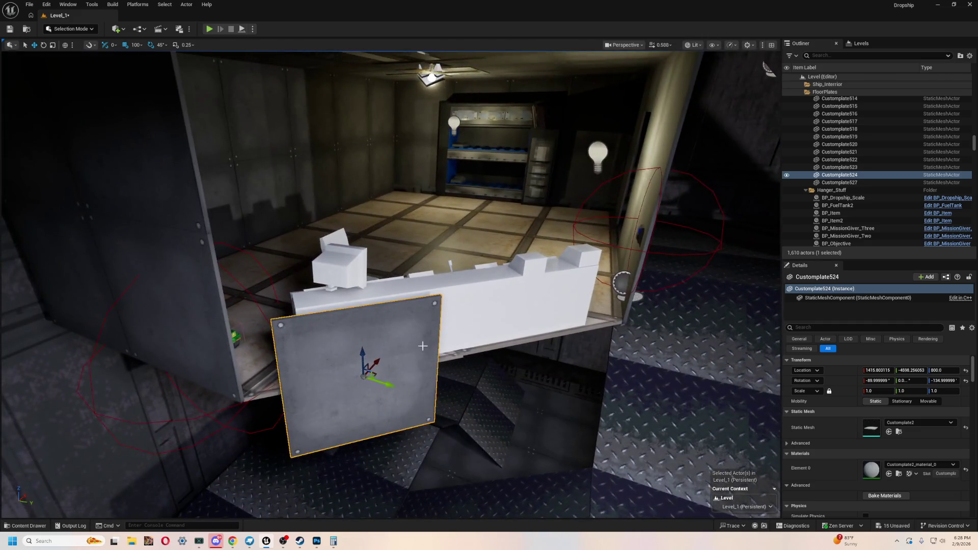
mouse_move(423, 346)
mouse_down()
mouse_move(431, 357)
mouse_move(447, 328)
mouse_up()
- Delete Customplate524 and browse the Content Drawer to Assets/Furniture/MainControl
key(Delete)
key(ctrl+space)
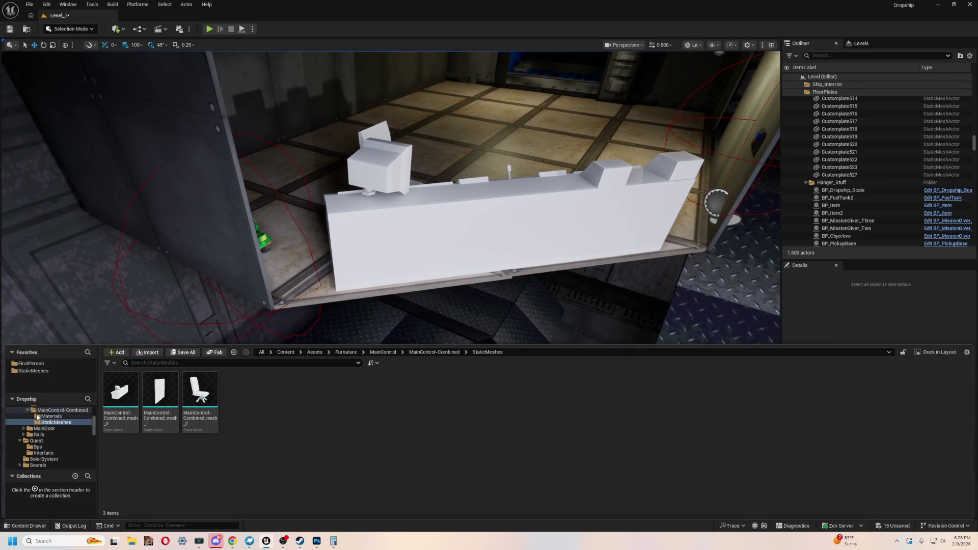
scroll(37, 417, up, 2)
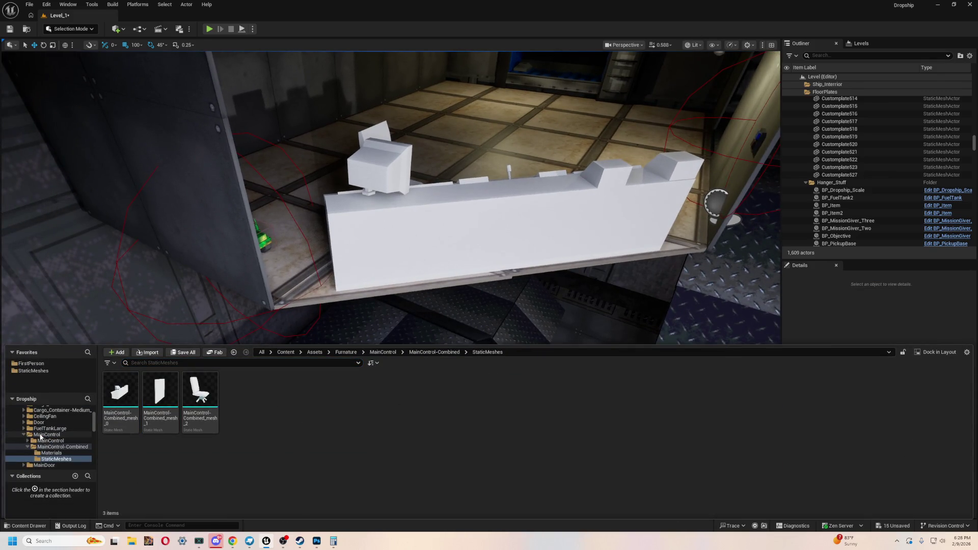
click(38, 437)
click(24, 436)
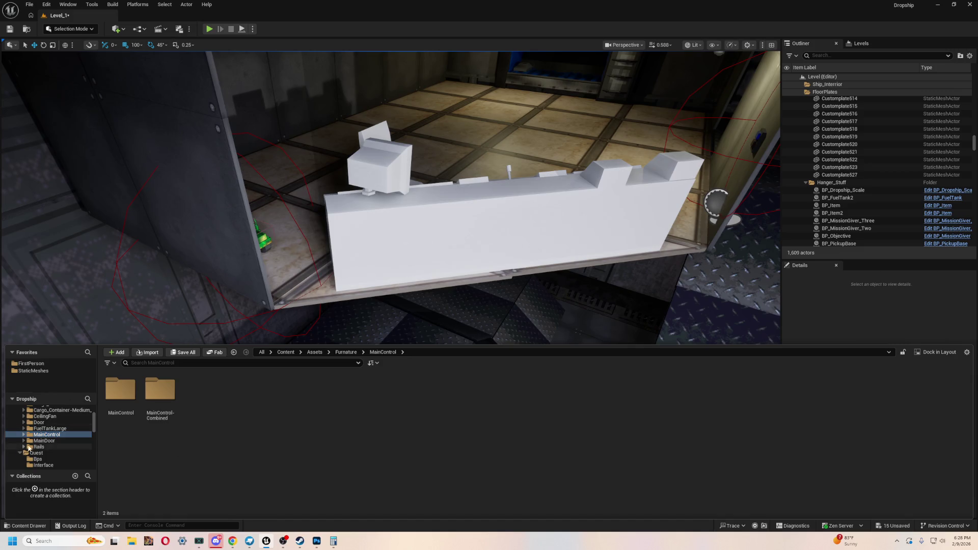
scroll(76, 443, up, 3)
scroll(56, 456, down, 2)
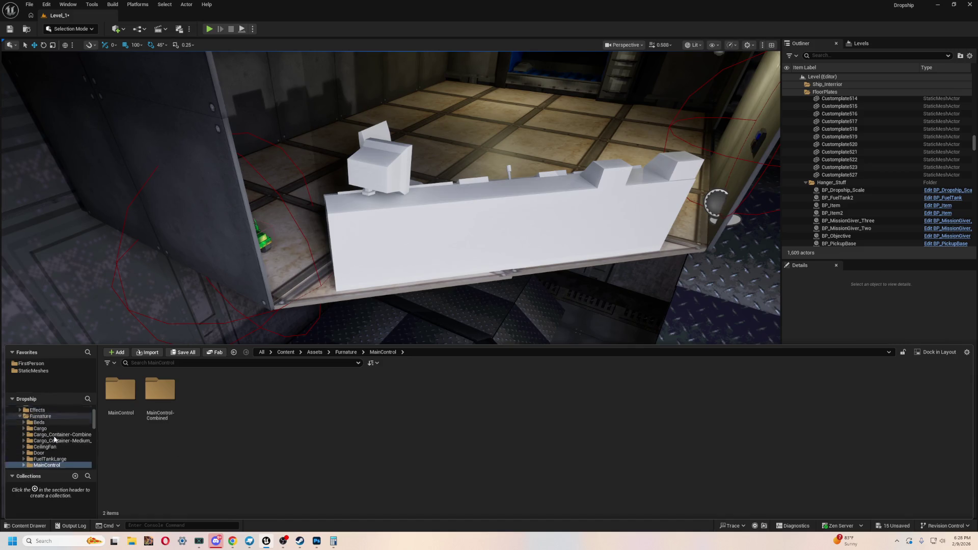
click(34, 459)
click(46, 454)
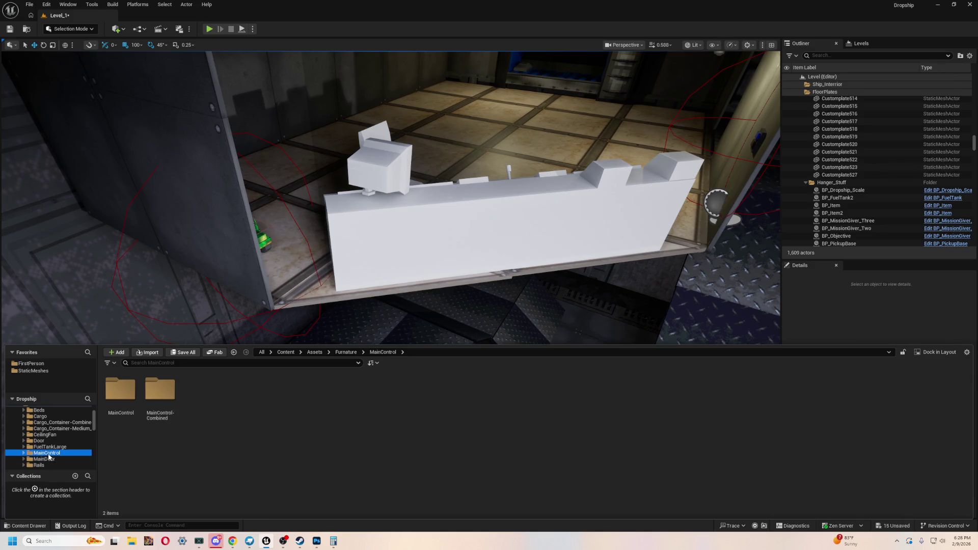
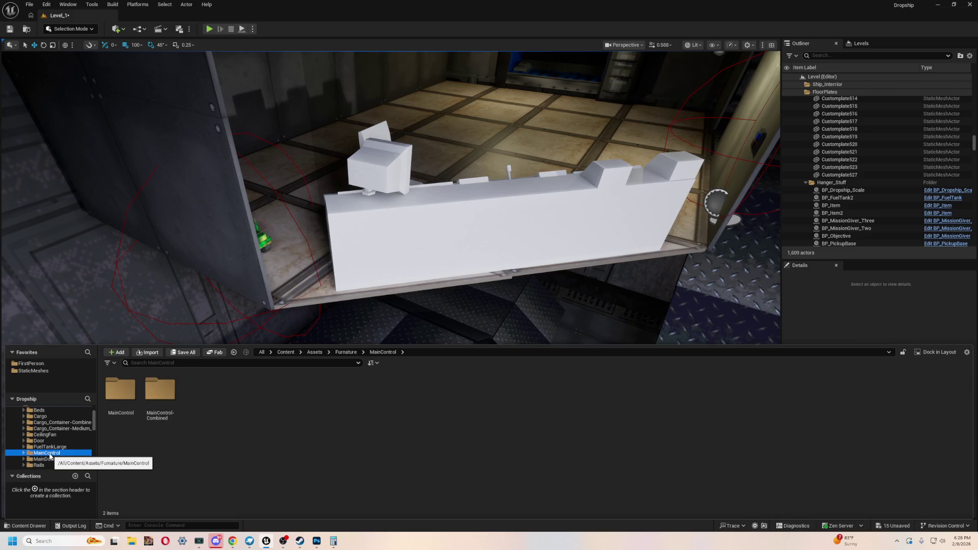
- Browse the Content Drawer to the Content/Assets/Structure/Floor folder
mouse_move(462, 250)
mouse_down()
mouse_move(462, 239)
mouse_move(462, 265)
mouse_move(462, 234)
mouse_move(516, 279)
mouse_move(534, 276)
mouse_up()
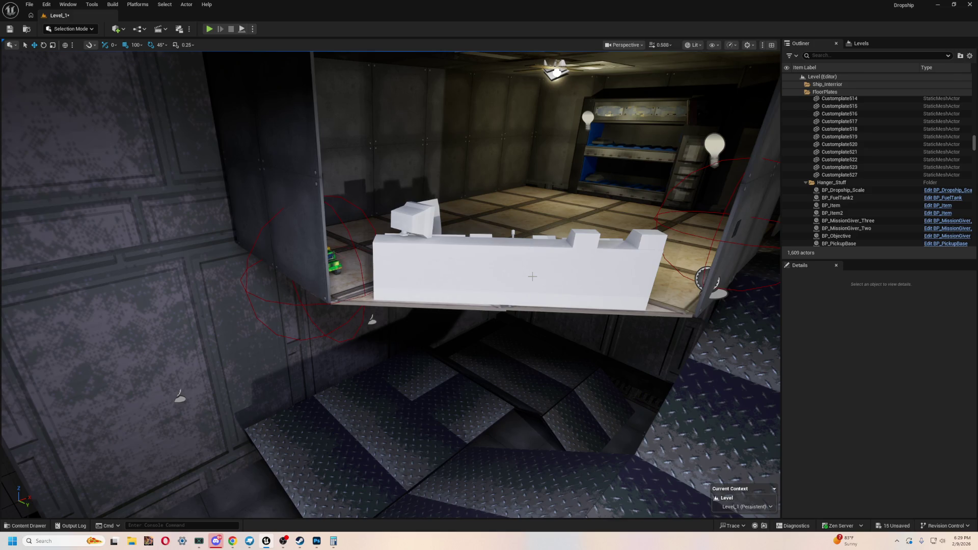
key(ctrl+space)
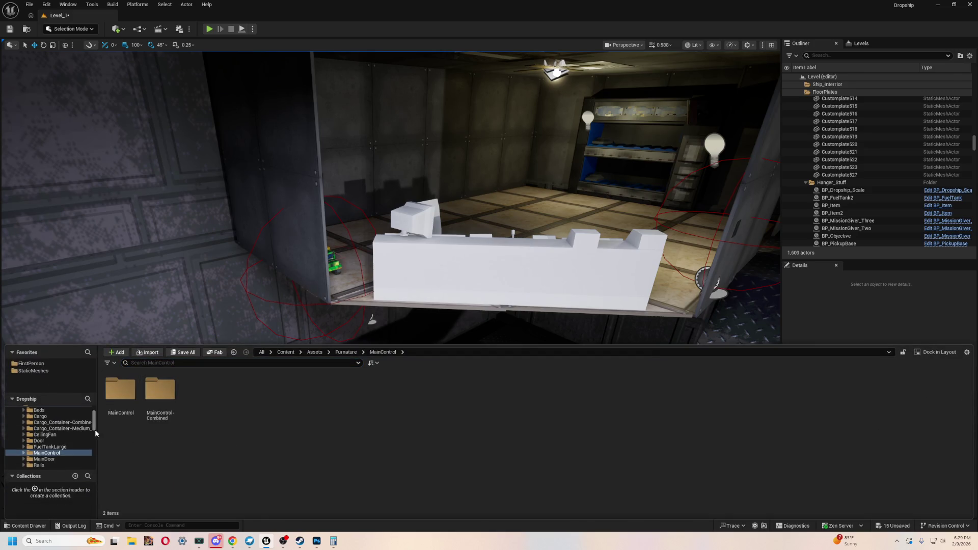
scroll(63, 420, up, 3)
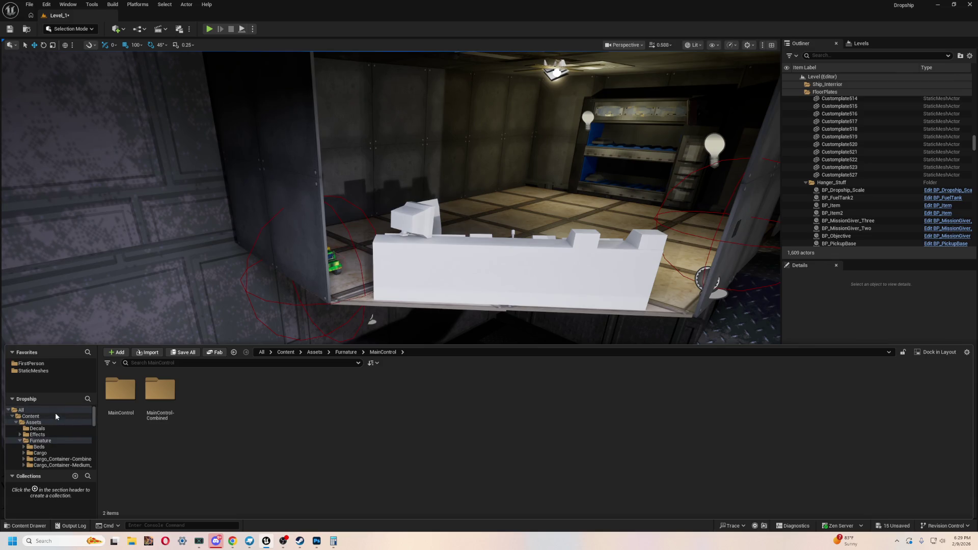
double_click(27, 441)
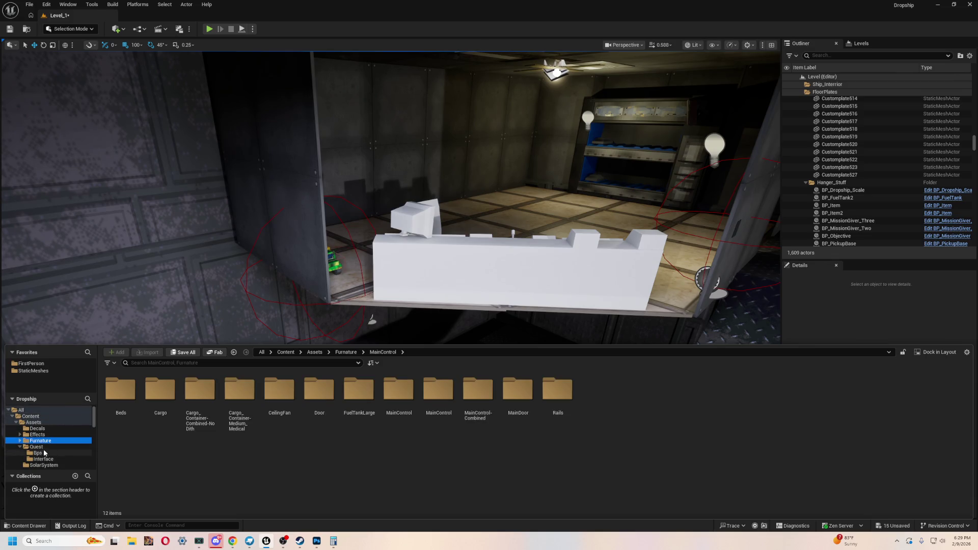
click(28, 417)
click(30, 423)
click(302, 424)
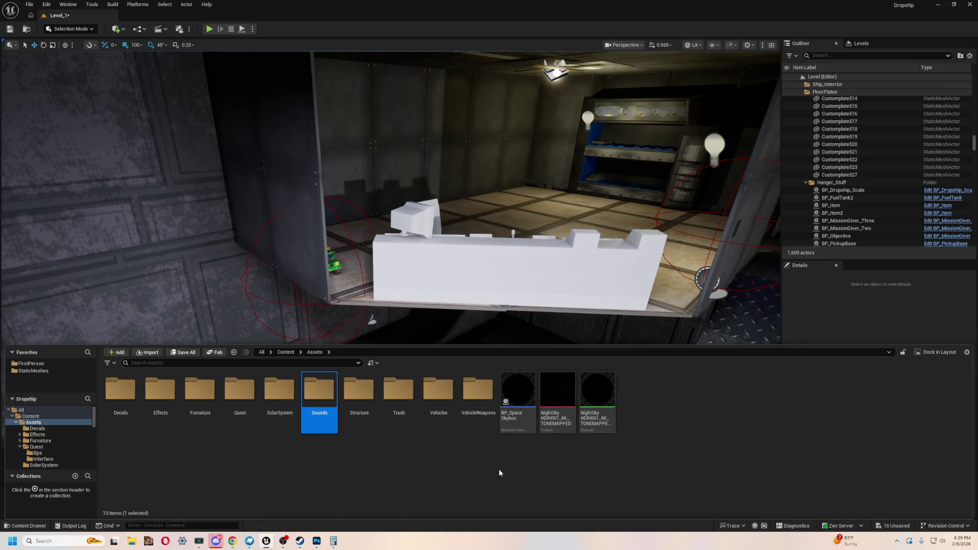
double_click(367, 395)
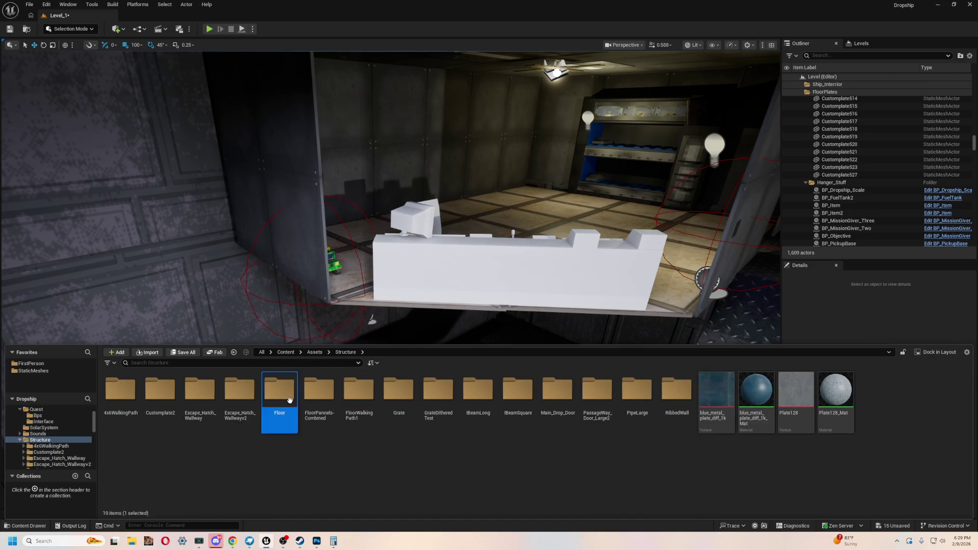
double_click(290, 400)
- Import HalfPlateWall.gltf into the Floor folder with the default glTF options
click(148, 352)
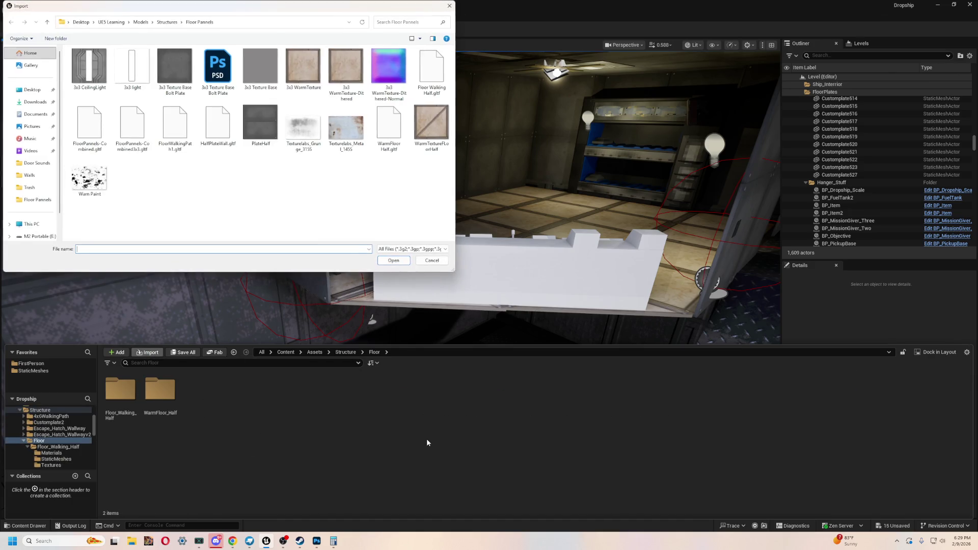
click(222, 127)
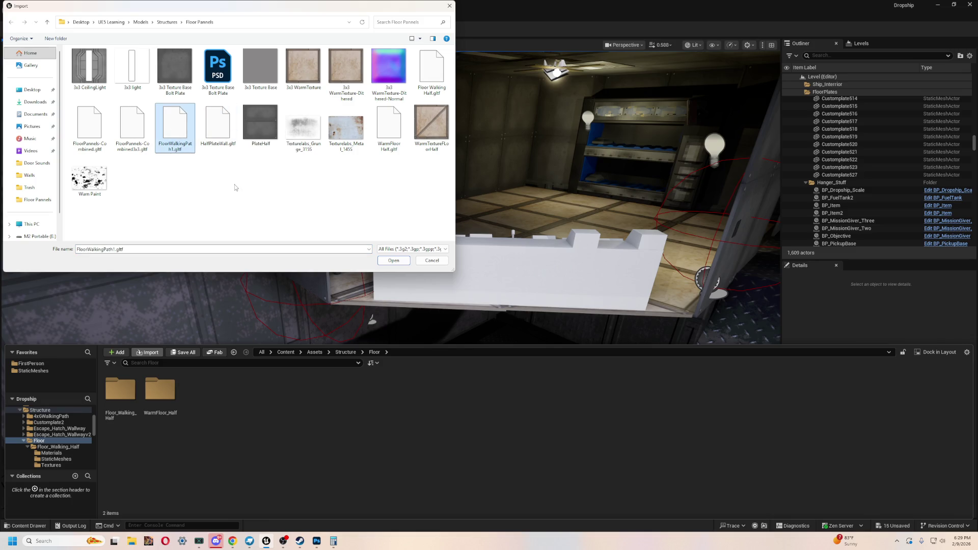
double_click(217, 129)
key(Return)
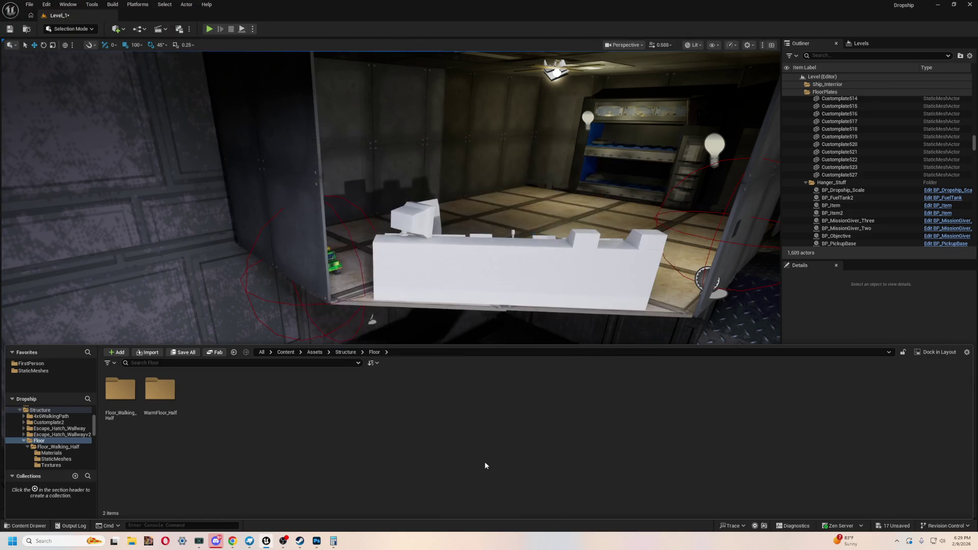
- Drag the HalfPlateWall static mesh from HalfPlateWall/StaticMeshes into the level
double_click(160, 390)
double_click(163, 400)
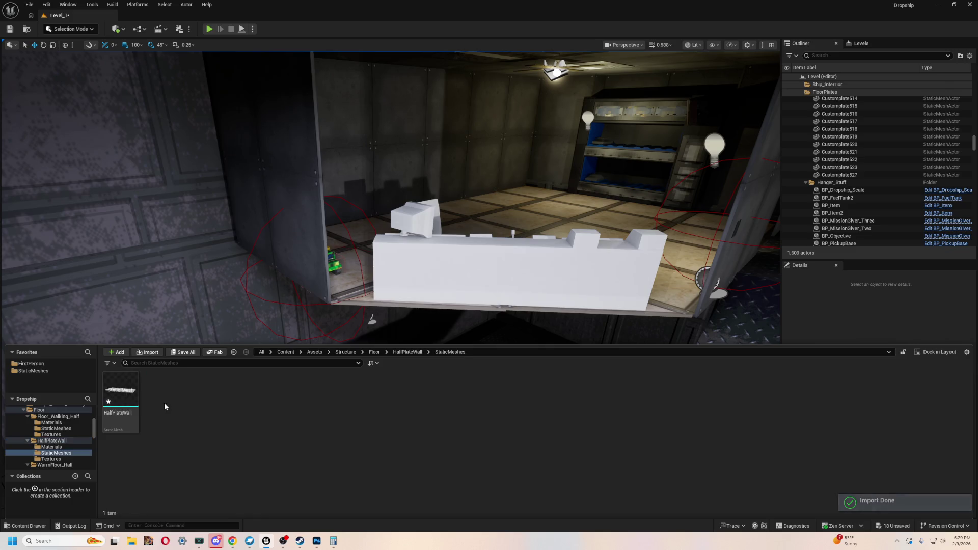
mouse_move(116, 403)
mouse_down()
mouse_move(306, 351)
mouse_move(445, 273)
mouse_move(468, 282)
mouse_up()
- Undo the first placement and drop a new HalfPlateWall onto the console
scroll(366, 359, up, 5)
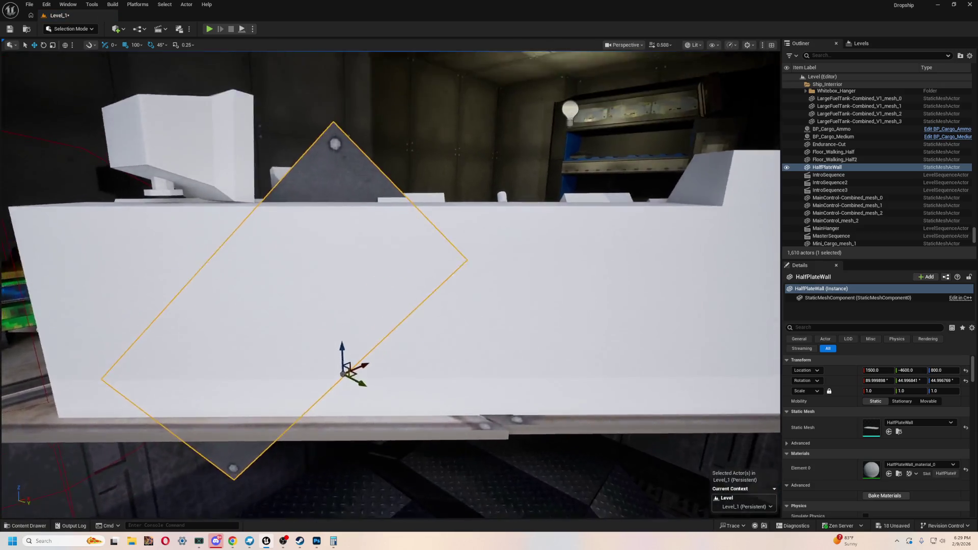
scroll(366, 360, down, 4)
key(ctrl+z)
key(ctrl+space)
mouse_move(132, 413)
mouse_down()
mouse_move(245, 332)
mouse_move(369, 309)
mouse_up()
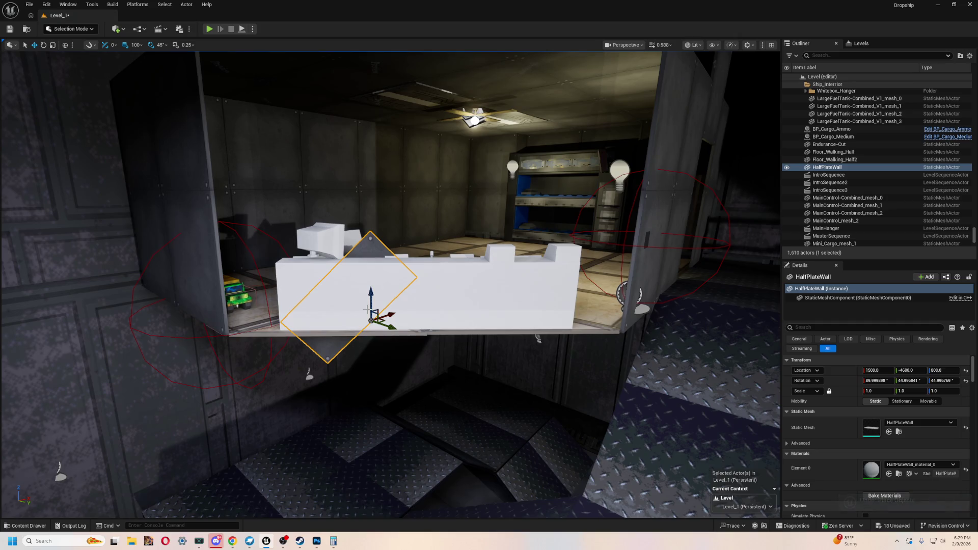
key(ctrl+space)
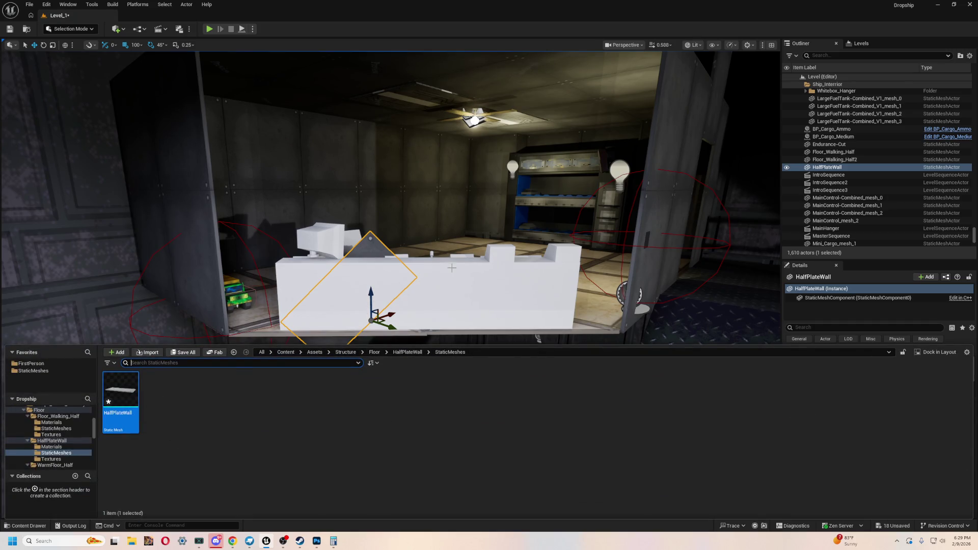
key(ctrl+space)
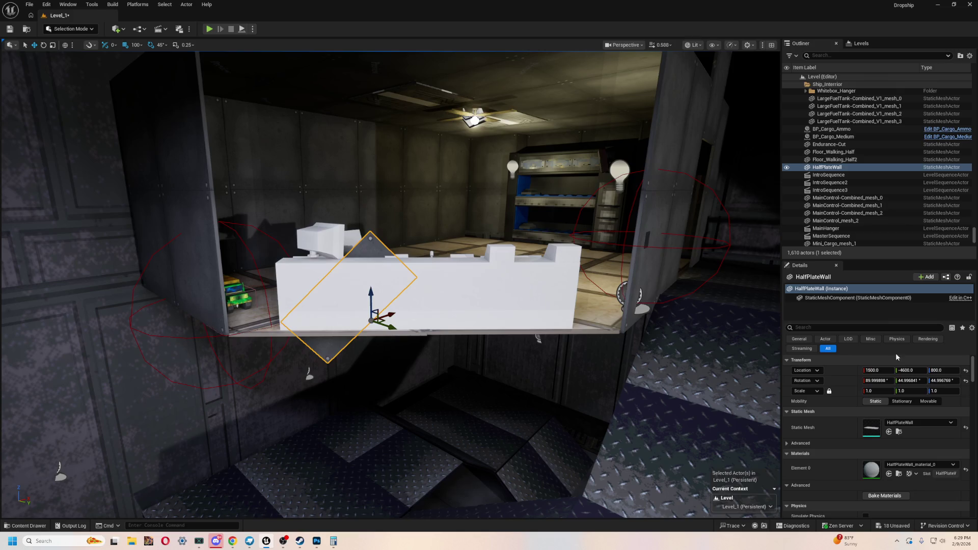
- Reset the plate's rotation to zero and nudge the left plate along Y
click(966, 381)
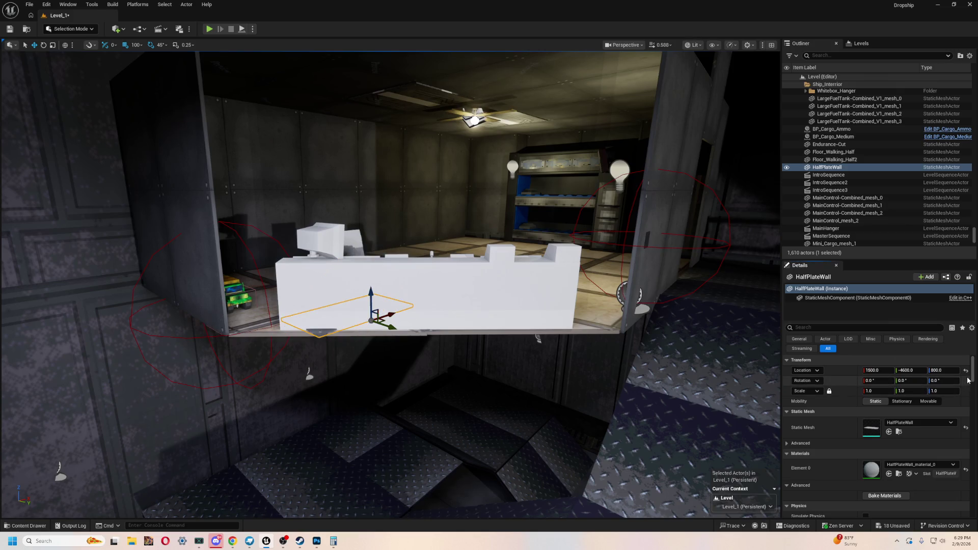
key(f)
drag(400, 339, 388, 384)
key(e)
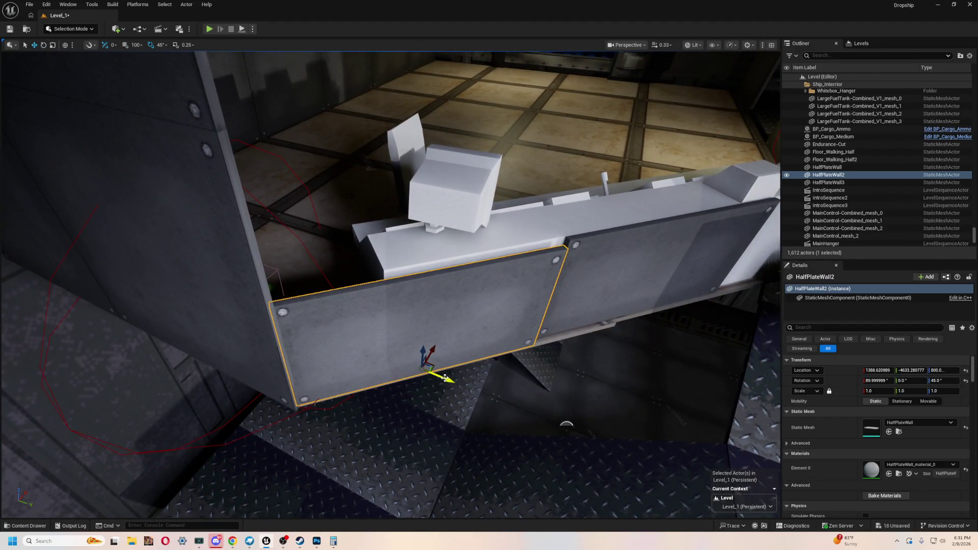
mouse_move(445, 379)
mouse_down()
mouse_move(429, 357)
mouse_move(452, 394)
mouse_up()
- Shift the middle plate slightly left and lower it a little
click(415, 339)
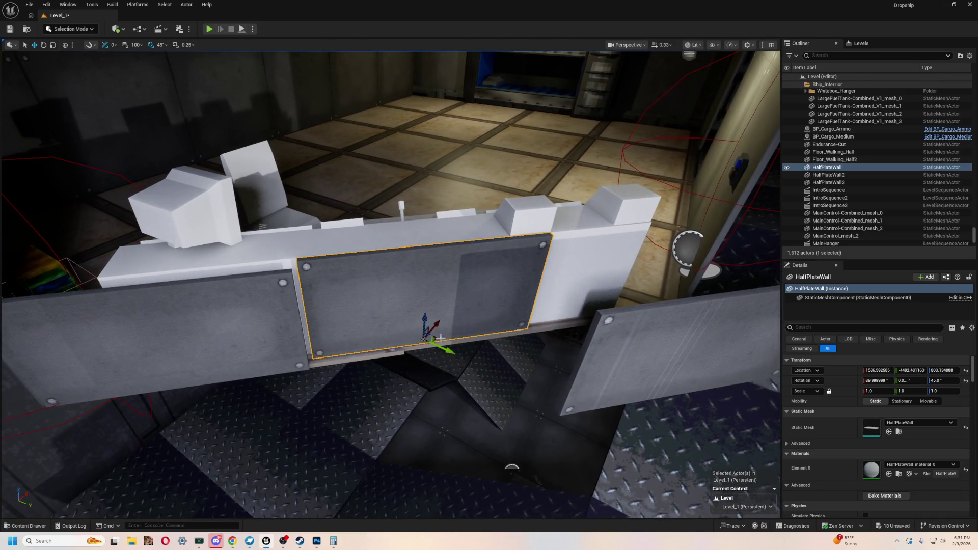
drag(437, 320, 442, 354)
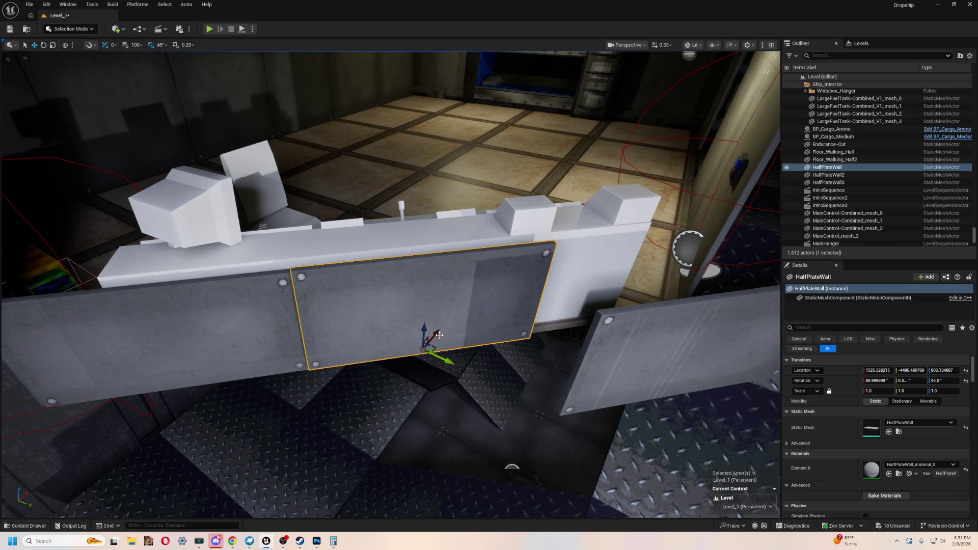
mouse_move(441, 335)
mouse_down()
mouse_move(451, 334)
mouse_move(418, 333)
mouse_move(430, 326)
mouse_move(426, 334)
mouse_move(460, 362)
mouse_up()
mouse_move(512, 266)
mouse_down()
mouse_move(524, 291)
mouse_move(387, 265)
mouse_move(516, 284)
mouse_up()
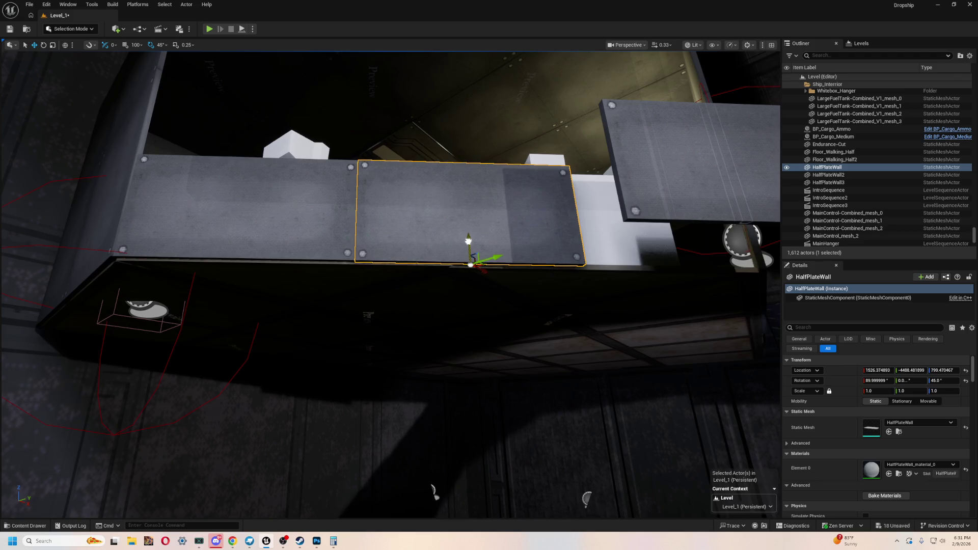
- Set the middle plate's Location Z to 800
click(197, 198)
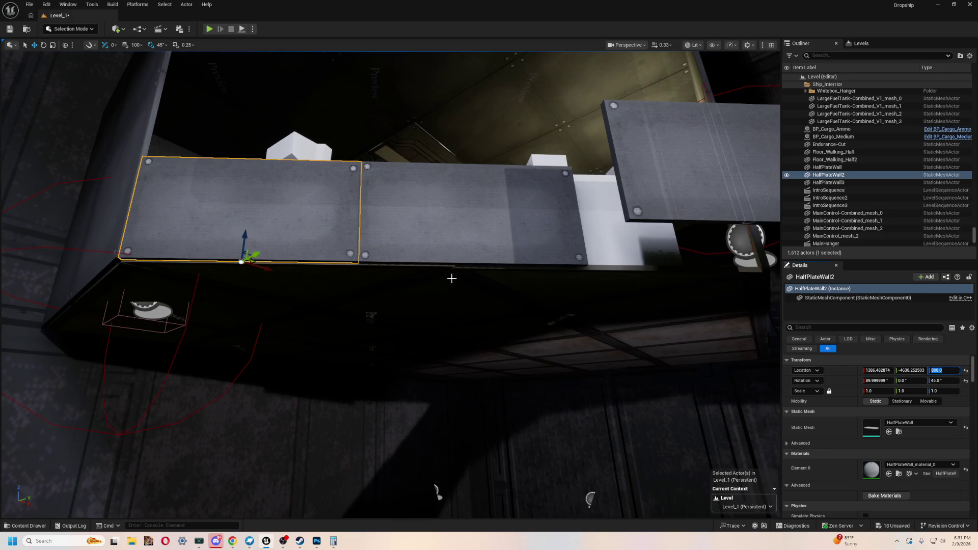
click(490, 218)
click(943, 370)
text(800)
key(Return)
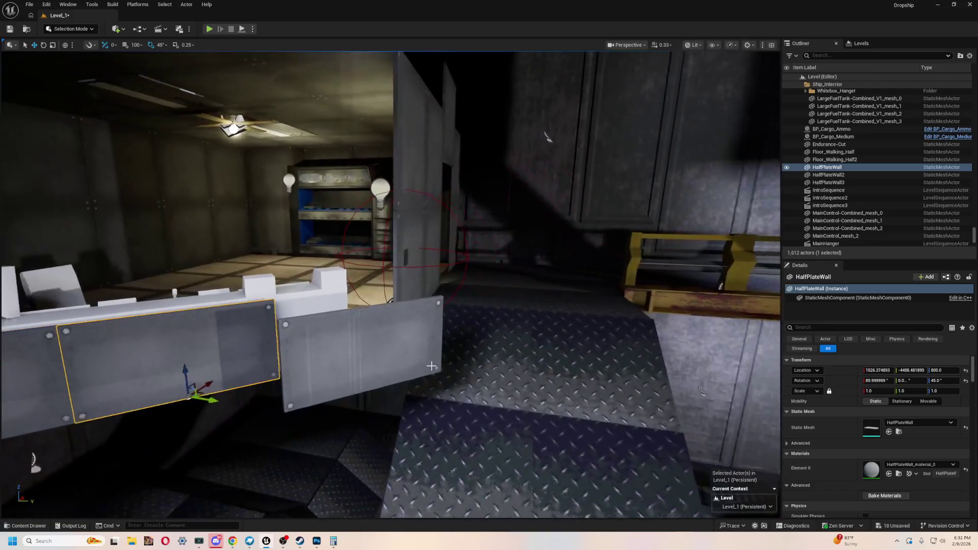
click(359, 352)
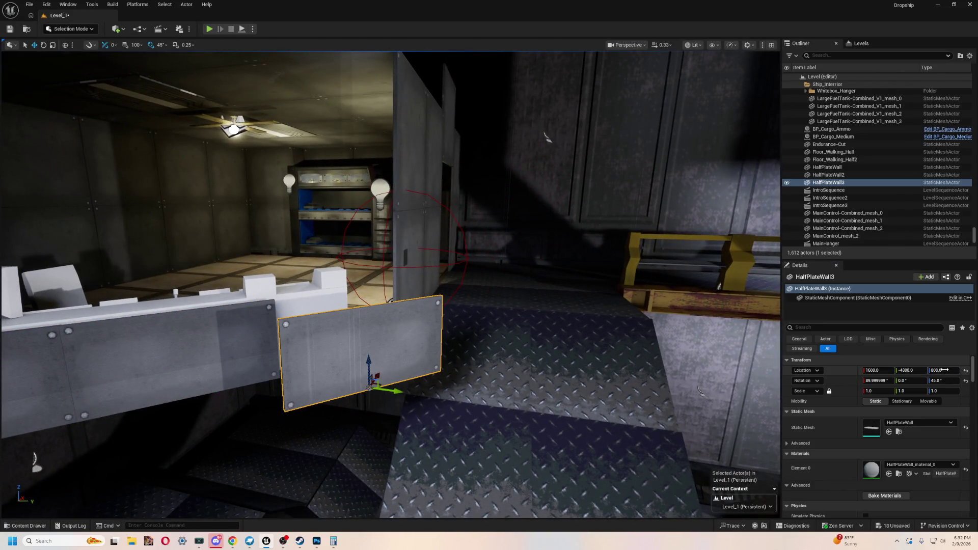
- Drag HalfPlateWall3 along Y then X to line it up with the ramp
key(f)
drag(512, 337, 511, 337)
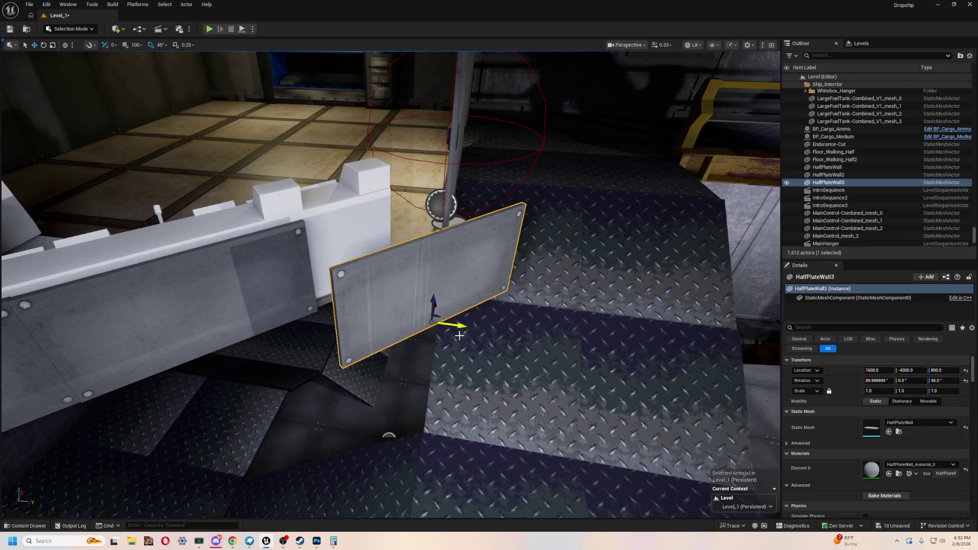
drag(463, 328, 382, 321)
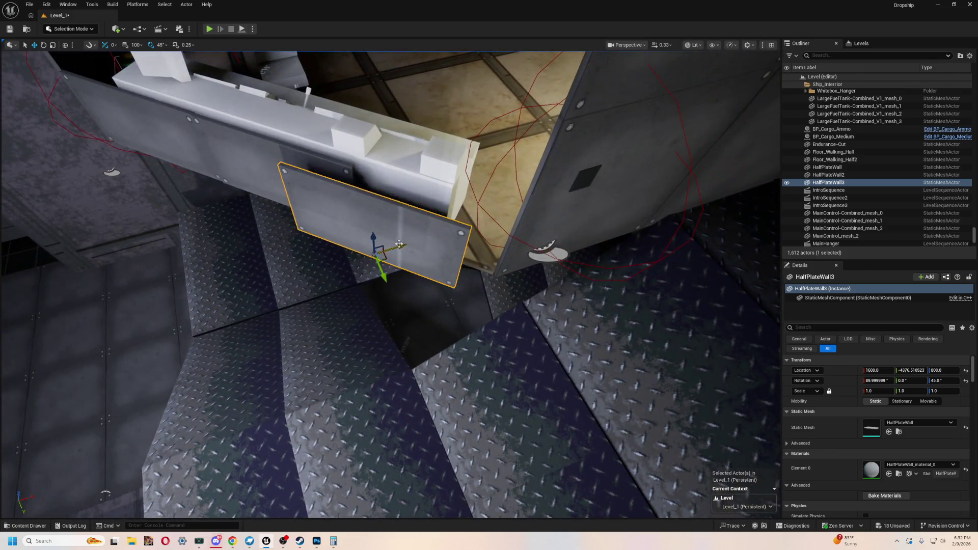
mouse_move(400, 246)
mouse_down()
mouse_move(437, 236)
mouse_move(423, 274)
mouse_up()
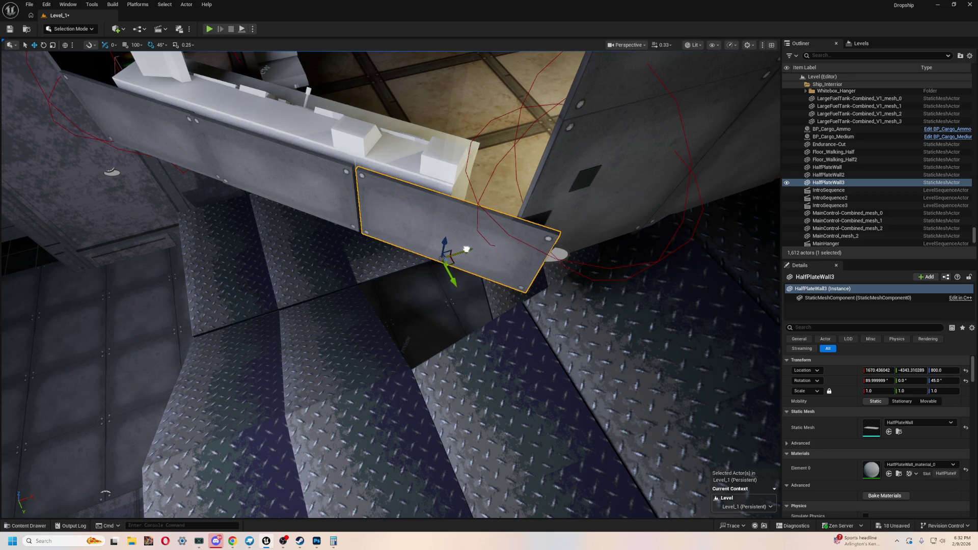
mouse_move(450, 320)
mouse_down()
mouse_move(428, 301)
mouse_move(397, 295)
mouse_up()
mouse_move(406, 338)
mouse_down()
mouse_move(403, 263)
mouse_move(372, 257)
mouse_move(364, 291)
mouse_move(382, 321)
mouse_up()
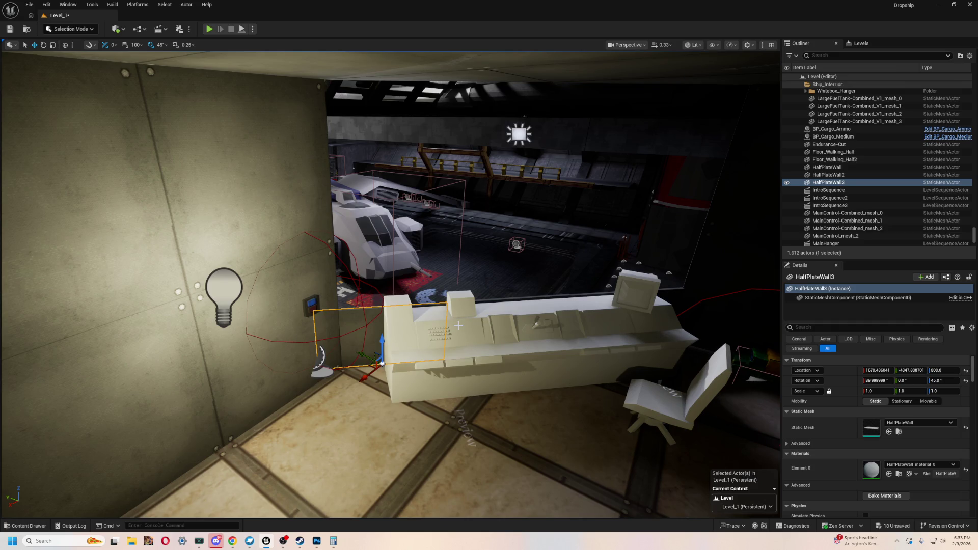
mouse_move(371, 278)
mouse_down()
mouse_move(291, 270)
mouse_move(295, 308)
mouse_up()
ctrl+click(389, 336)
ctrl+click(309, 366)
mouse_move(507, 428)
mouse_down()
mouse_move(301, 380)
mouse_move(250, 397)
mouse_move(401, 338)
mouse_up()
key(ctrl+z)
click(438, 301)
mouse_move(438, 300)
mouse_down()
mouse_move(388, 322)
mouse_move(497, 367)
mouse_move(504, 339)
mouse_up()
click(448, 312)
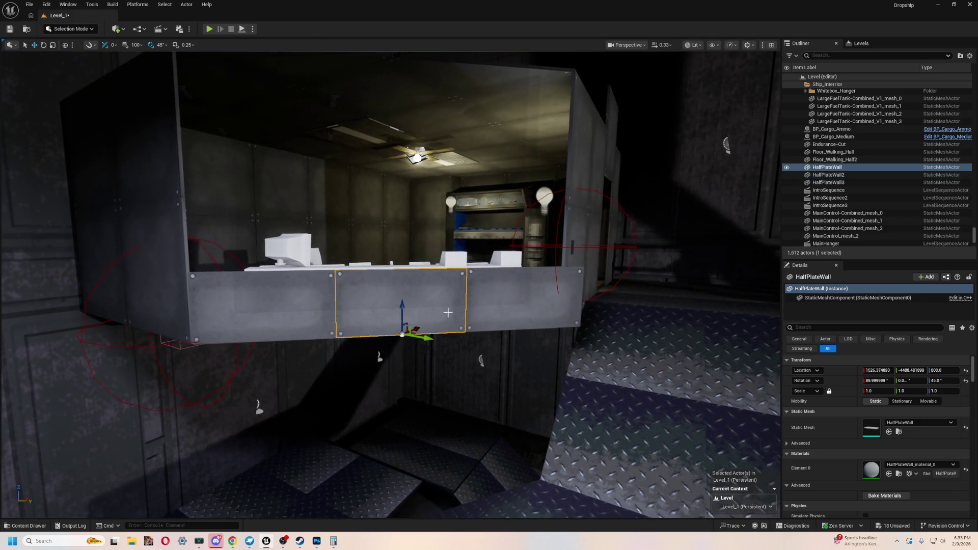
ctrl+click(258, 315)
ctrl+click(531, 282)
mouse_move(530, 281)
mouse_down()
mouse_move(524, 350)
mouse_move(546, 331)
mouse_up()
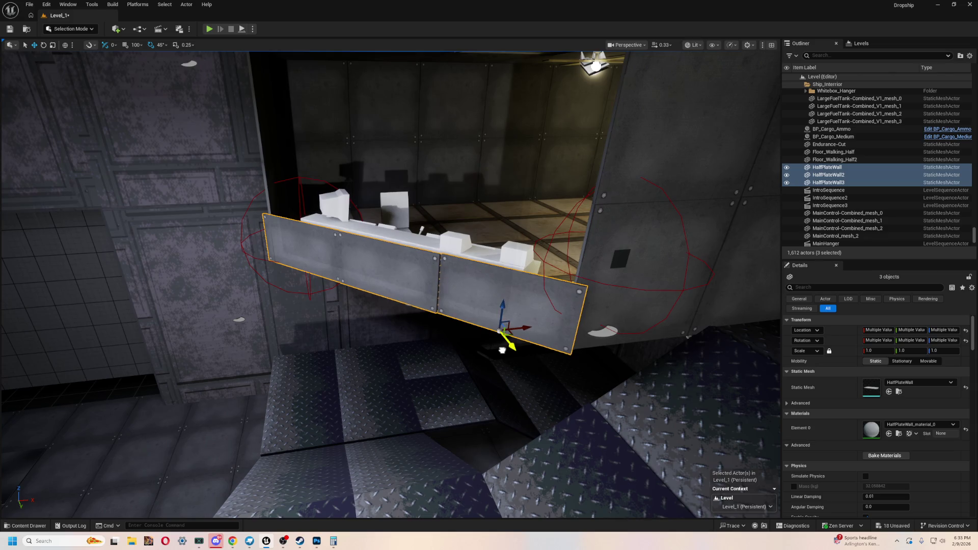
mouse_move(518, 327)
mouse_down()
mouse_move(495, 311)
mouse_move(285, 295)
mouse_move(278, 283)
mouse_move(268, 303)
mouse_up()
drag(622, 331, 630, 335)
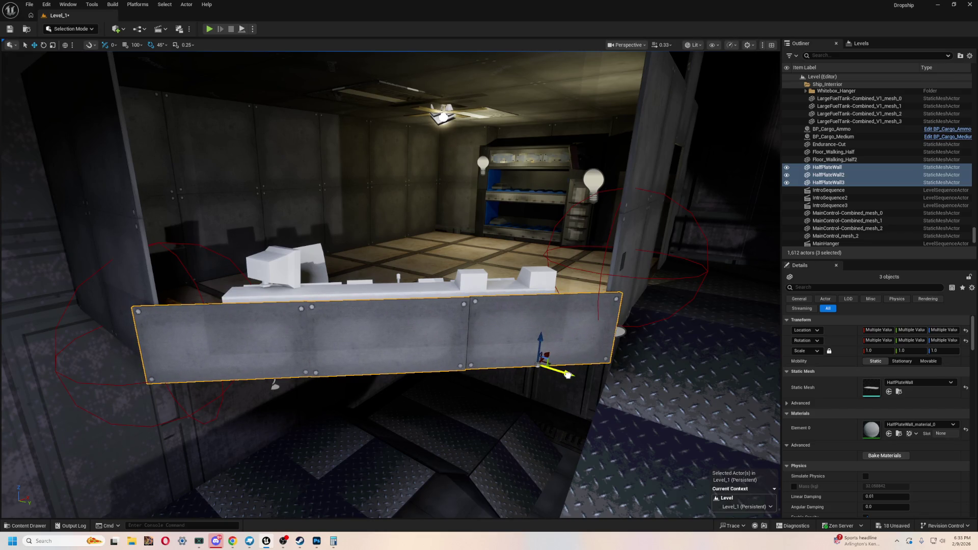
drag(569, 372, 568, 373)
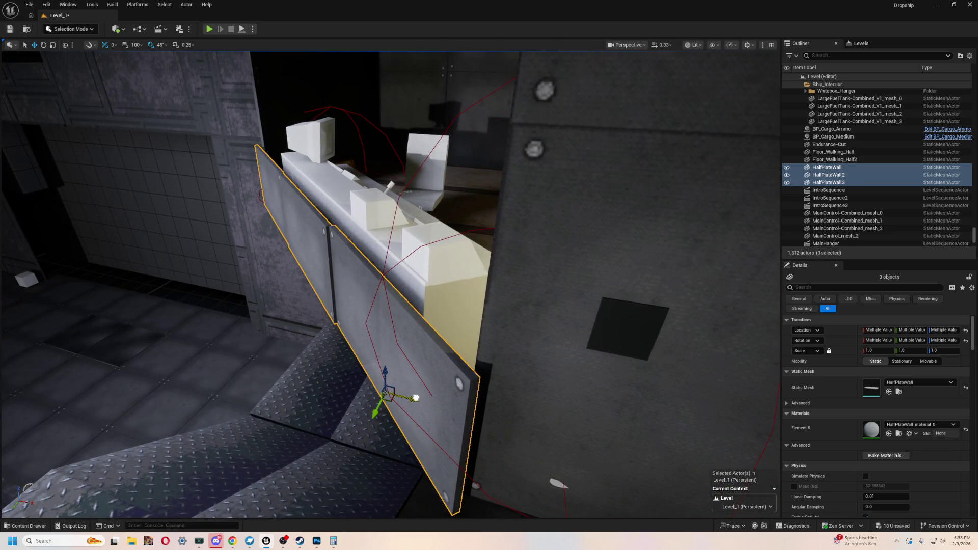
drag(422, 399, 422, 399)
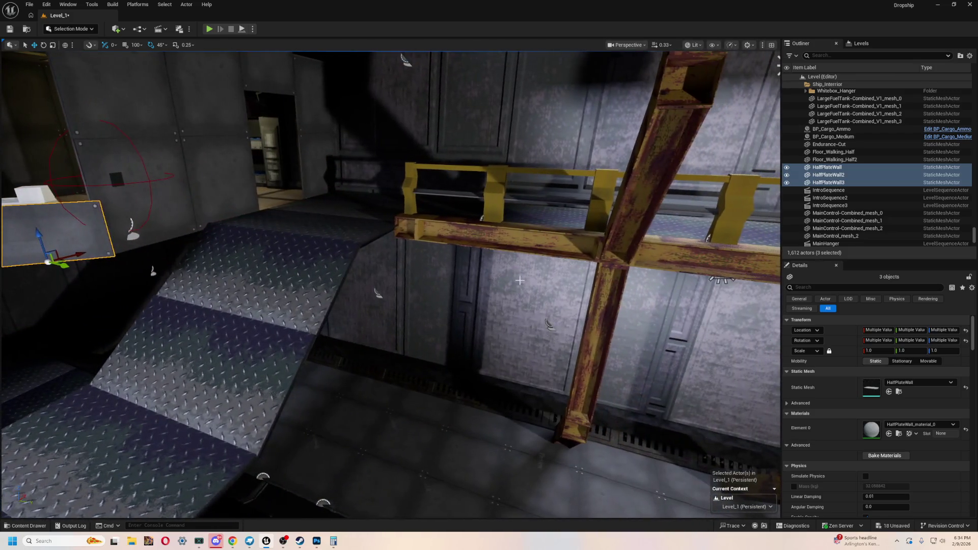
click(600, 308)
- Copy IBeam5 and move the copy toward the cabin along Y and X
key(ctrl+c)
key(ctrl+v)
drag(600, 308, 630, 401)
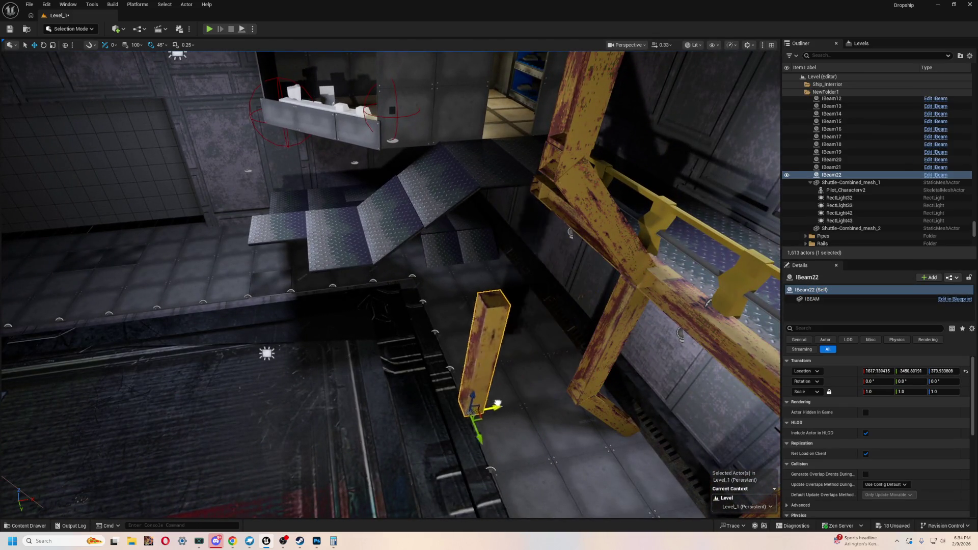
mouse_move(307, 326)
mouse_down()
mouse_move(400, 471)
mouse_move(500, 398)
mouse_up()
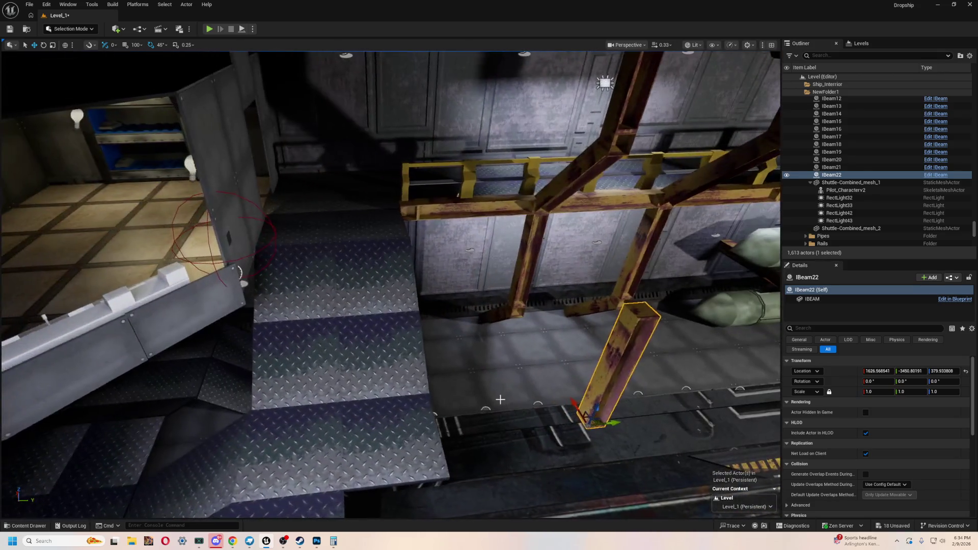
drag(332, 427, 346, 396)
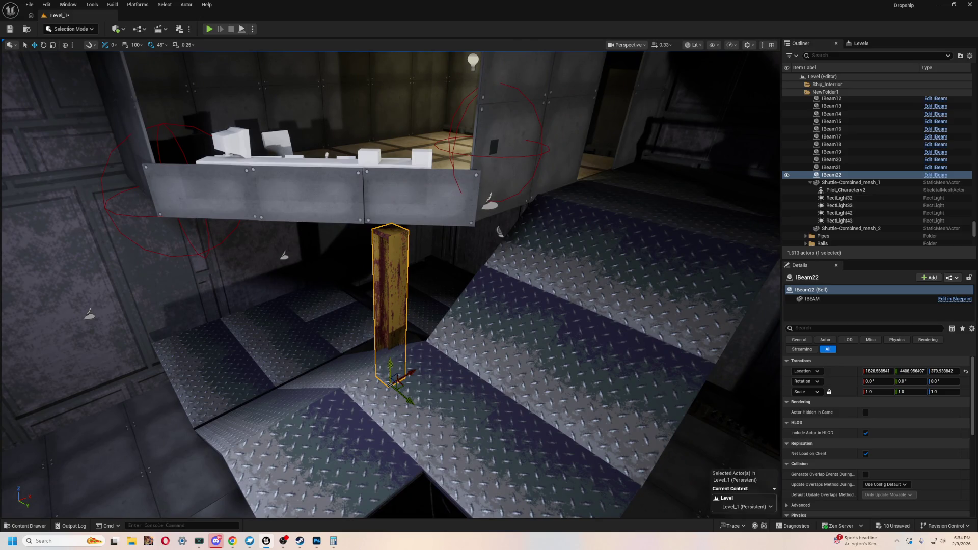
key(f)
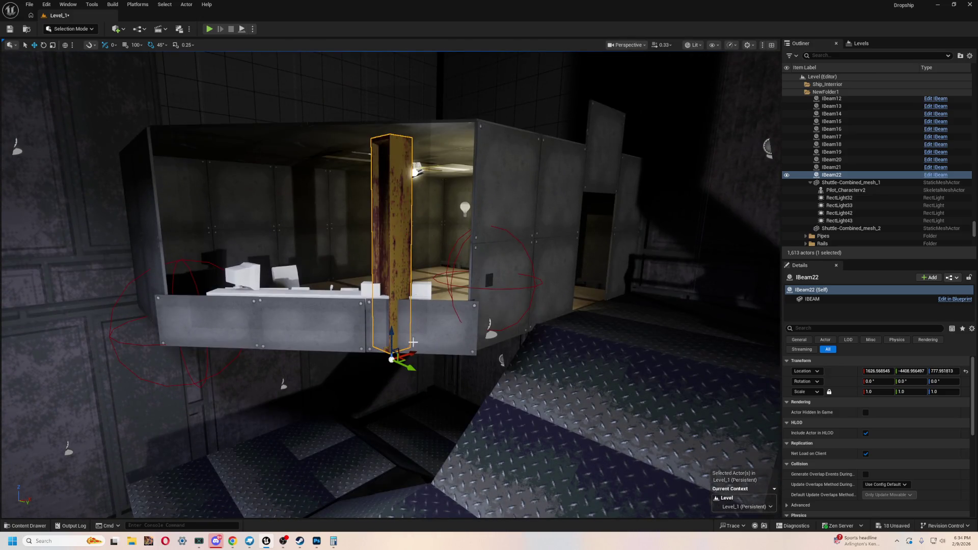
drag(435, 369, 472, 361)
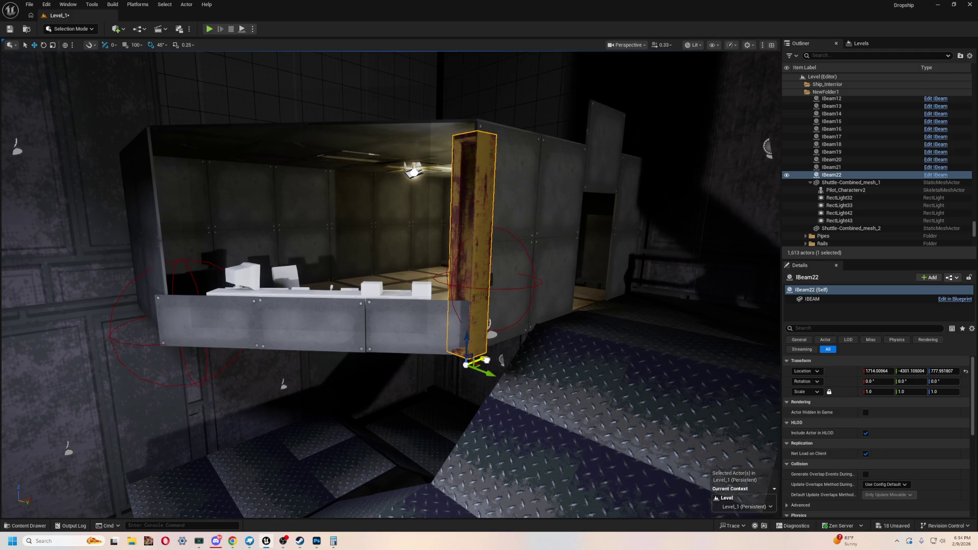
- Rotate the beam -45° about its vertical axis
scroll(474, 357, up, 3)
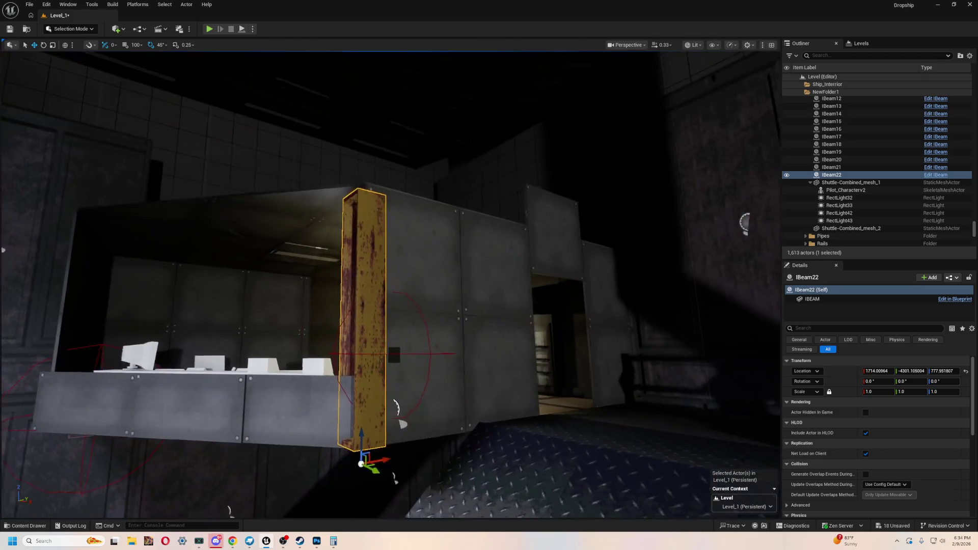
mouse_move(593, 340)
mouse_down()
mouse_move(550, 331)
mouse_move(576, 346)
mouse_move(593, 341)
mouse_move(561, 326)
mouse_move(555, 372)
mouse_move(450, 282)
mouse_up()
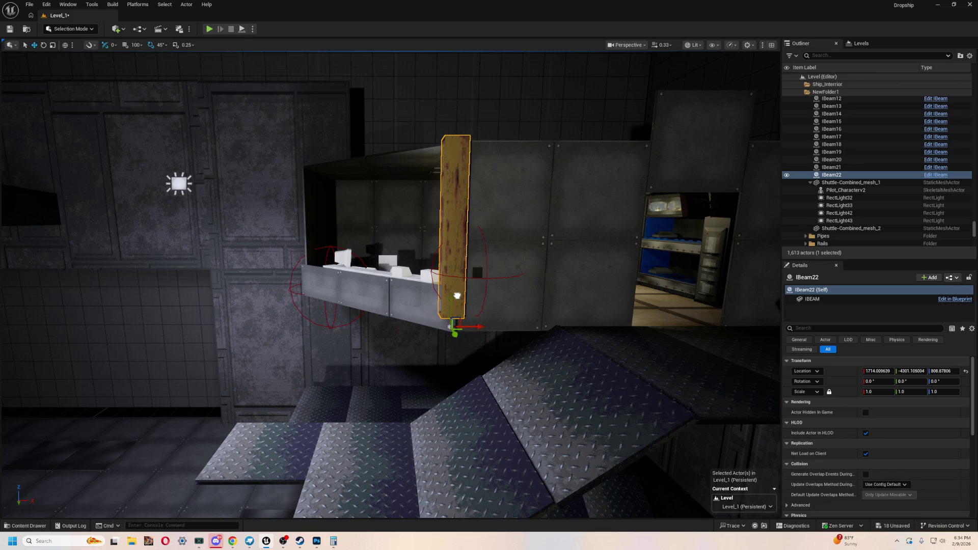
scroll(457, 296, up, 5)
key(e)
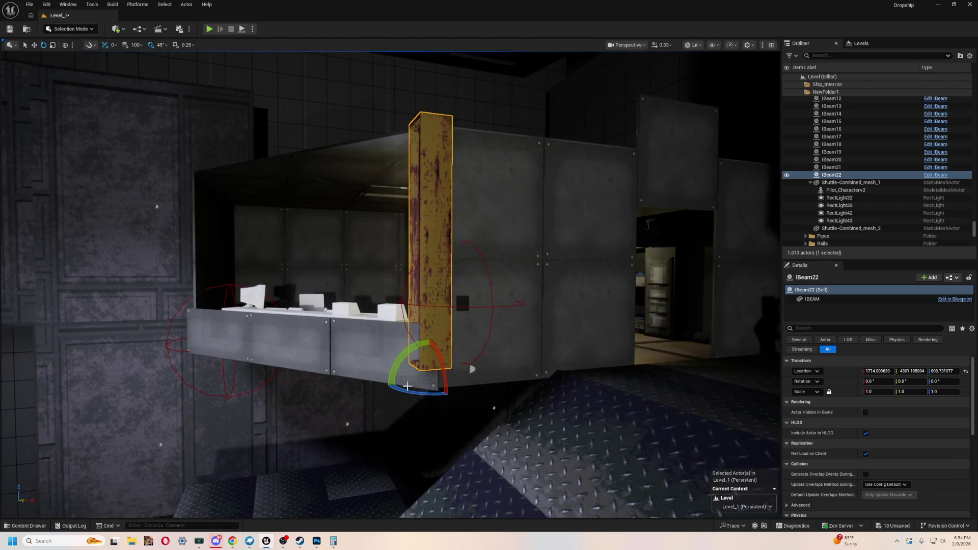
drag(405, 394, 444, 393)
mouse_move(488, 307)
mouse_down()
mouse_move(346, 351)
mouse_move(263, 337)
mouse_move(268, 325)
mouse_move(222, 331)
mouse_up()
- Duplicate the beam, then lower IBeam22 and lay it flat
key(ctrl+d)
mouse_move(326, 336)
mouse_down()
mouse_move(325, 255)
mouse_move(311, 322)
mouse_move(306, 250)
mouse_move(306, 285)
mouse_up()
mouse_move(511, 275)
mouse_down()
mouse_move(566, 275)
mouse_move(511, 275)
mouse_up()
click(482, 285)
scroll(481, 295, up, 5)
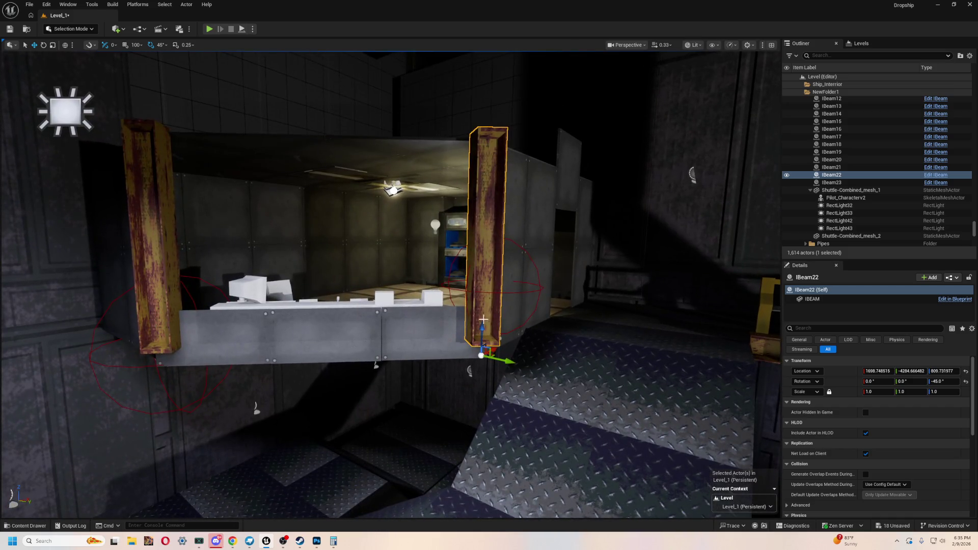
mouse_move(478, 336)
mouse_down()
mouse_move(477, 392)
mouse_move(481, 382)
mouse_up()
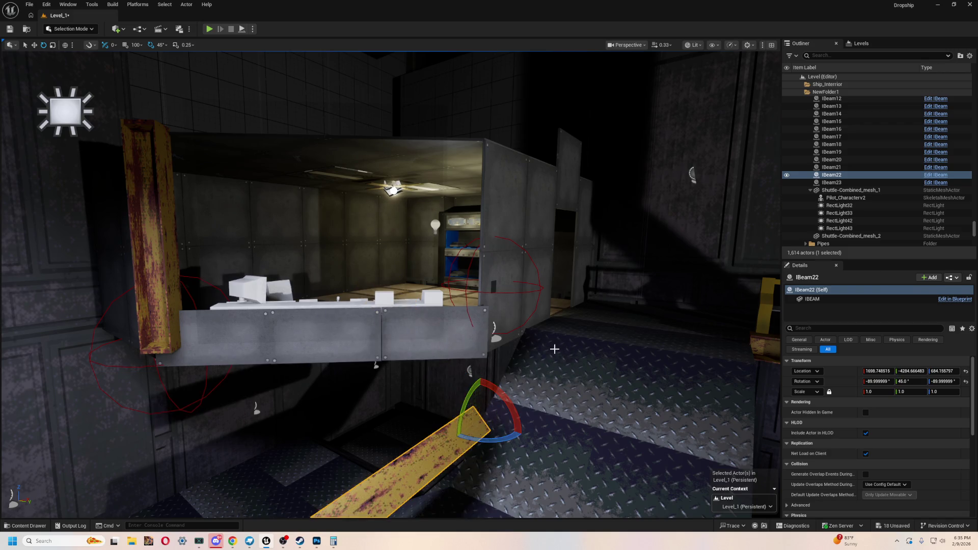
scroll(554, 350, down, 5)
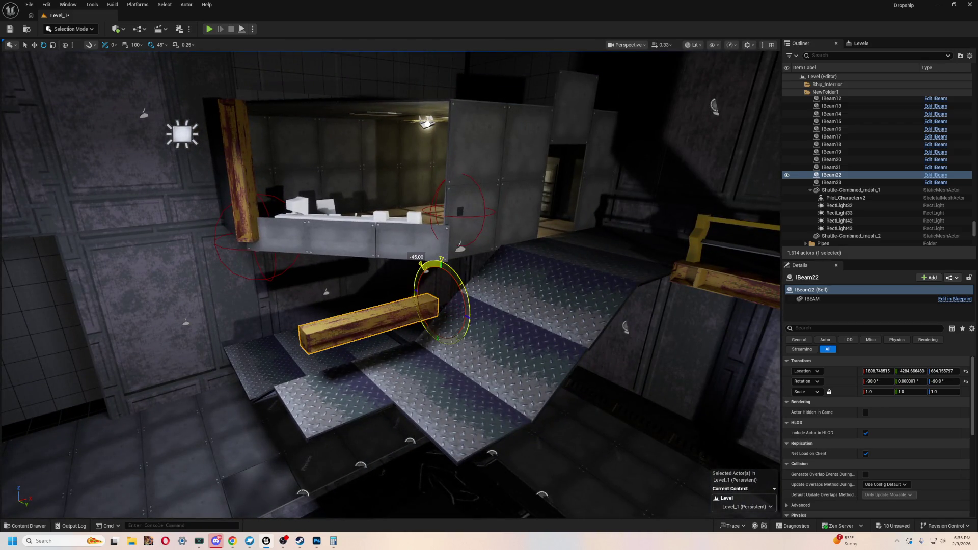
- Slide horizontal IBeam22 along Y and X under the cabin's edge
key(w)
scroll(510, 353, up, 5)
mouse_move(510, 354)
mouse_down()
mouse_move(449, 329)
mouse_move(449, 283)
mouse_up()
scroll(449, 329, down, 3)
scroll(448, 329, up, 5)
key(e)
scroll(465, 355, up, 2)
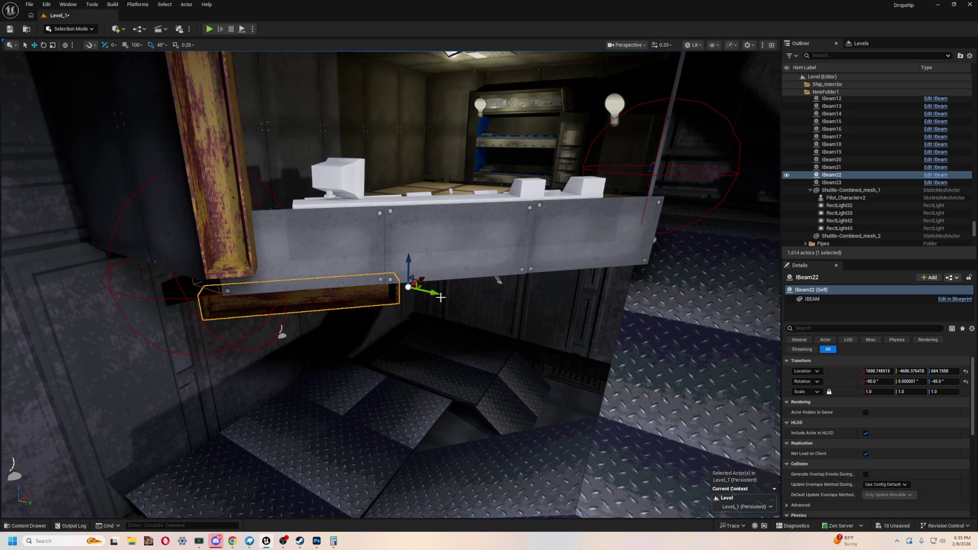
mouse_move(503, 299)
mouse_down()
mouse_move(512, 294)
mouse_move(487, 252)
mouse_up()
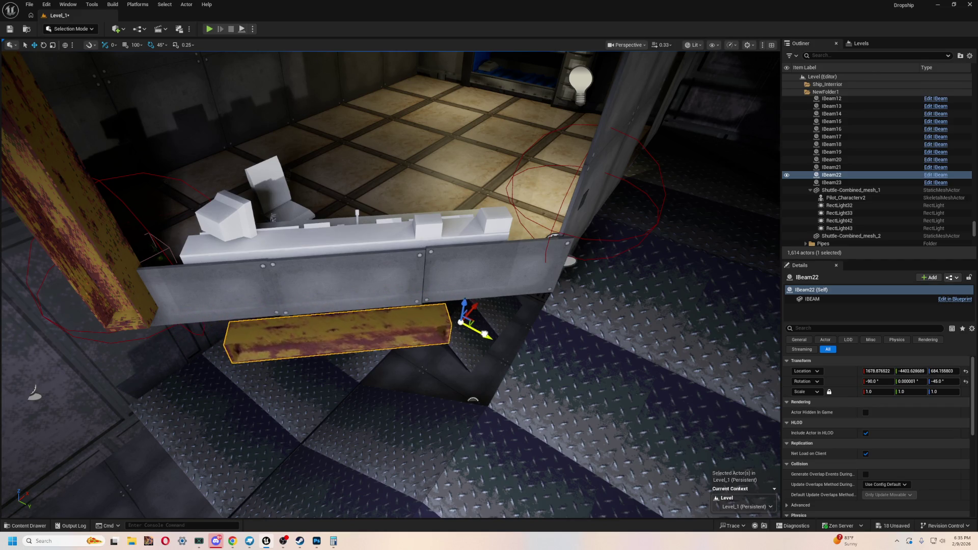
mouse_move(485, 326)
mouse_down()
mouse_move(443, 306)
mouse_move(510, 369)
mouse_move(518, 286)
mouse_up()
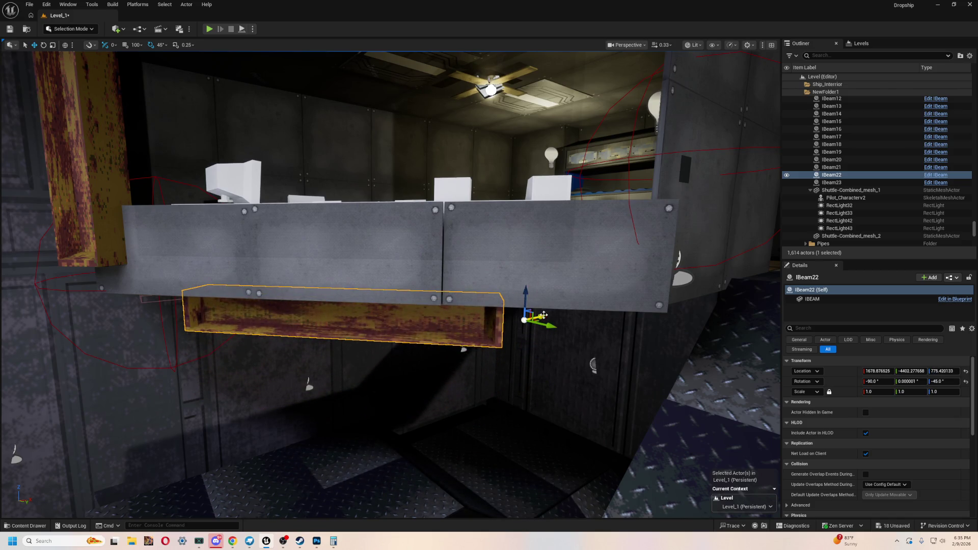
mouse_move(523, 324)
mouse_down()
mouse_move(473, 335)
mouse_move(462, 365)
mouse_move(402, 368)
mouse_up()
mouse_move(548, 301)
mouse_down()
mouse_move(520, 313)
mouse_move(564, 332)
mouse_up()
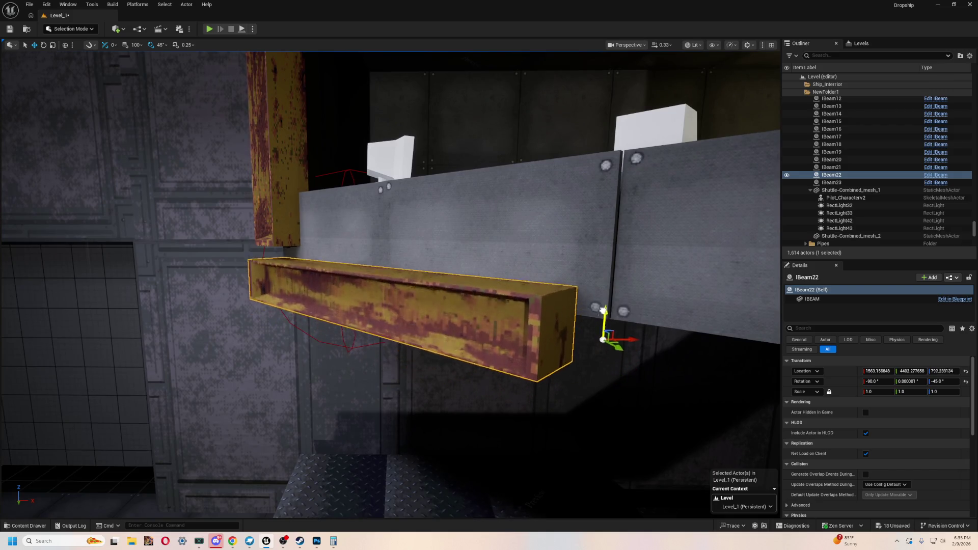
mouse_move(551, 328)
mouse_down()
mouse_move(517, 344)
mouse_move(522, 314)
mouse_move(484, 321)
mouse_move(487, 304)
mouse_move(511, 327)
mouse_move(489, 345)
mouse_up()
- Nudge IBeam22, Alt-drag a copy along X toward the wall, then delete that copy
drag(736, 231, 716, 238)
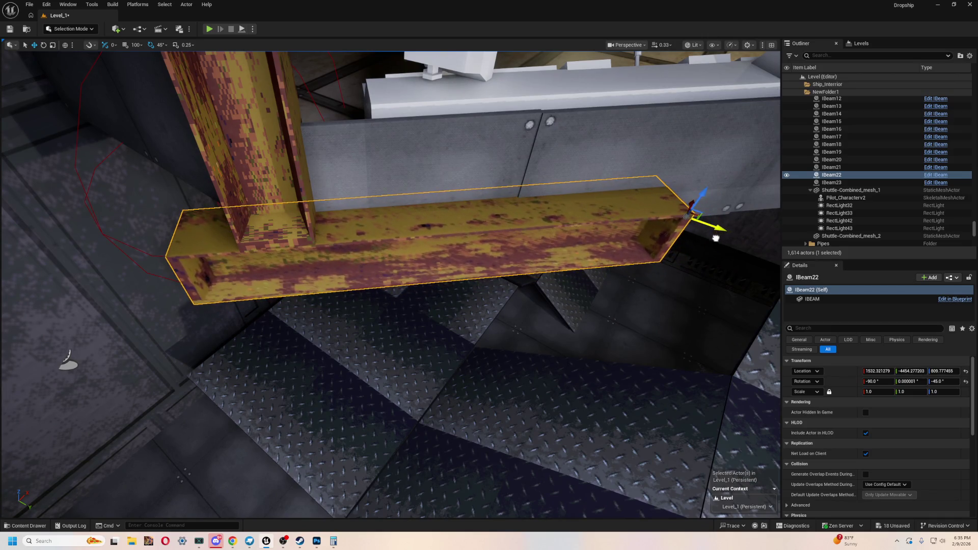
scroll(419, 281, down, 10)
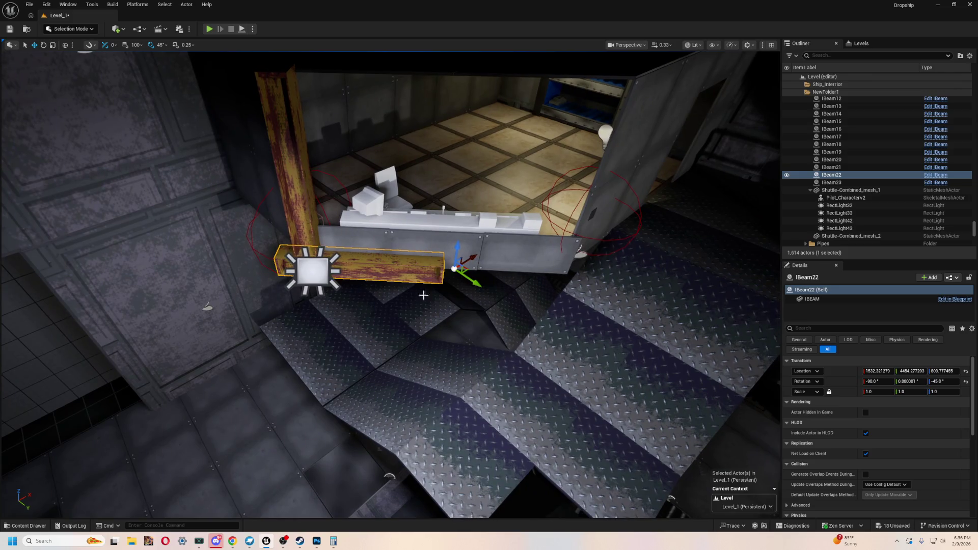
scroll(420, 280, up, 5)
mouse_move(459, 283)
alt+mouse_down()
mouse_move(548, 349)
mouse_move(572, 385)
alt+mouse_up()
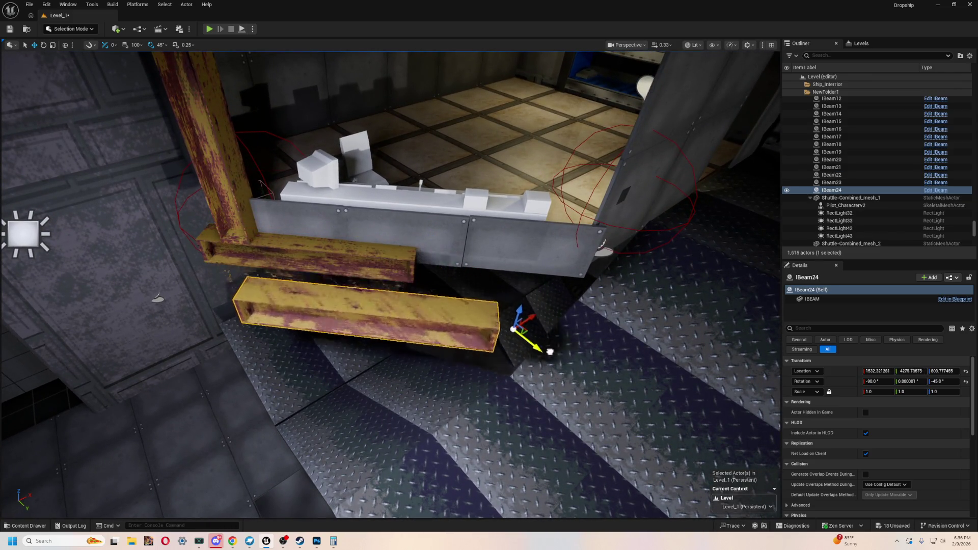
drag(555, 345, 689, 290)
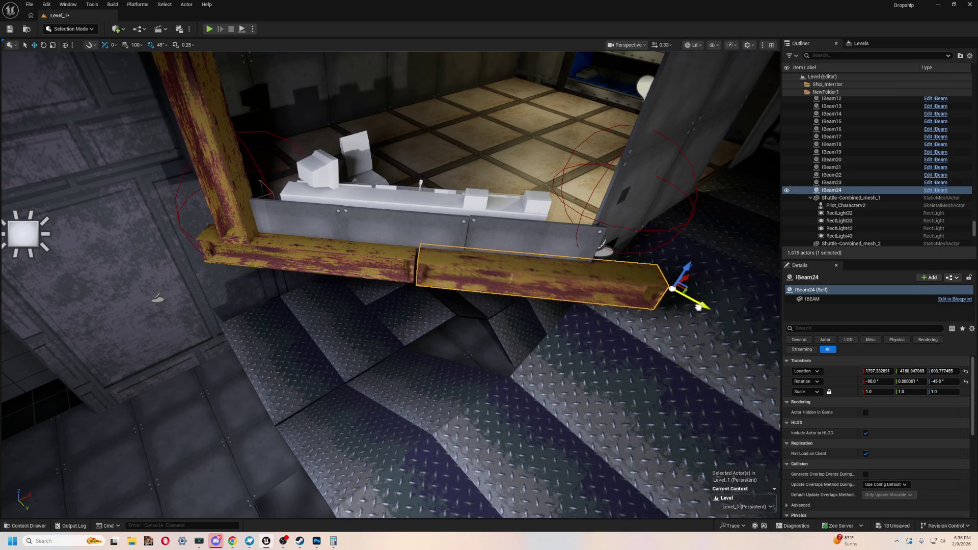
drag(692, 305, 480, 329)
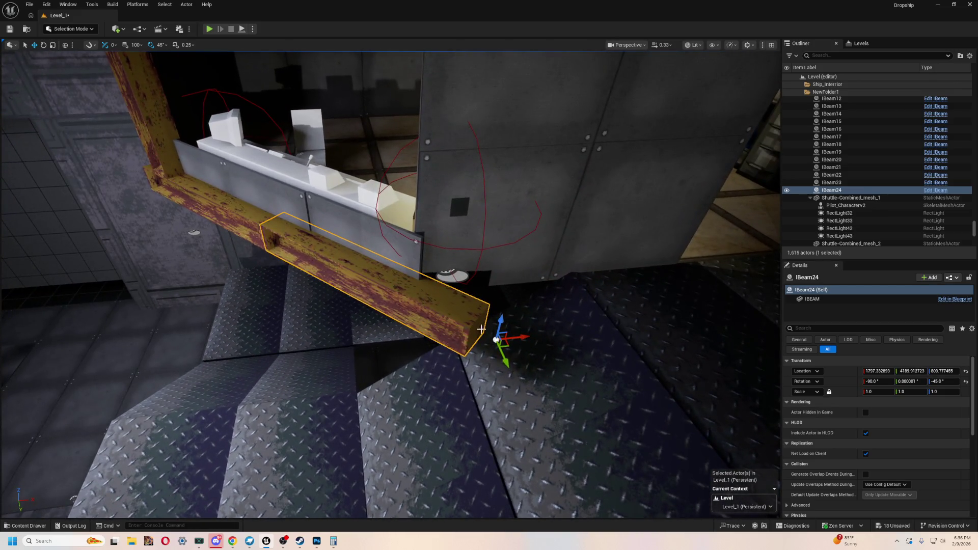
mouse_move(509, 363)
mouse_down()
mouse_move(458, 347)
mouse_move(459, 368)
mouse_move(402, 383)
mouse_move(451, 398)
mouse_move(418, 385)
mouse_move(477, 346)
mouse_up()
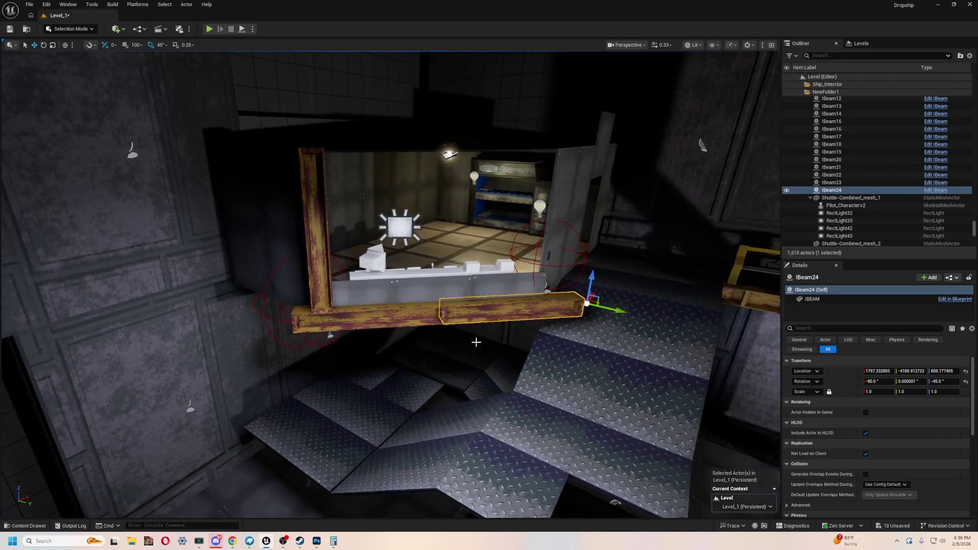
key(Delete)
- Delete the remaining horizontal beam IBeam22
click(420, 316)
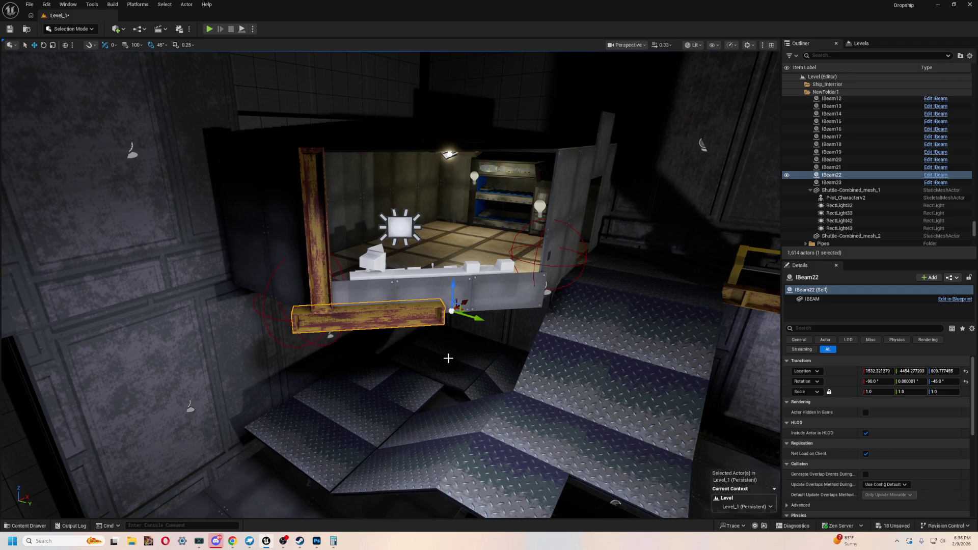
scroll(457, 306, up, 5)
mouse_move(478, 316)
mouse_down()
mouse_move(462, 313)
mouse_move(397, 346)
mouse_move(350, 332)
mouse_move(317, 341)
mouse_up()
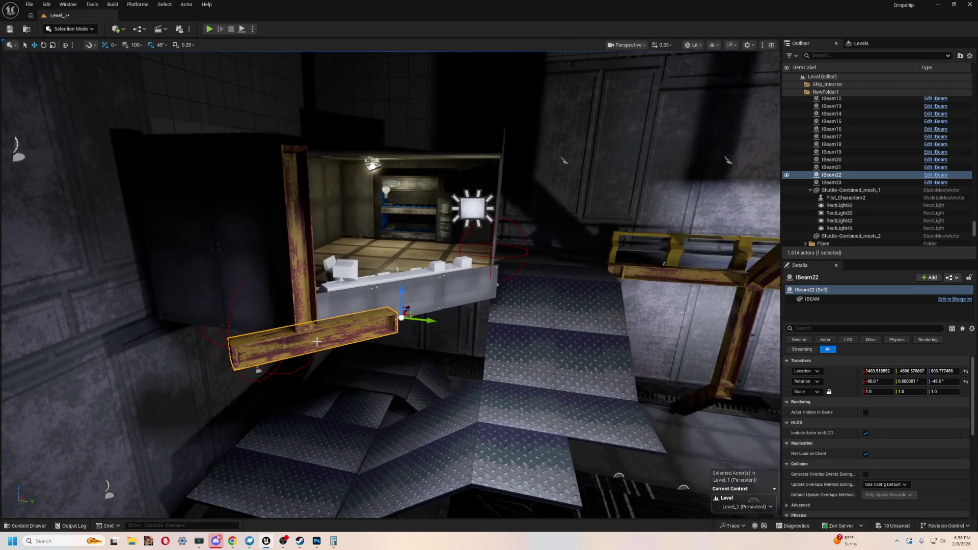
key(Delete)
- Select upright IBeam23 and lower it slightly
drag(375, 345, 408, 334)
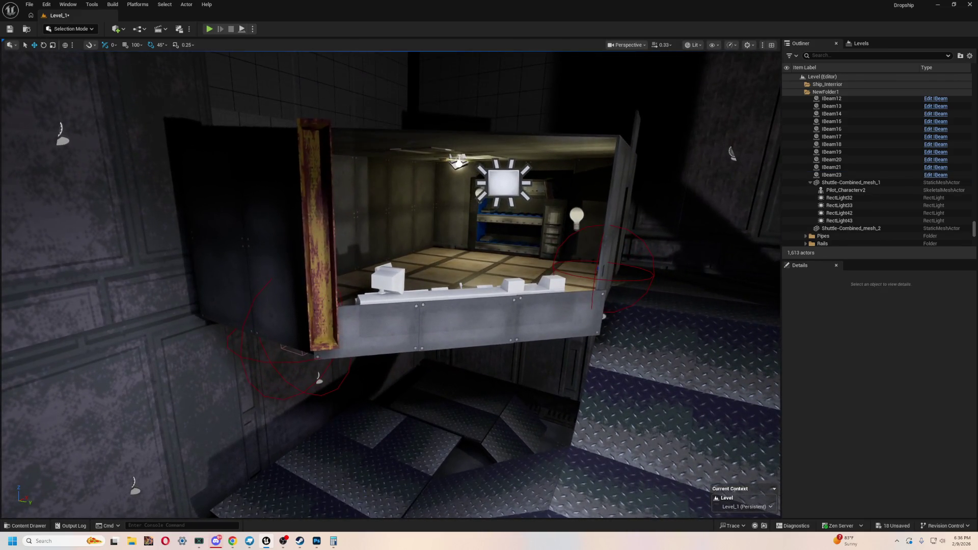
click(321, 237)
drag(325, 329, 326, 347)
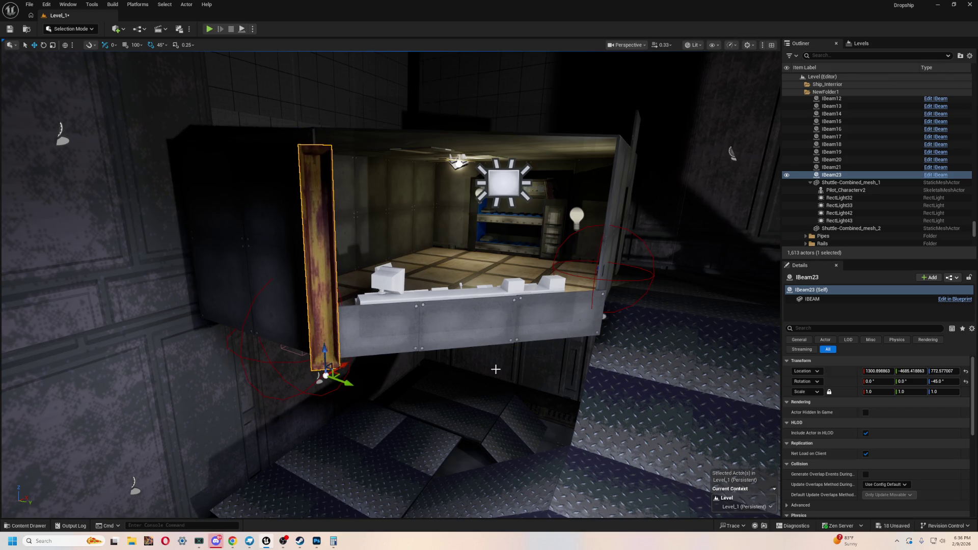
scroll(326, 347, up, 10)
scroll(344, 299, down, 10)
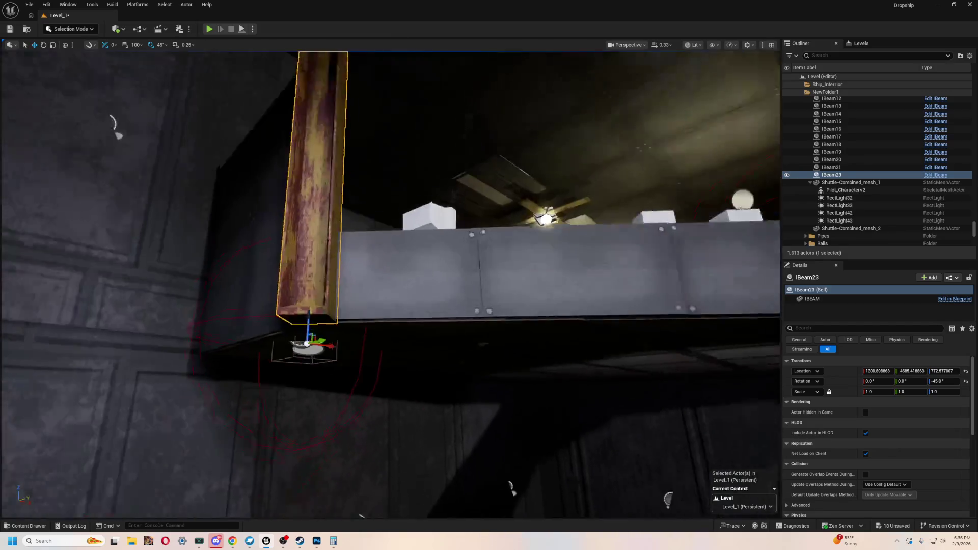
drag(426, 352, 423, 349)
- Undo back to the lone upright and slide a copy to the cabin's right corner
key(ctrl+z)
key(ctrl+z)
key(ctrl+z)
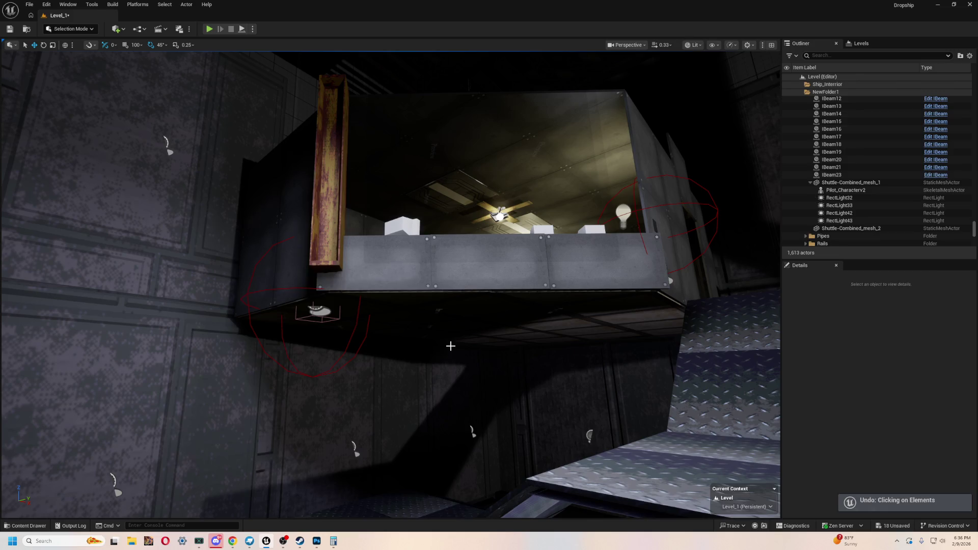
key(ctrl+z)
key(ctrl+z)
key(ctrl+z)
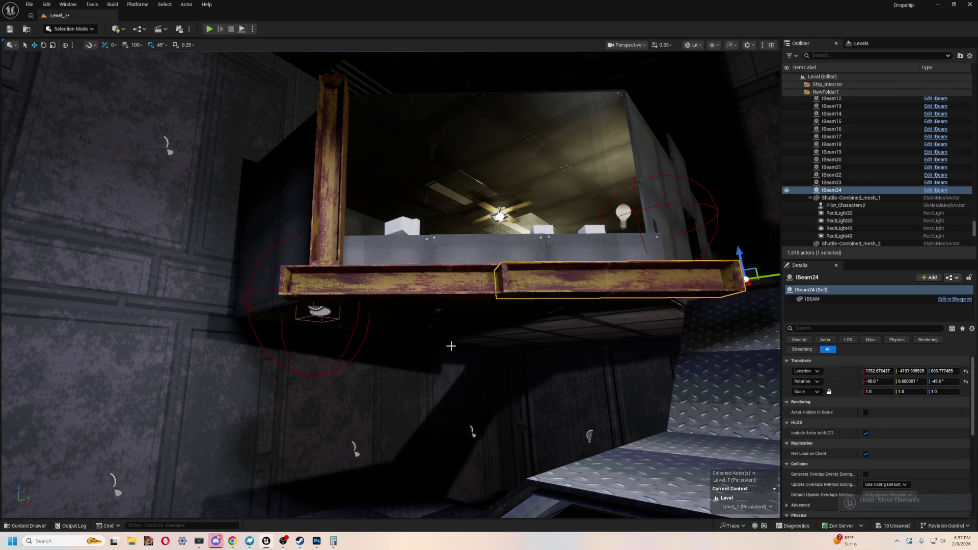
key(ctrl+z)
key(ctrl+z)
key(ctrl+z)
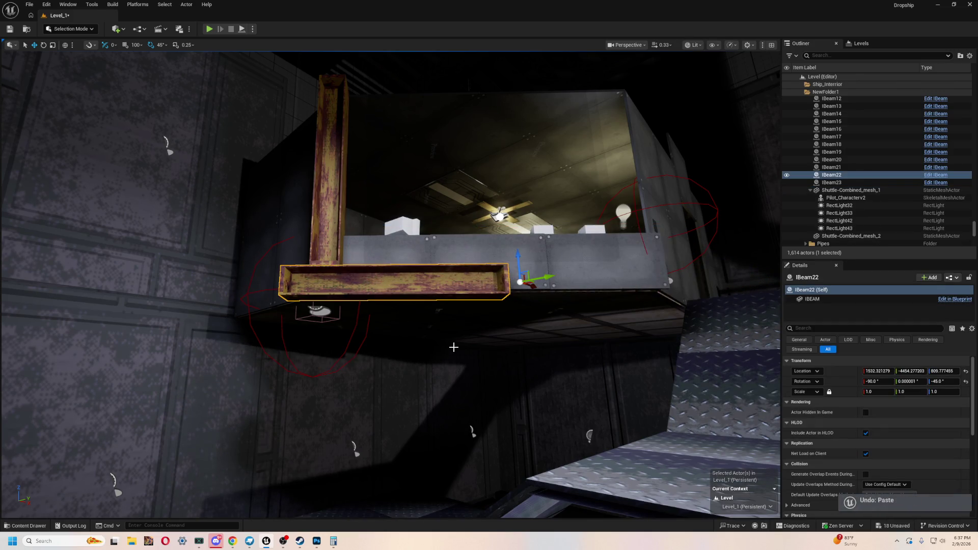
key(ctrl+z)
key(ctrl+z)
key(ctrl+z)
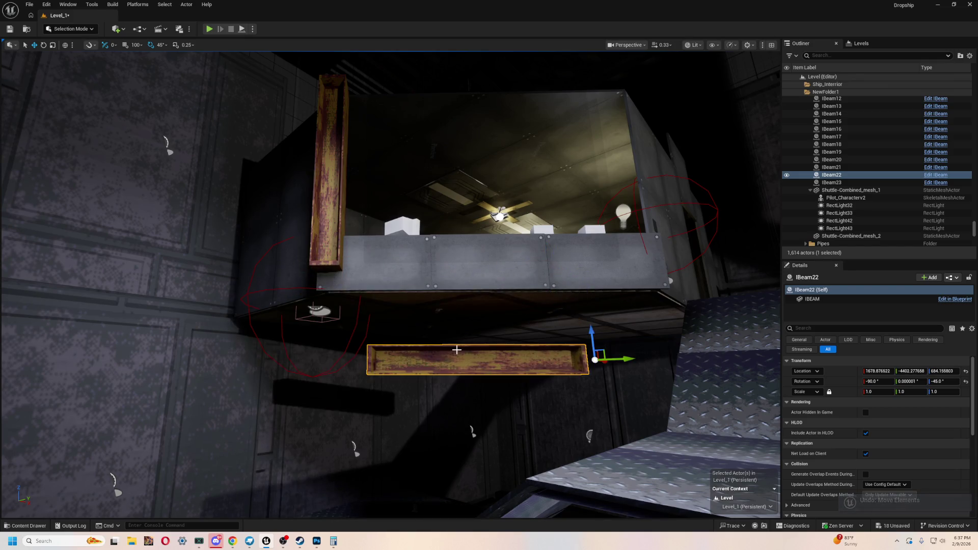
key(ctrl+y)
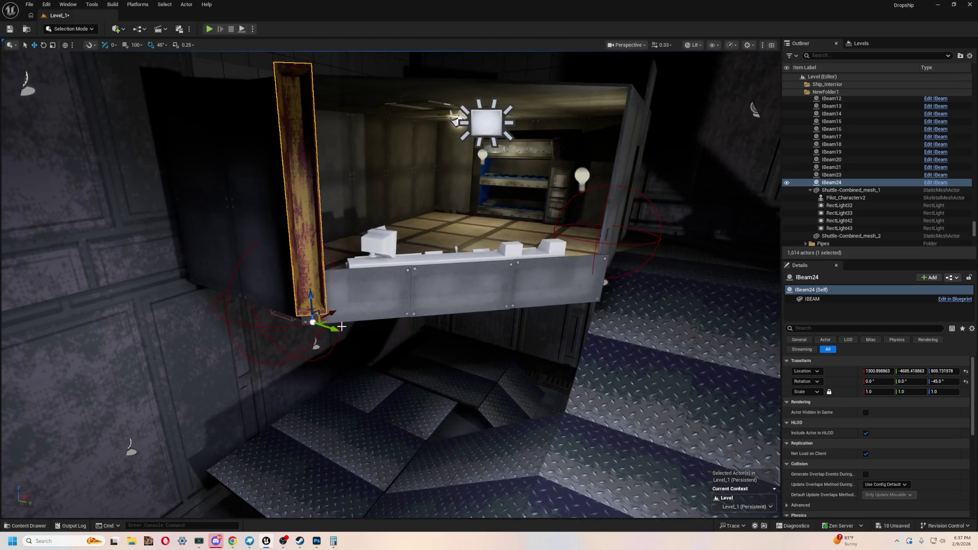
mouse_move(330, 329)
mouse_down()
mouse_move(369, 339)
mouse_move(588, 465)
mouse_move(571, 407)
mouse_move(601, 321)
mouse_move(589, 328)
mouse_move(589, 337)
mouse_move(607, 301)
mouse_move(540, 337)
mouse_move(510, 329)
mouse_move(455, 371)
mouse_up()
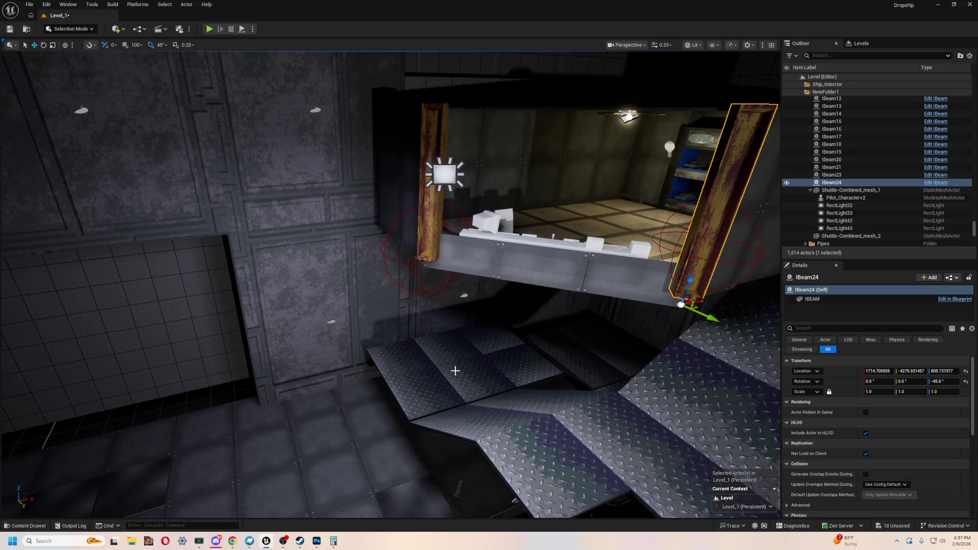
- Fit upright IBeam24 at 1716.73, -4286.96, 809.73 against the cabin corner
drag(514, 310, 535, 255)
key(f)
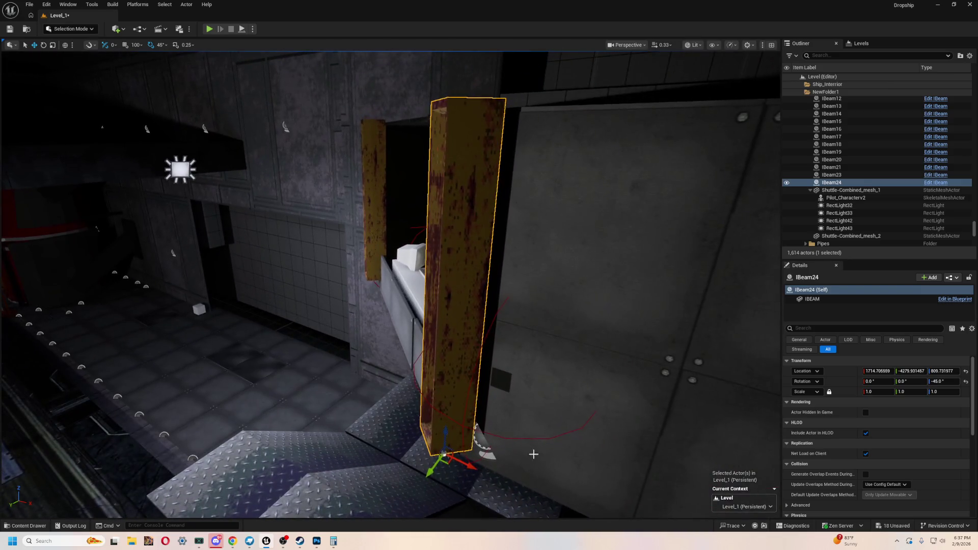
mouse_move(434, 468)
mouse_down()
mouse_move(472, 467)
mouse_move(430, 454)
mouse_up()
key(f)
drag(440, 386, 437, 383)
key(f)
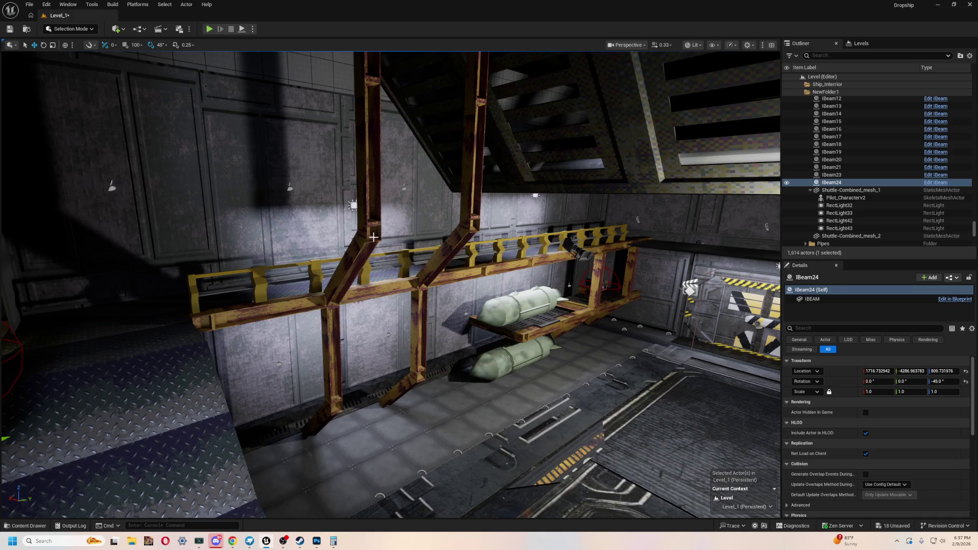
click(374, 237)
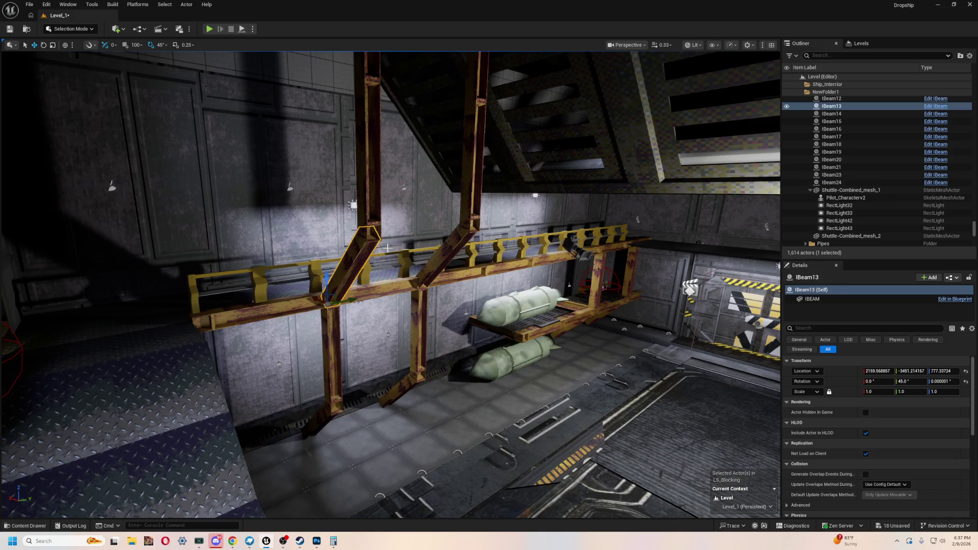
- Alt-drag a copy of IBeamLong_mesh_25 under the right upright, angled -45°
key(f)
click(510, 237)
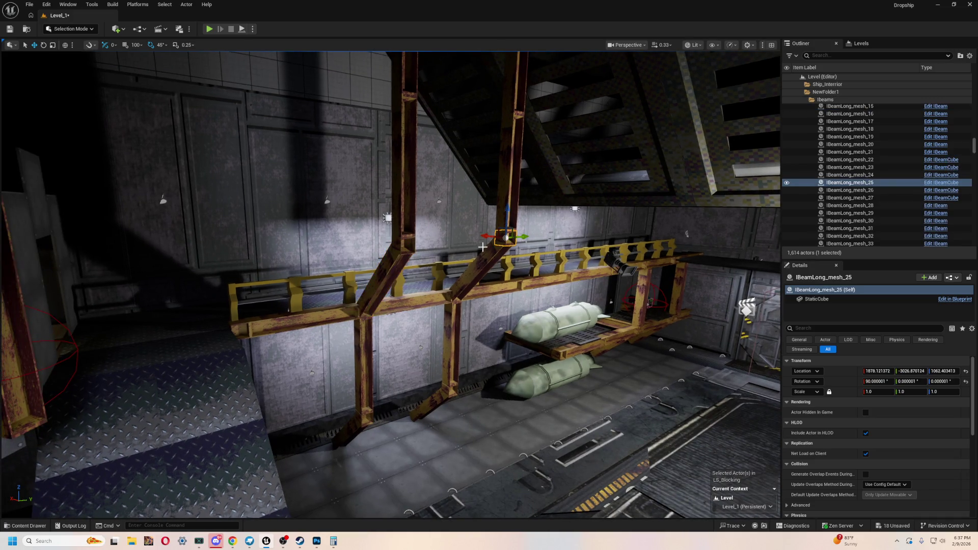
drag(522, 237, 252, 255)
key(f)
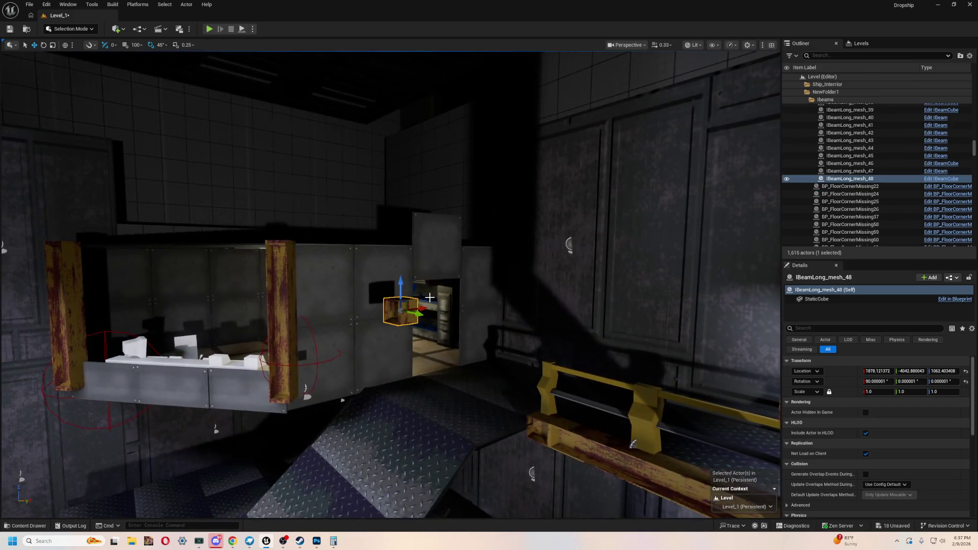
drag(423, 307, 296, 309)
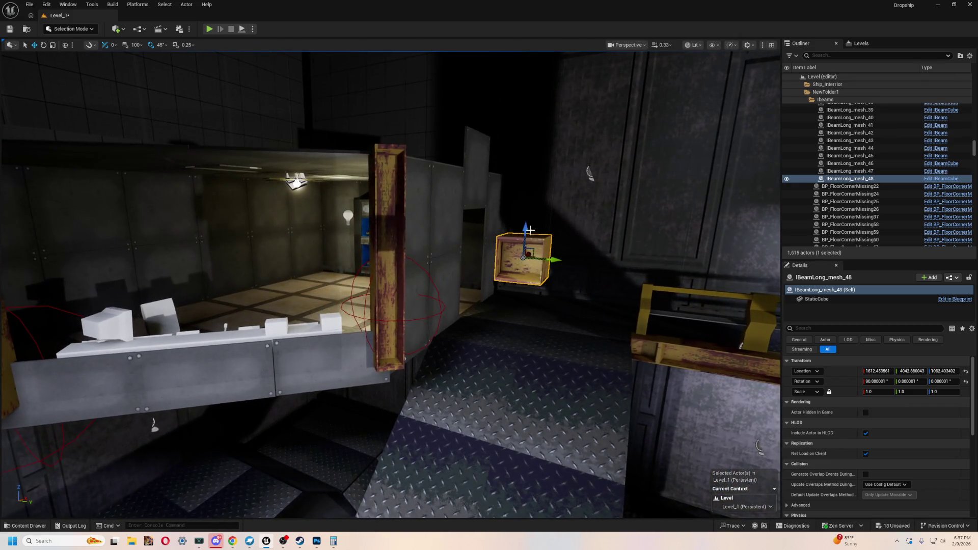
mouse_move(518, 239)
mouse_down()
mouse_move(519, 469)
mouse_move(340, 427)
mouse_move(407, 383)
mouse_up()
key(f)
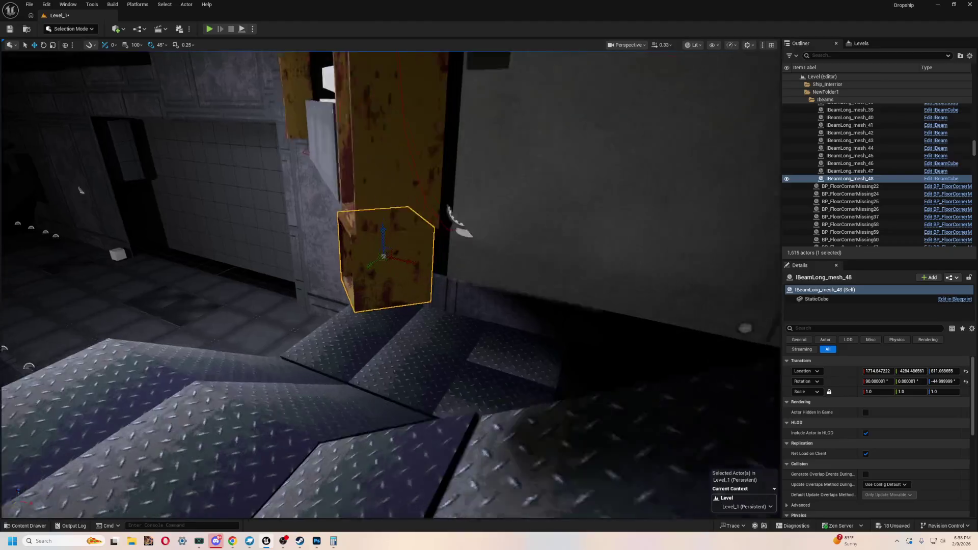
drag(350, 249, 402, 251)
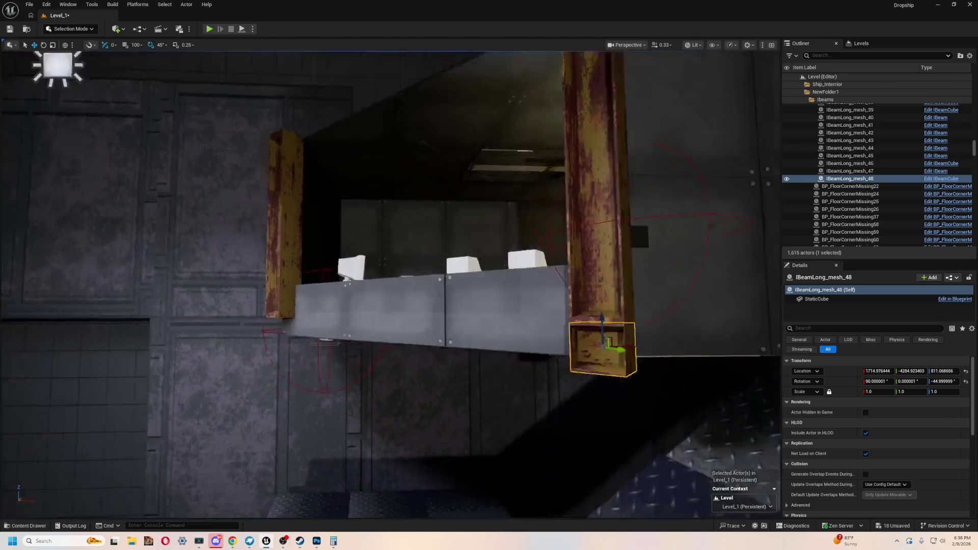
- Duplicate IBeamLong_mesh_48 and set the copy beneath the left upright at 1299.56, -4686.04, 811.07
mouse_move(604, 347)
mouse_down()
mouse_move(356, 400)
mouse_move(197, 234)
mouse_move(170, 255)
mouse_move(342, 448)
mouse_up()
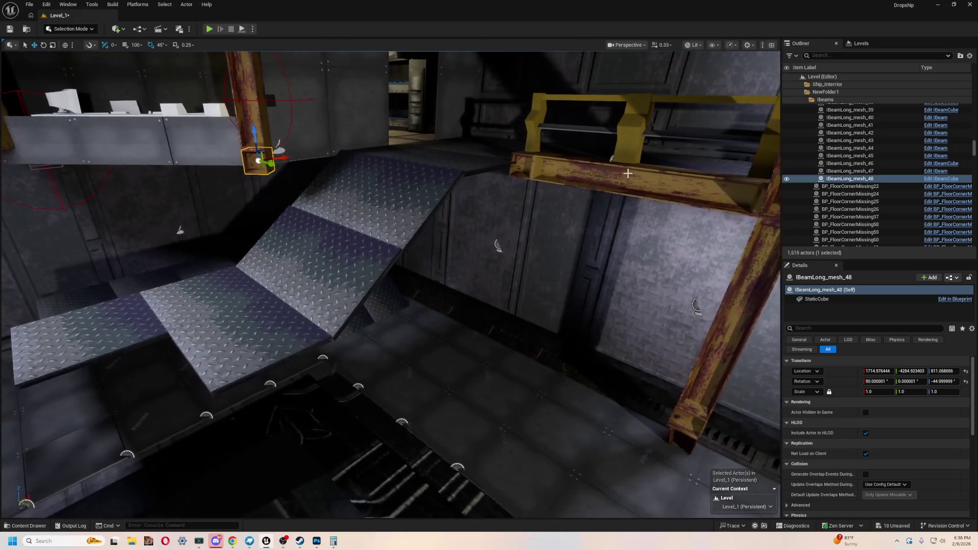
click(628, 174)
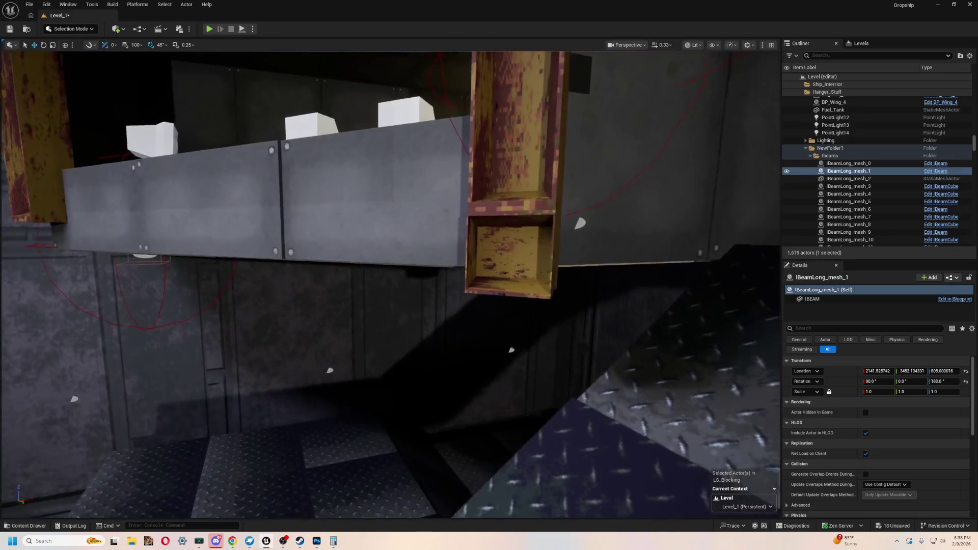
click(502, 245)
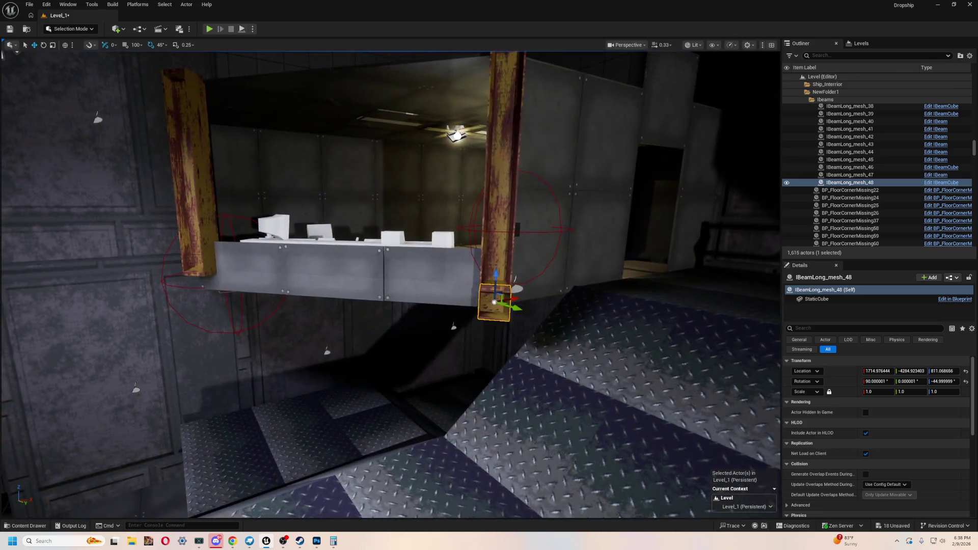
key(ctrl+d)
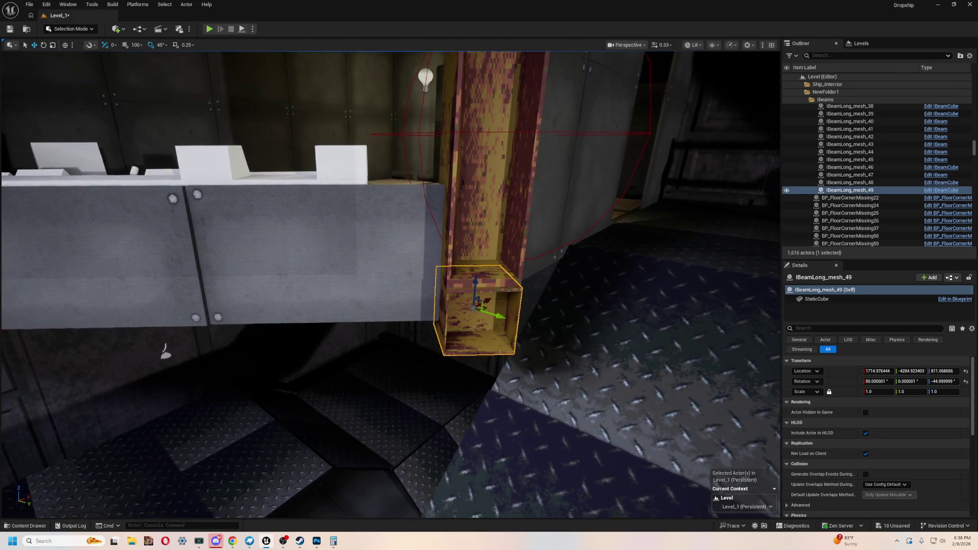
key(f)
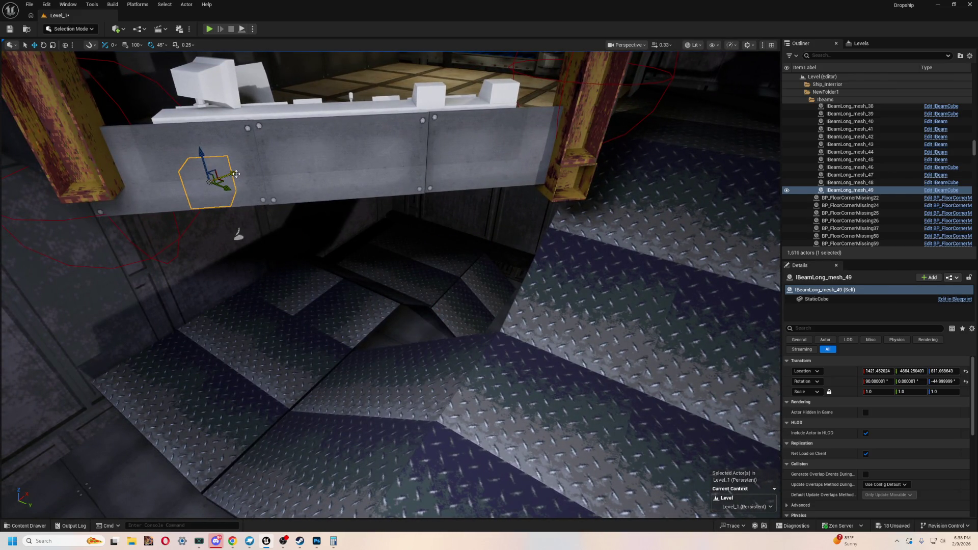
mouse_move(166, 213)
mouse_down()
mouse_move(284, 255)
mouse_move(255, 287)
mouse_move(245, 244)
mouse_up()
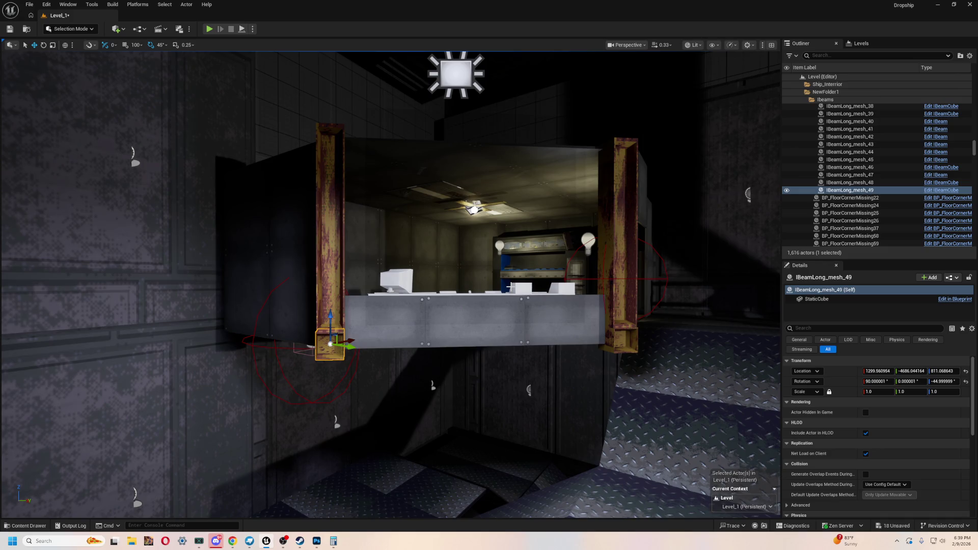
mouse_move(244, 244)
mouse_down()
mouse_move(255, 229)
mouse_move(229, 253)
mouse_up()
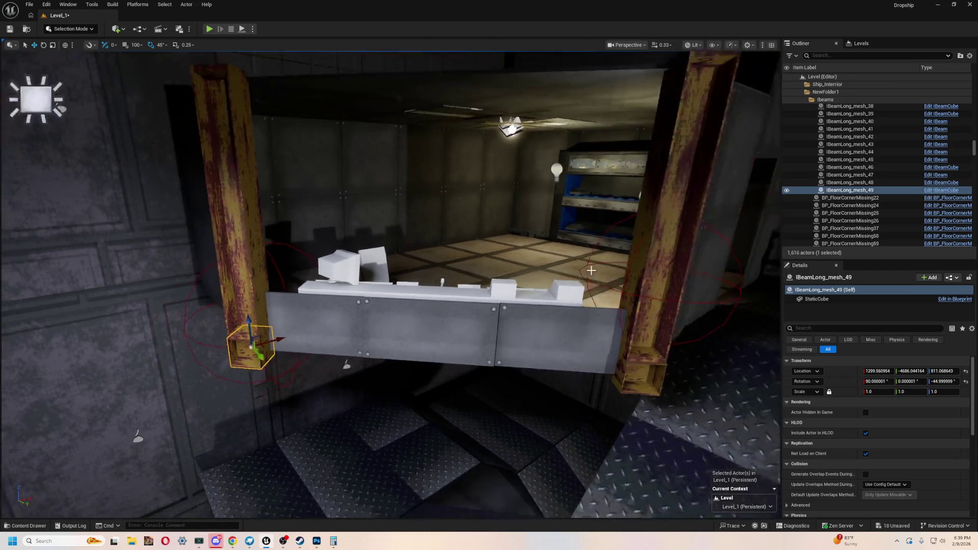
- Slide the BP_SwitchButton_MainDropDoor switch along the wall on the Y axis
click(591, 271)
mouse_move(592, 271)
mouse_down()
mouse_move(560, 262)
mouse_move(581, 260)
mouse_up()
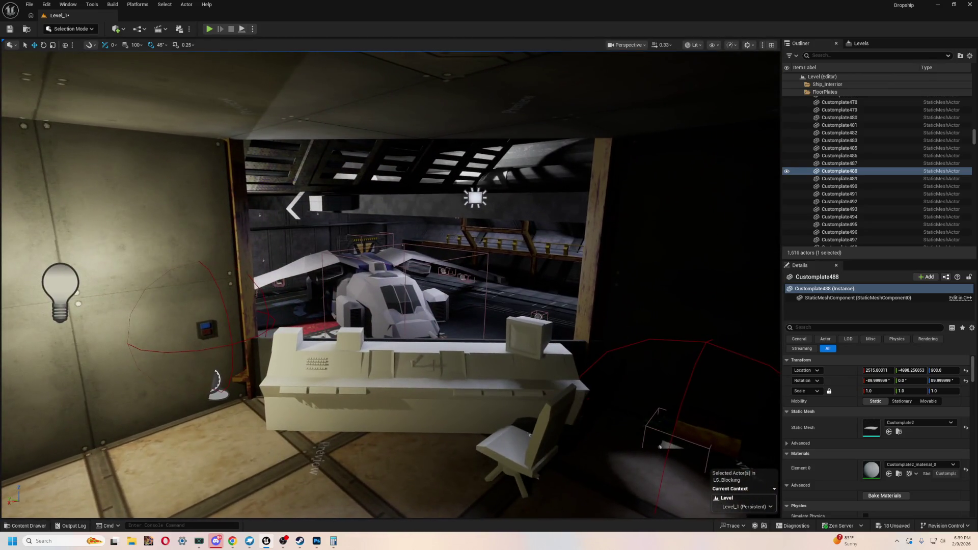
mouse_move(174, 356)
mouse_down()
mouse_move(163, 357)
mouse_move(174, 356)
mouse_up()
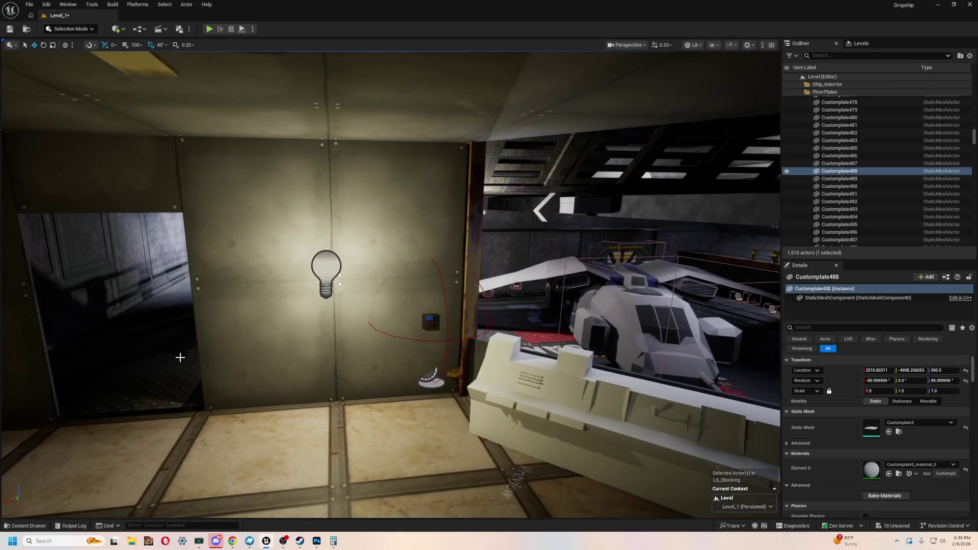
mouse_move(411, 381)
mouse_down()
mouse_move(369, 377)
mouse_move(359, 391)
mouse_move(376, 408)
mouse_up()
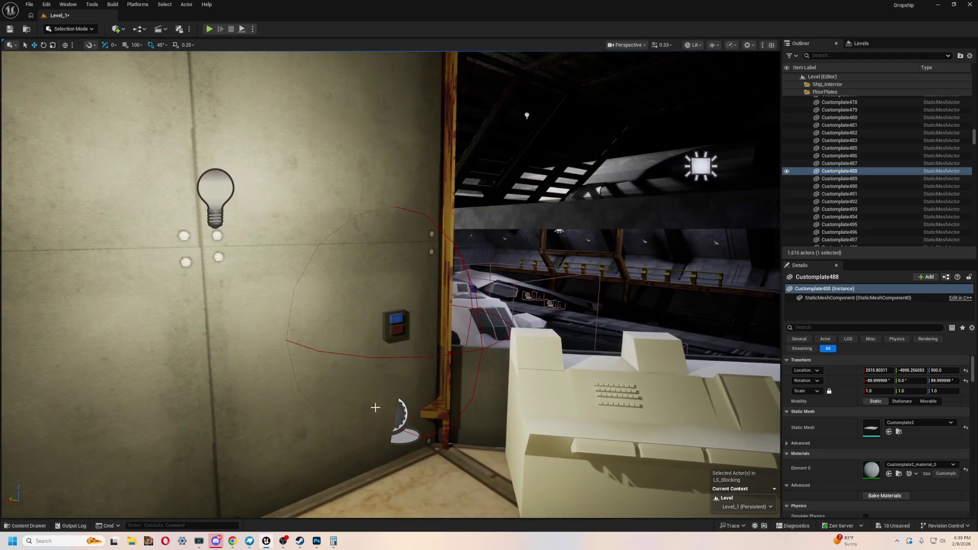
click(392, 333)
mouse_move(420, 378)
mouse_down()
mouse_move(418, 365)
mouse_move(542, 400)
mouse_up()
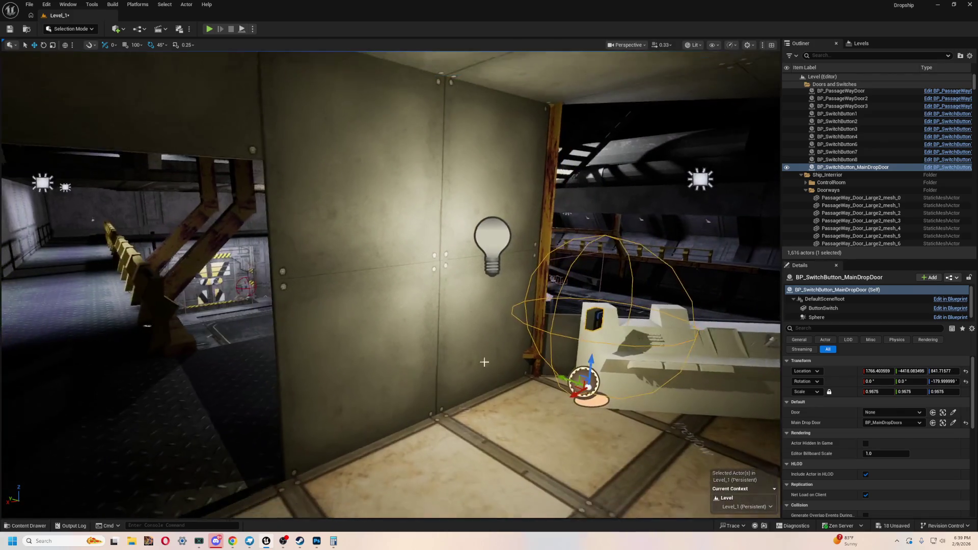
- Alt-drag a copy of the four Customplate wall plates beside the console and orbit to inspect it
click(436, 340)
ctrl+click(467, 337)
ctrl+click(470, 117)
ctrl+click(364, 152)
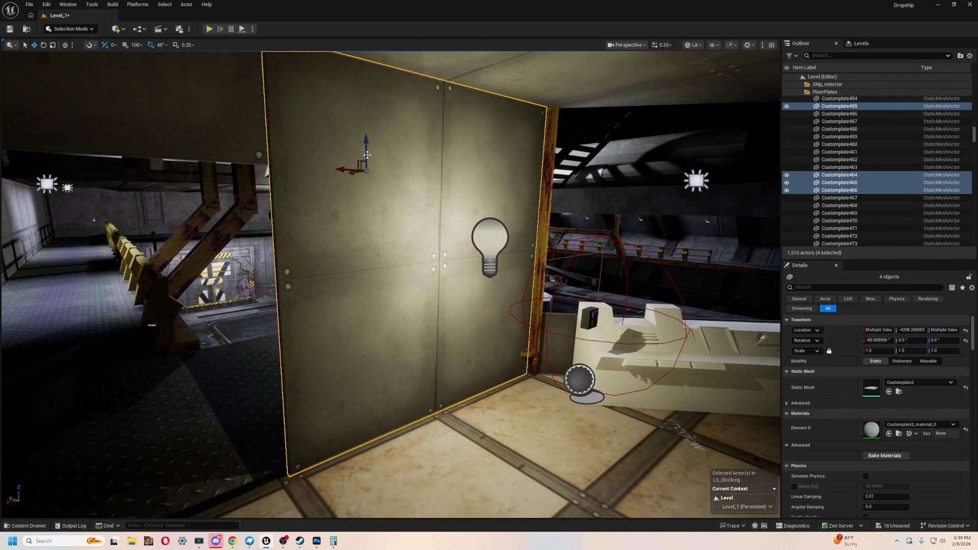
mouse_move(359, 161)
mouse_down()
mouse_move(312, 88)
mouse_move(403, 104)
mouse_move(370, 107)
mouse_move(390, 119)
mouse_move(355, 123)
mouse_move(393, 123)
mouse_up()
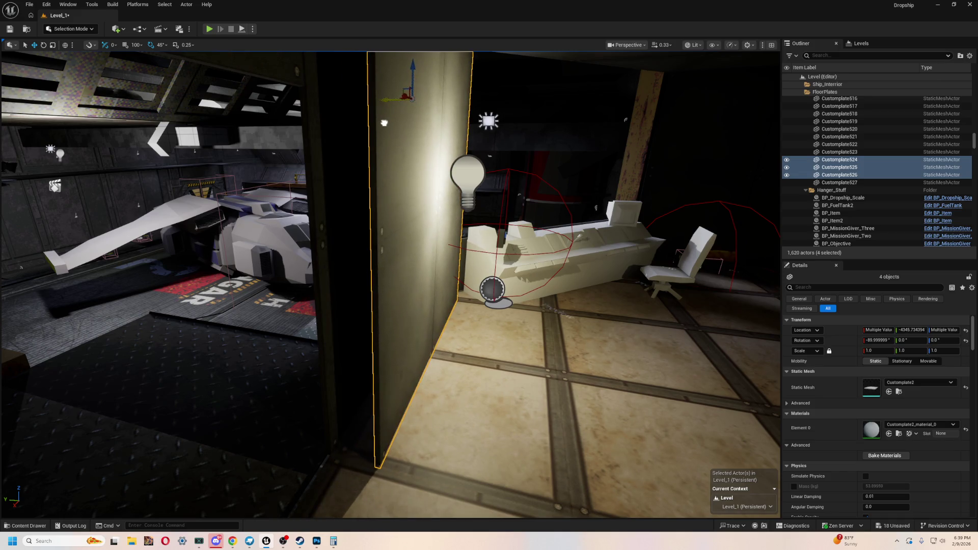
key(f)
mouse_move(354, 54)
mouse_down()
mouse_move(777, 239)
mouse_move(815, 244)
mouse_up()
mouse_move(392, 229)
mouse_down()
mouse_move(535, 232)
mouse_move(482, 162)
mouse_up()
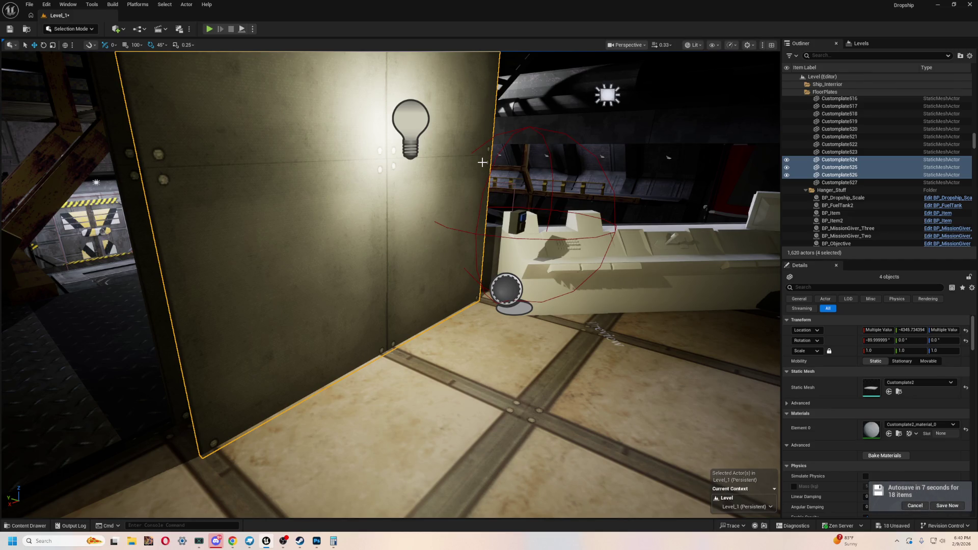
- Navigate the Content Drawer to the project's top-level Content folder
key(ctrl+space)
click(236, 417)
scroll(30, 431, up, 5)
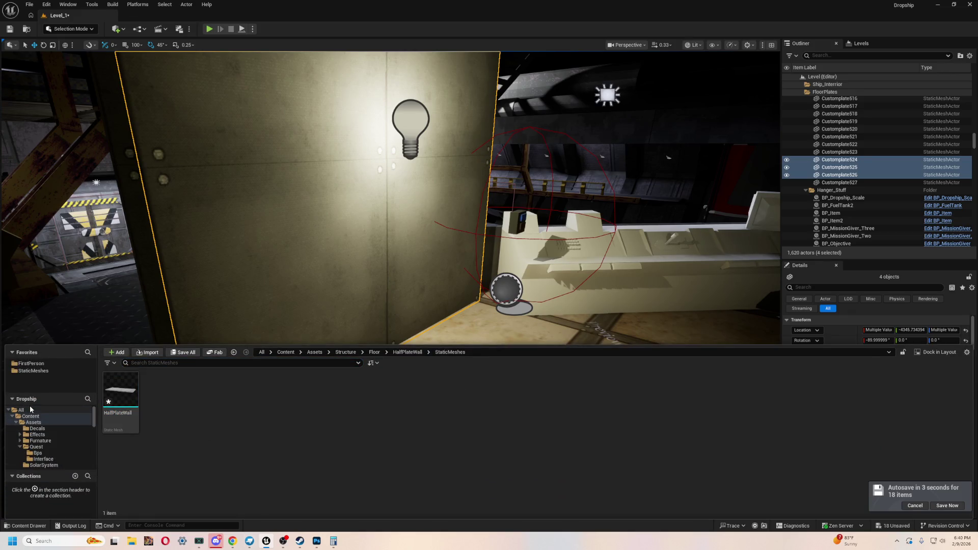
click(20, 411)
click(12, 416)
click(29, 417)
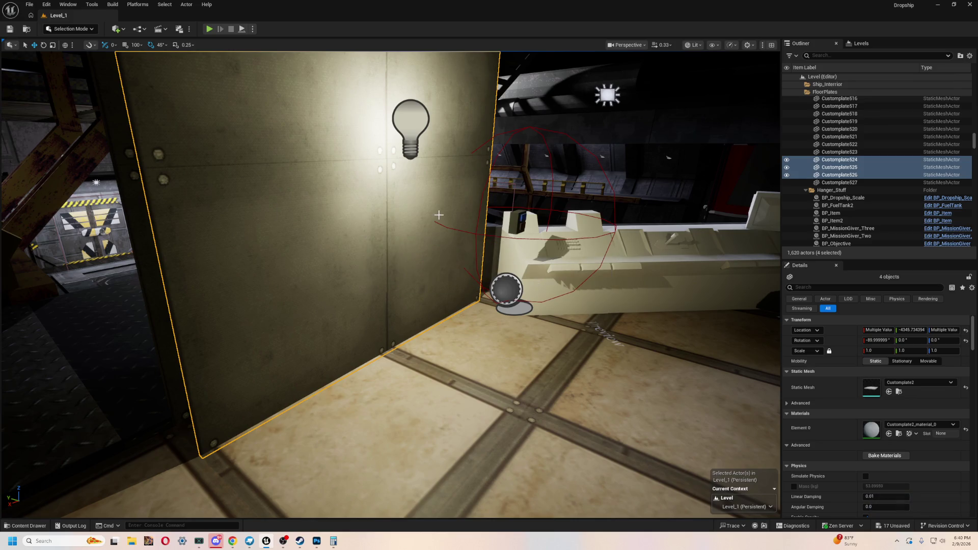
- Save all pending level and asset changes with Save Selected
key(ctrl+space)
click(183, 353)
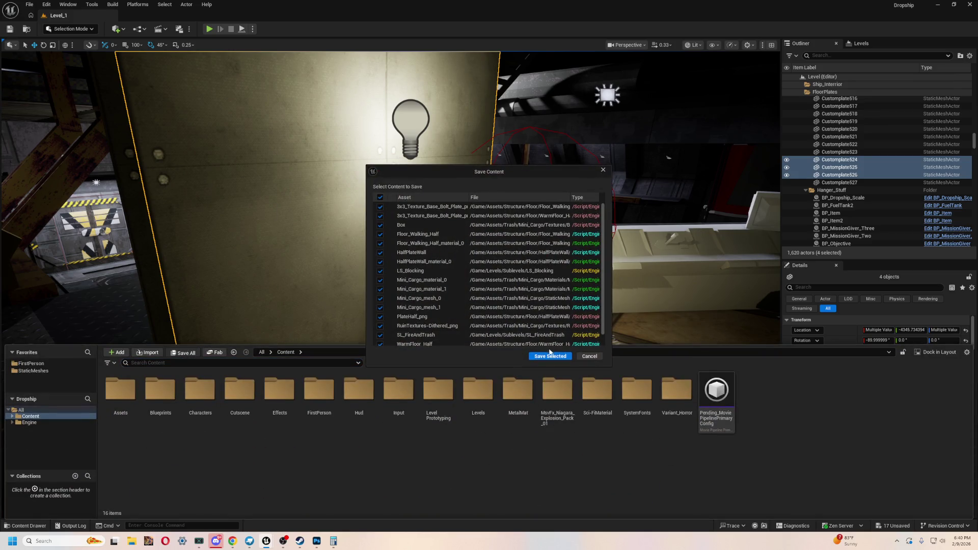
click(551, 356)
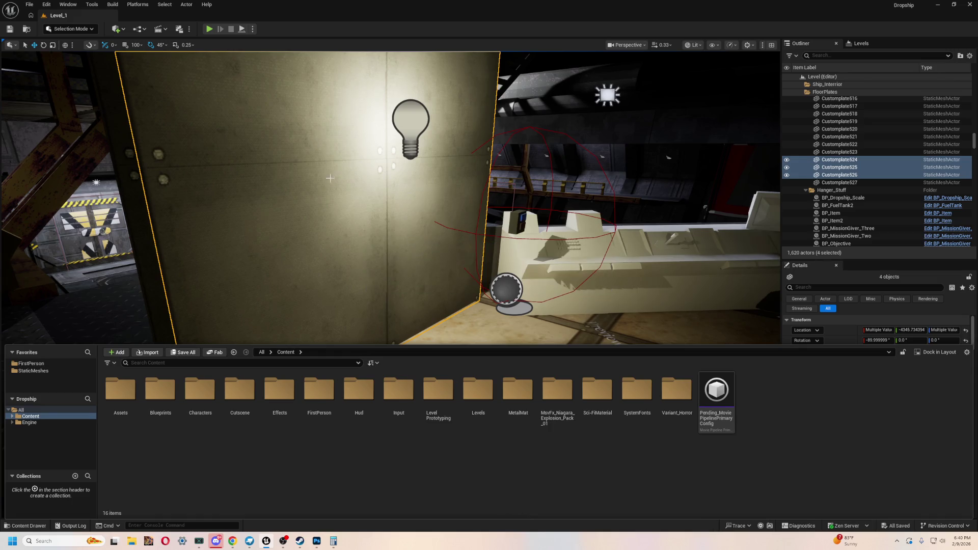
- Close the Content Drawer, select the diagonal IBeam13 beam and show the Levels list
drag(371, 212, 347, 208)
key(ctrl+space)
mouse_move(345, 254)
mouse_down()
mouse_move(367, 234)
mouse_move(306, 260)
mouse_up()
click(230, 295)
click(875, 42)
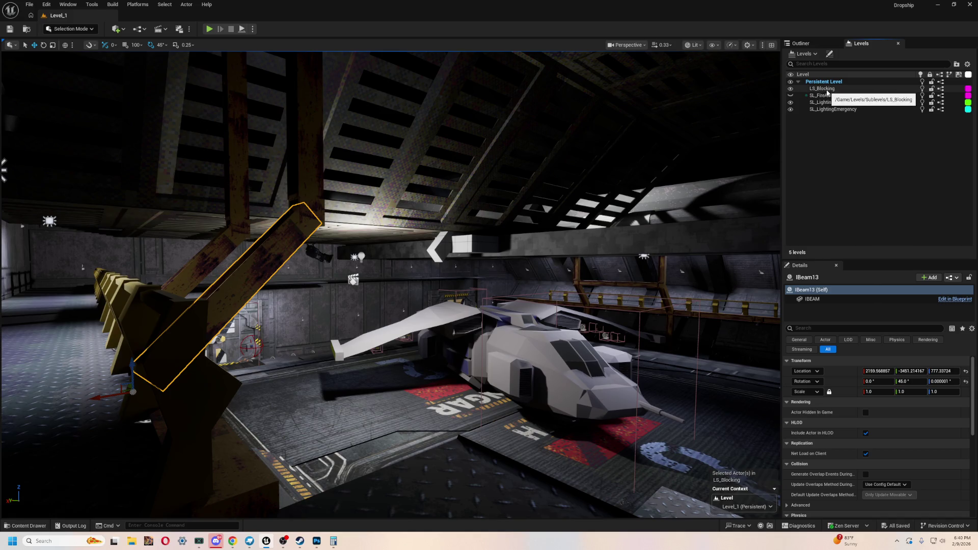
- Select the upright IBeam24 beam, then toggle off visibility of the LS_Blocking sublevel
drag(242, 286, 242, 286)
drag(442, 296, 443, 296)
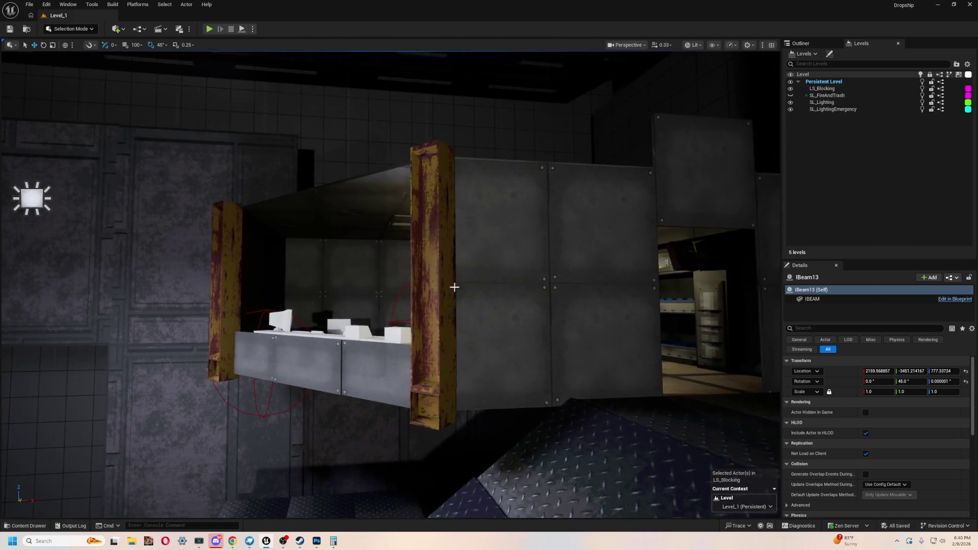
click(438, 246)
mouse_move(438, 246)
mouse_down()
mouse_move(137, 323)
mouse_move(438, 247)
mouse_up()
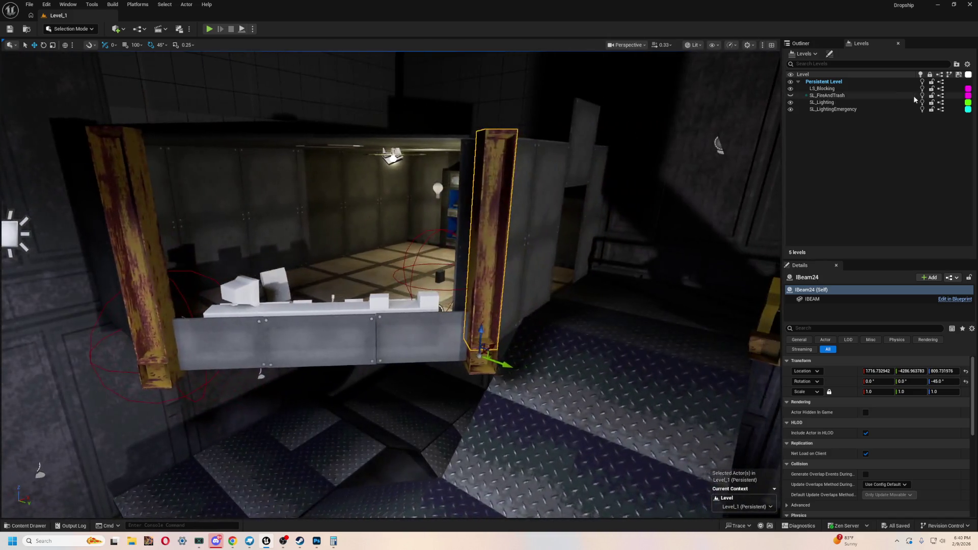
click(823, 89)
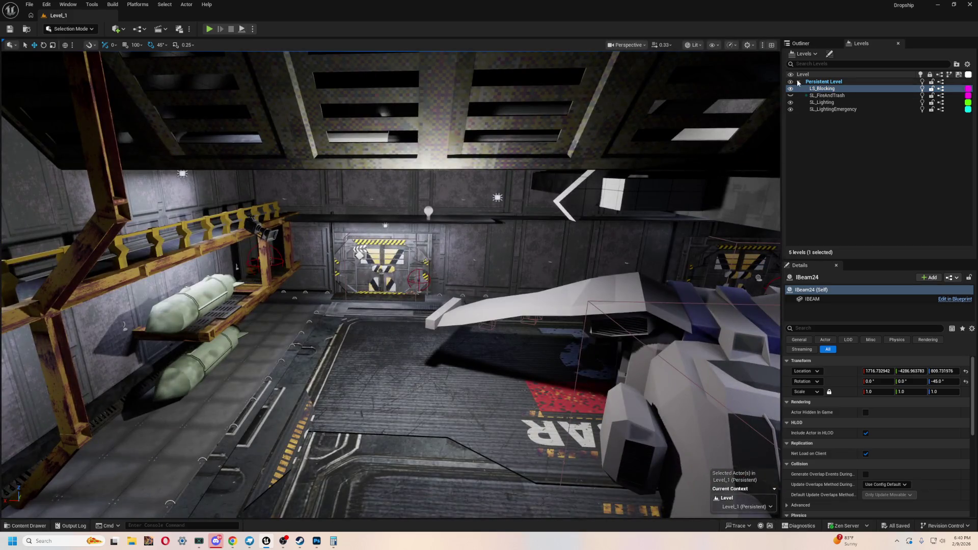
click(790, 89)
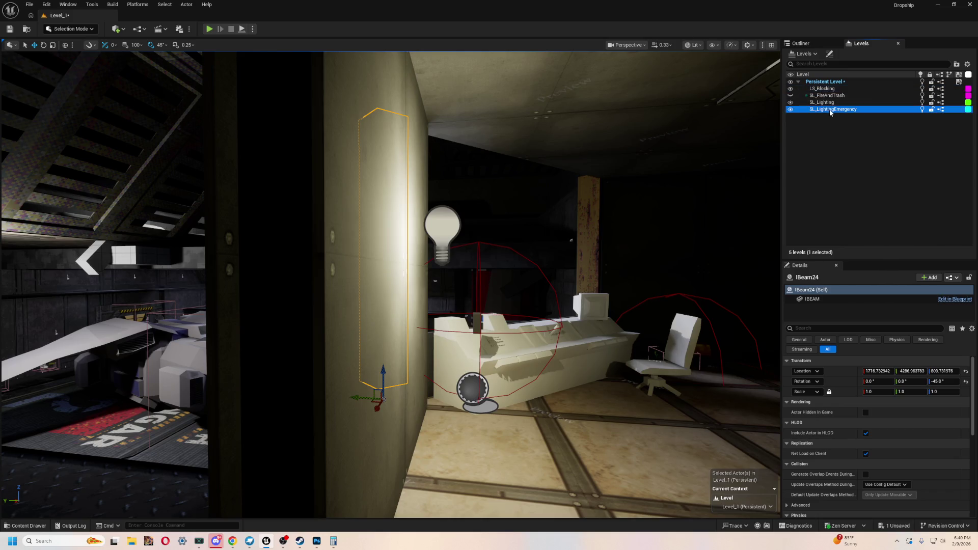
- Fly around the control-room wall, then switch to Blockbench and orbit under the Customplate2 plate
drag(546, 200, 557, 197)
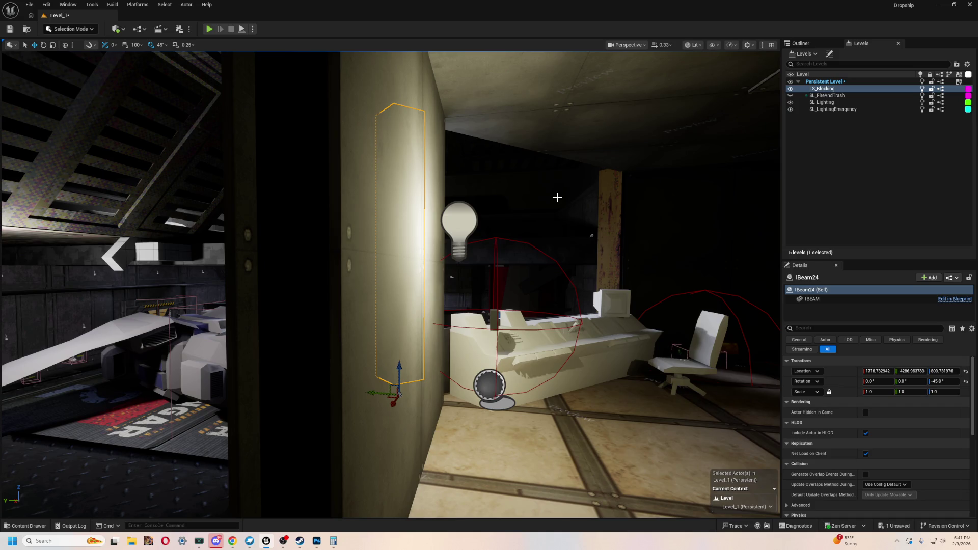
mouse_move(502, 182)
mouse_down()
mouse_move(469, 204)
mouse_move(438, 249)
mouse_move(402, 239)
mouse_move(421, 238)
mouse_move(303, 241)
mouse_move(503, 248)
mouse_move(327, 319)
mouse_up()
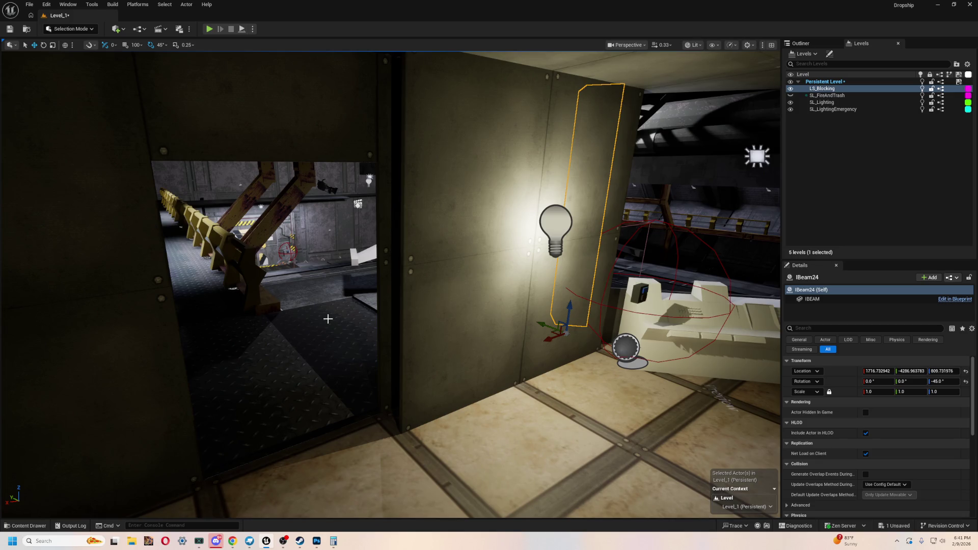
scroll(397, 169, down, 3)
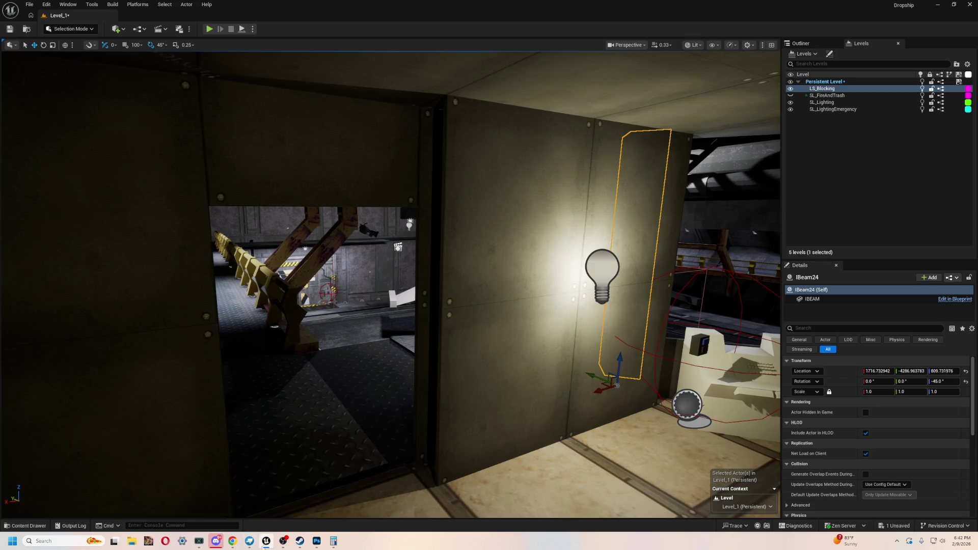
click(249, 543)
mouse_move(534, 178)
mouse_down()
mouse_move(550, 175)
mouse_move(603, 240)
mouse_move(642, 266)
mouse_move(522, 257)
mouse_move(687, 271)
mouse_up()
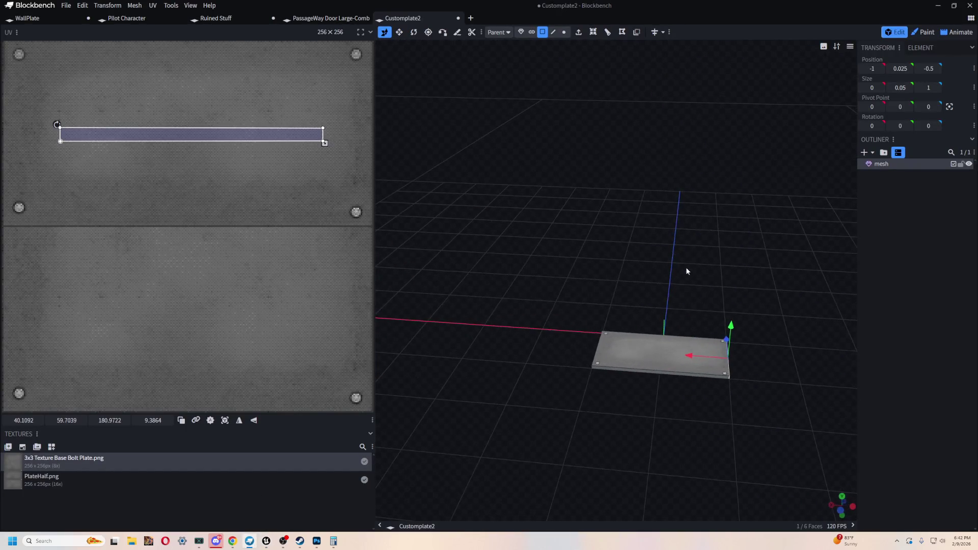
- Dismiss the Blockbench File menu, open a New Tab of recent models, then return to Unreal
click(66, 5)
mouse_move(123, 146)
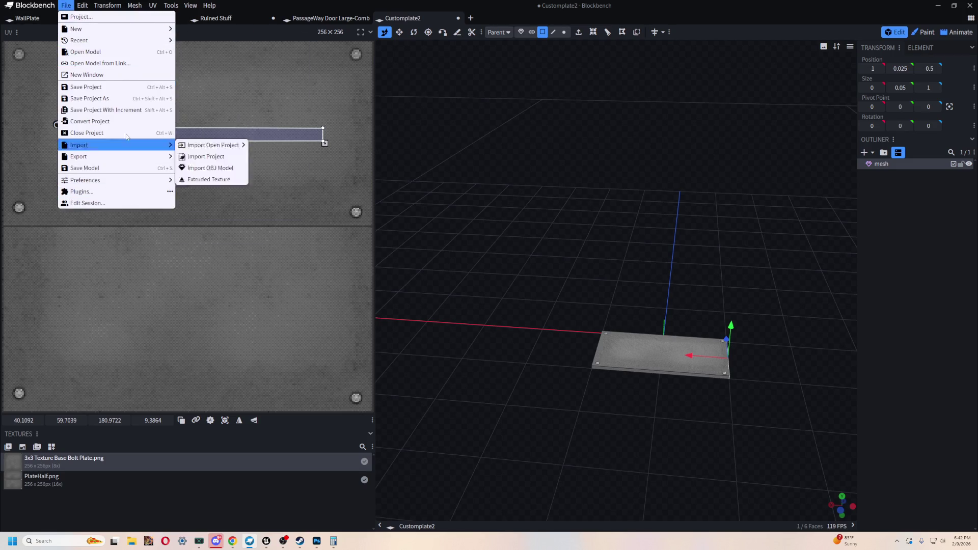
click(509, 113)
click(470, 18)
scroll(602, 333, down, 5)
scroll(602, 334, up, 5)
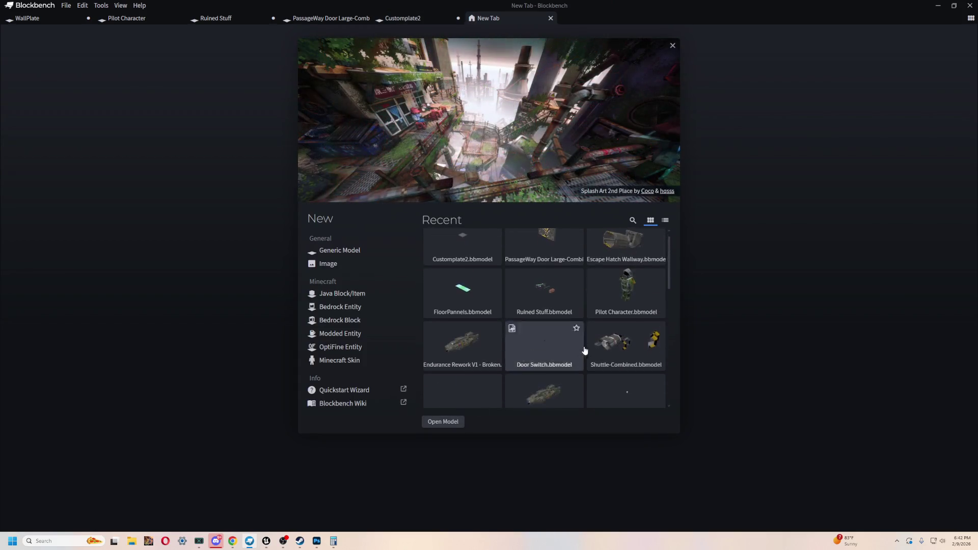
click(267, 541)
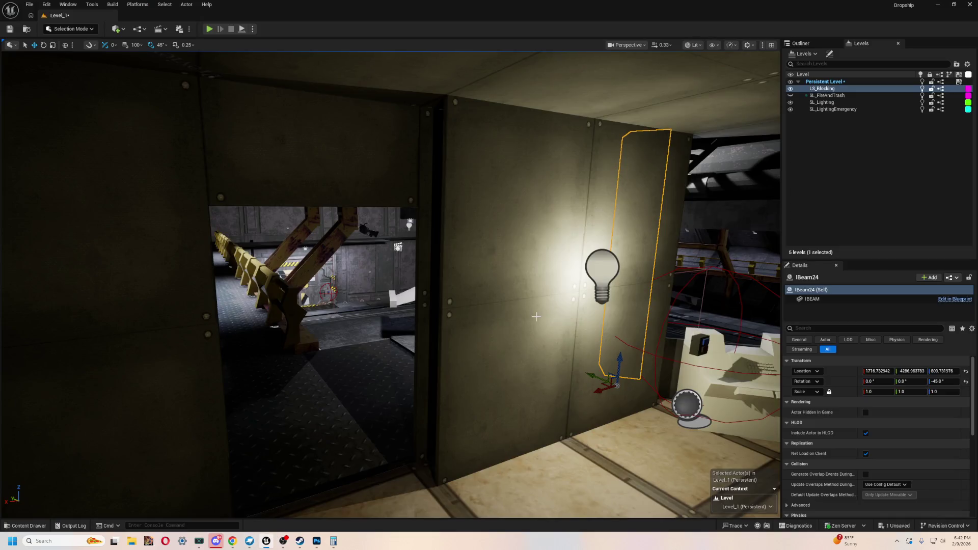
- Inspect the Customplate444 floor plate at Z 798.04, then fly toward the hangar and start Play-in-Editor
drag(537, 316, 538, 316)
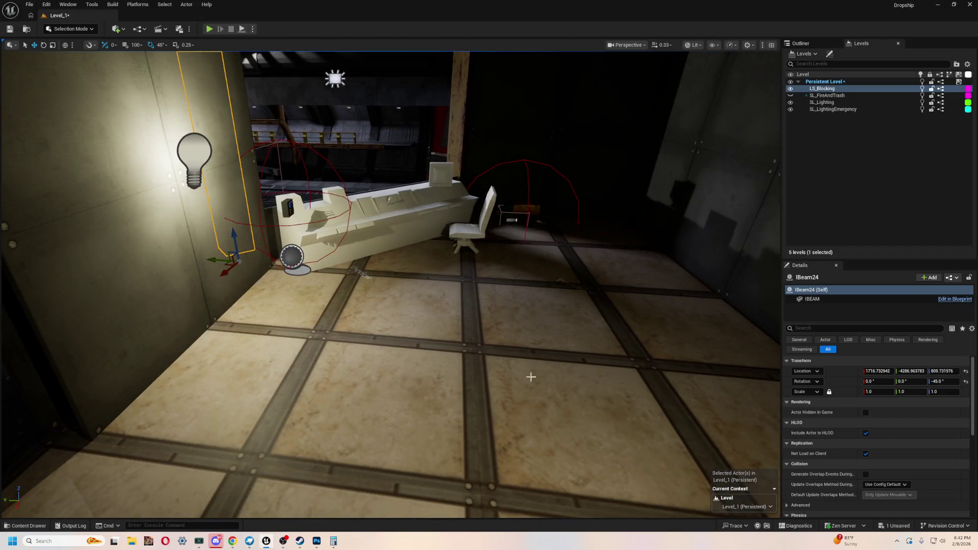
click(528, 387)
click(558, 356)
click(428, 398)
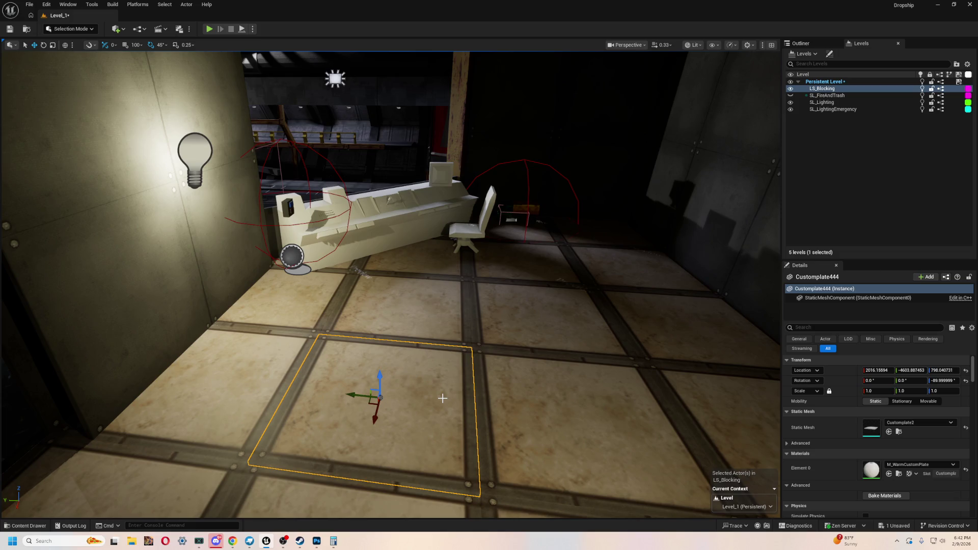
mouse_move(388, 405)
mouse_down()
mouse_move(316, 408)
mouse_move(265, 336)
mouse_move(275, 316)
mouse_move(377, 427)
mouse_move(359, 362)
mouse_move(346, 351)
mouse_move(283, 359)
mouse_move(459, 452)
mouse_up()
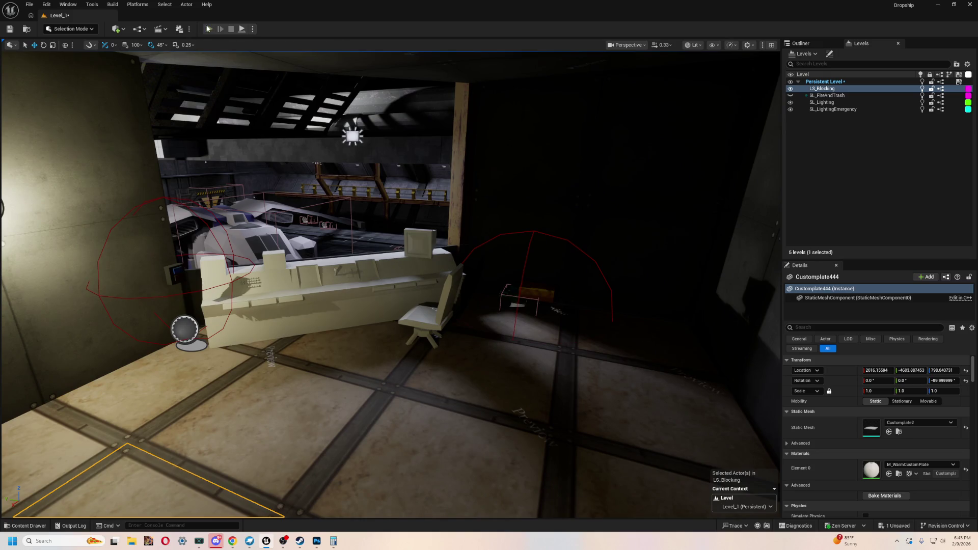
click(208, 29)
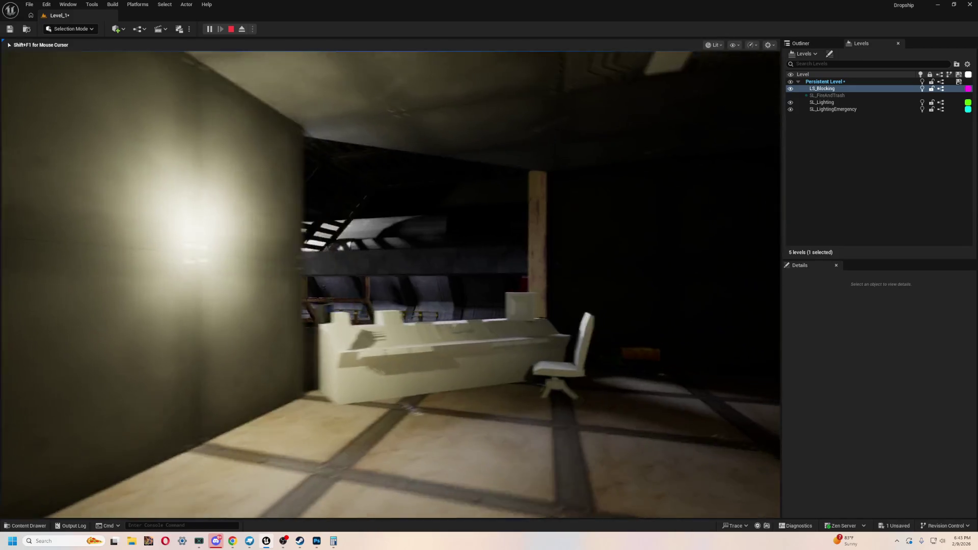
- Walk past the console desk through the doorway to the hangar stairs, then stop the playtest
key(alt+Tab)
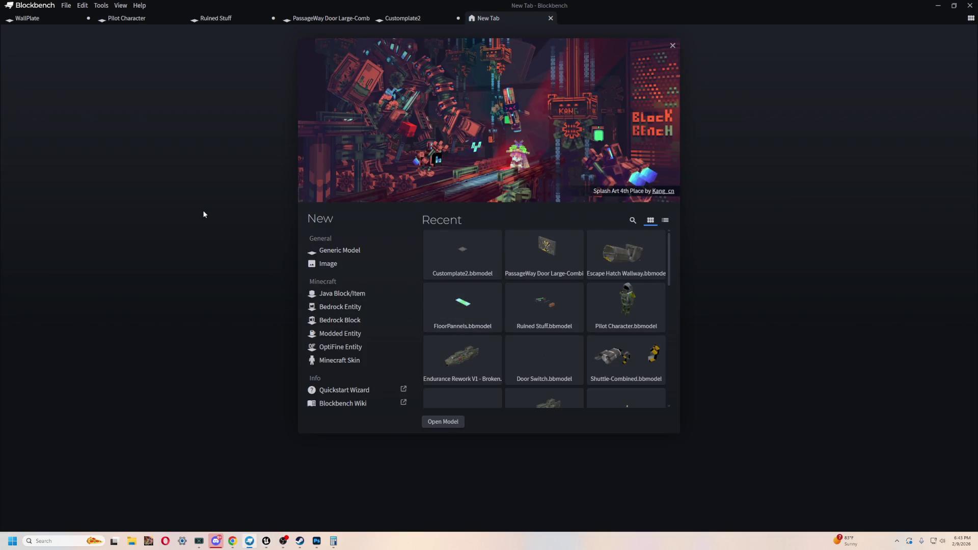
key(alt+Tab)
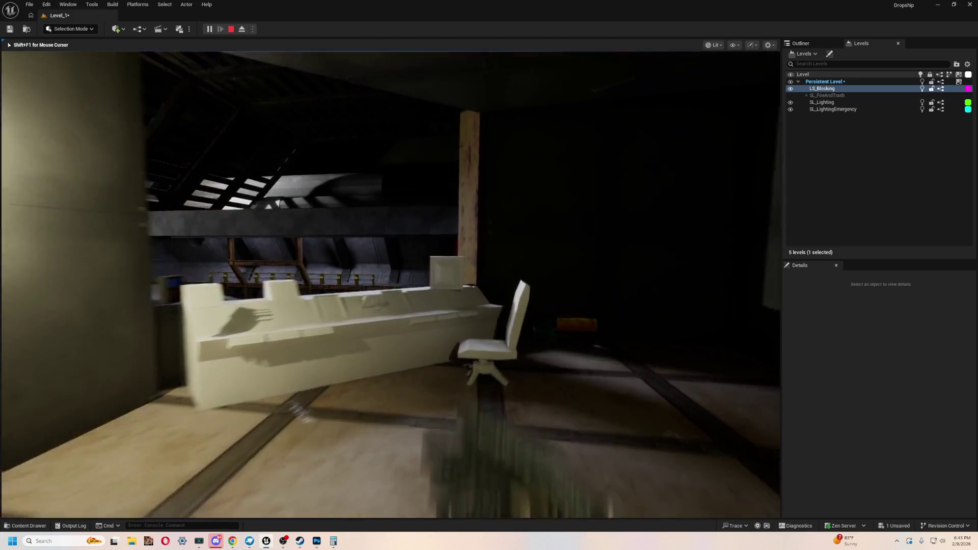
key(w)
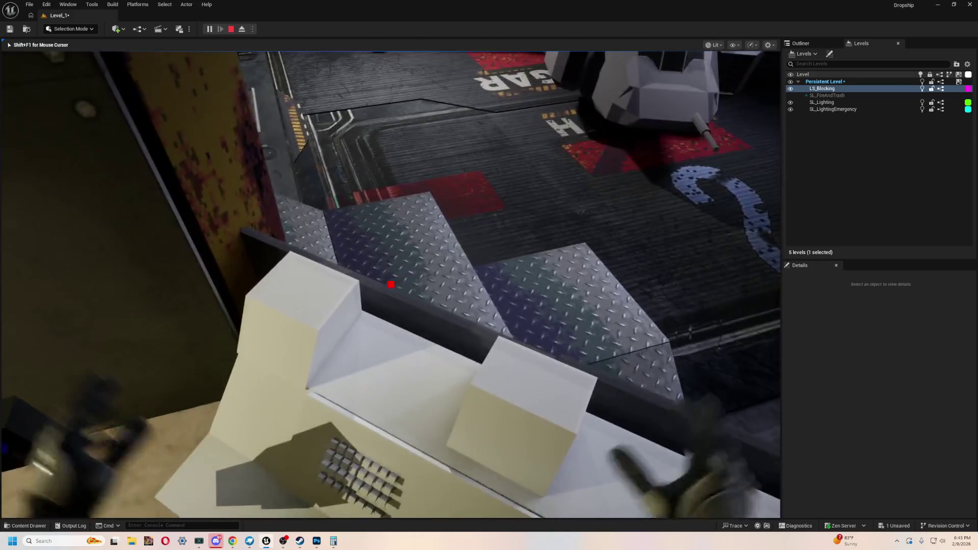
key(a)
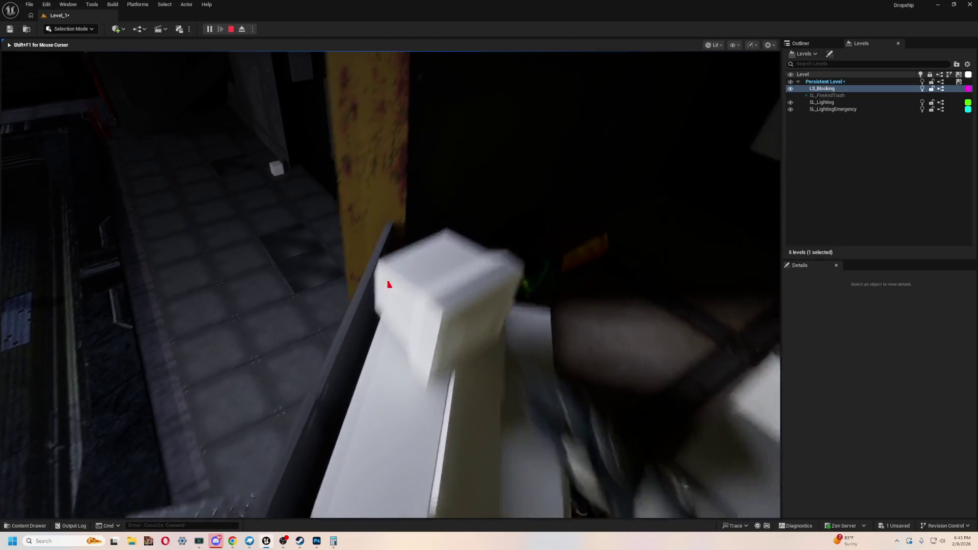
mouse_move(389, 280)
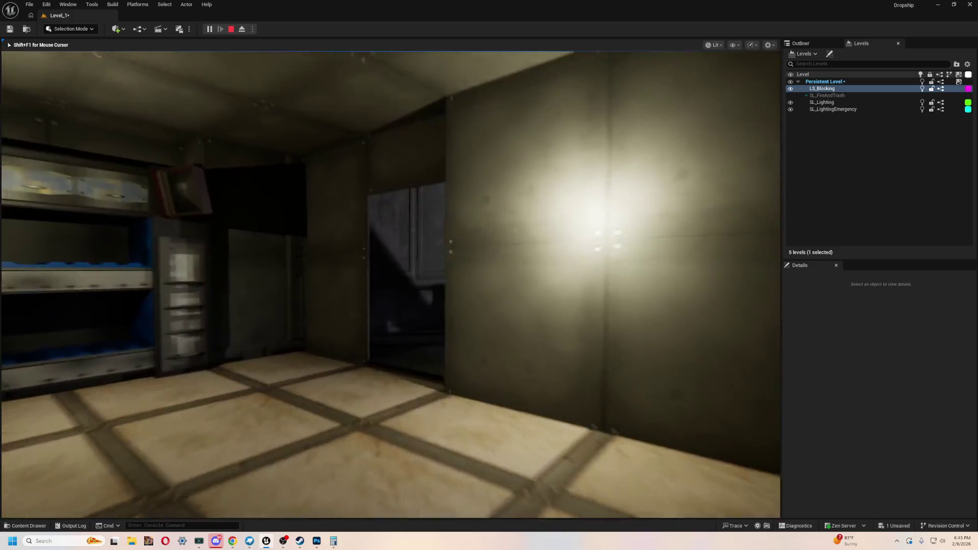
key(w)
key(w)
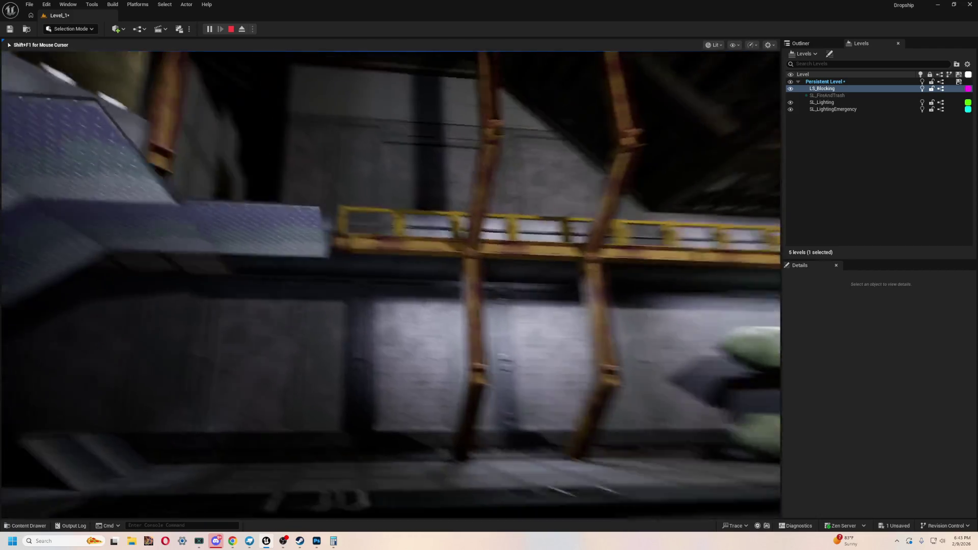
key(s)
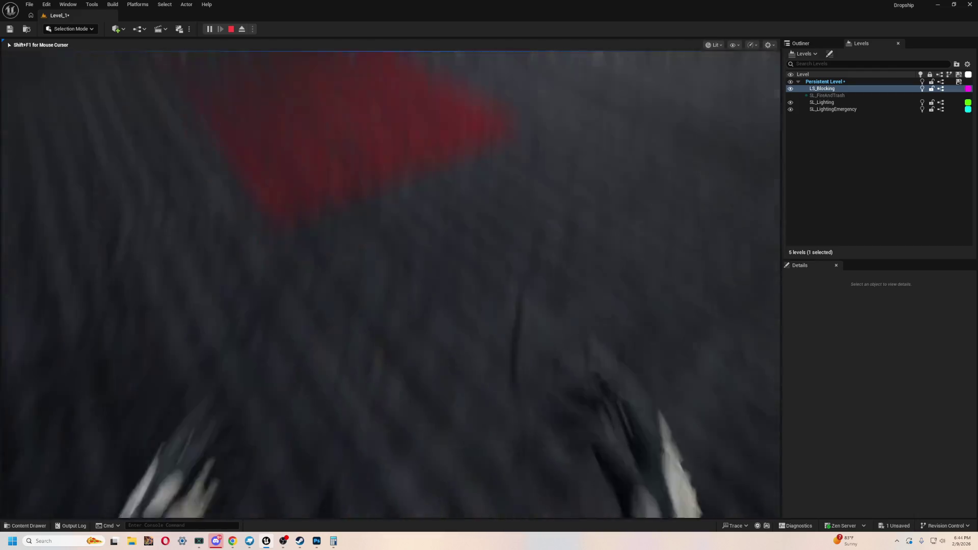
key(Escape)
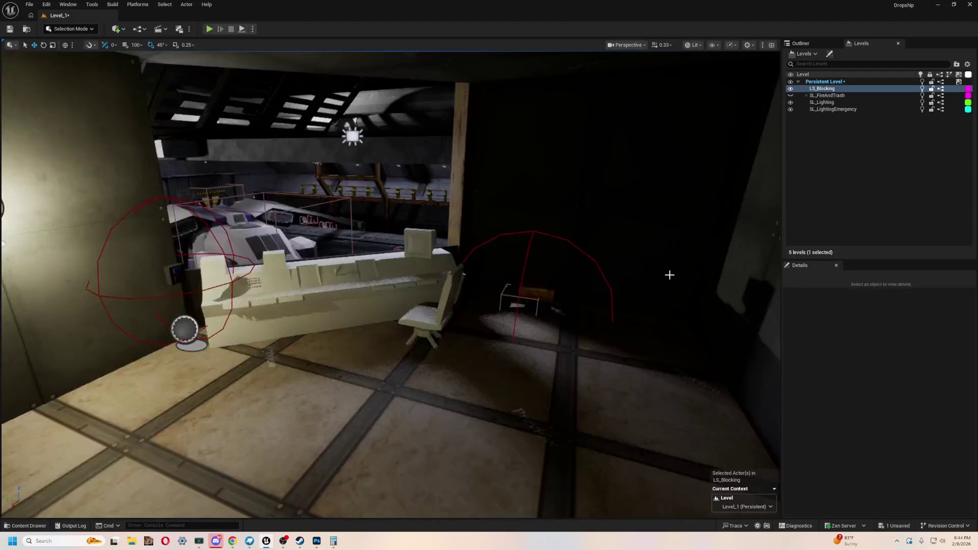
- Open BP_FirstPersonCharacter from Content > FirstPerson > Blueprints in the Content Drawer
click(669, 275)
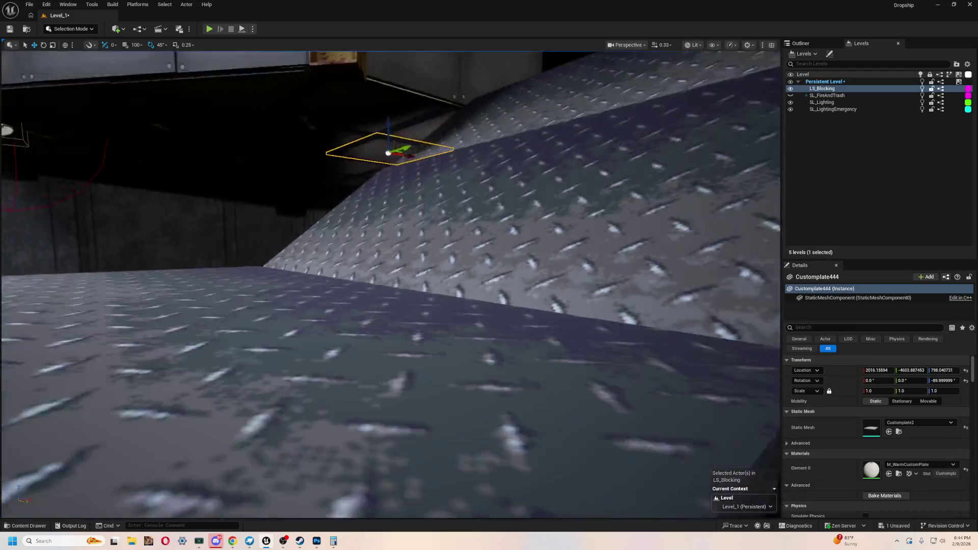
drag(520, 252, 520, 252)
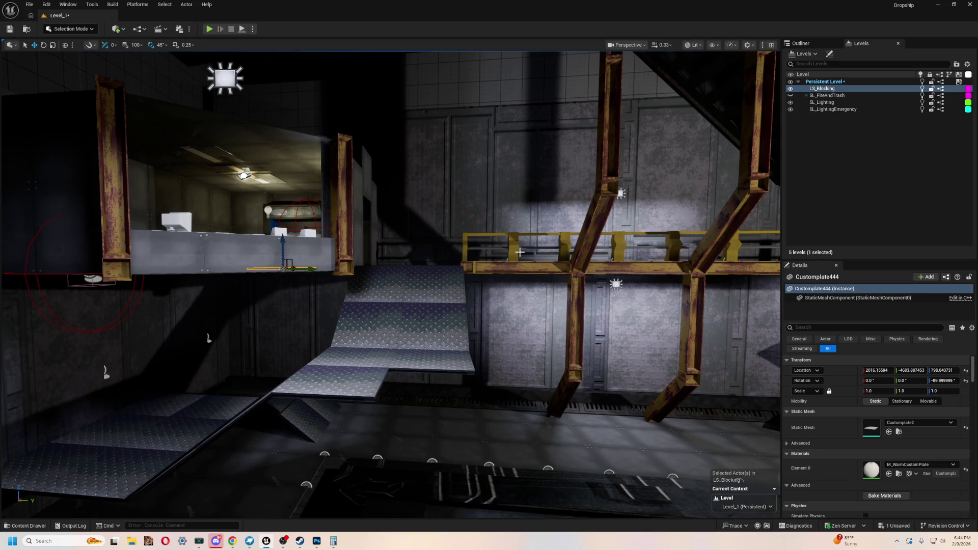
drag(519, 252, 177, 313)
key(ctrl+space)
click(31, 363)
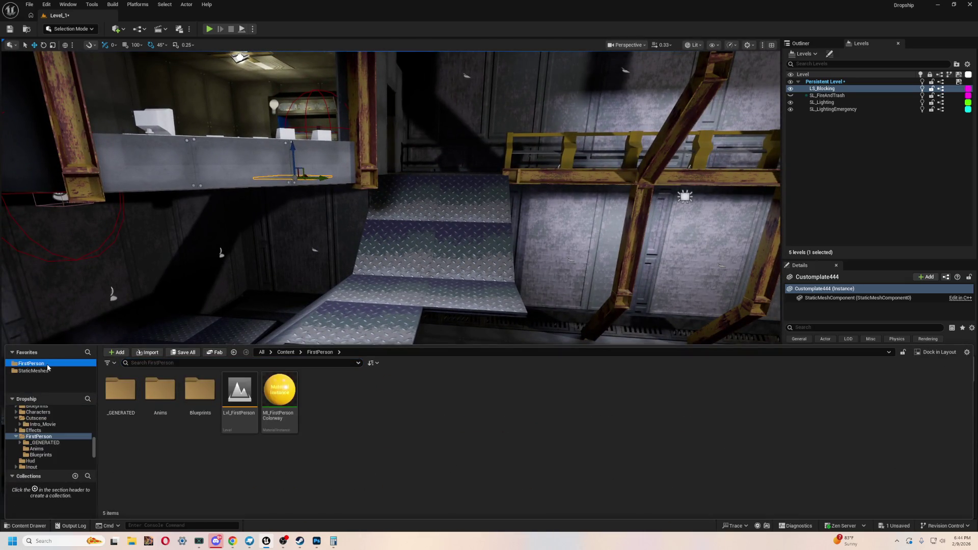
click(200, 390)
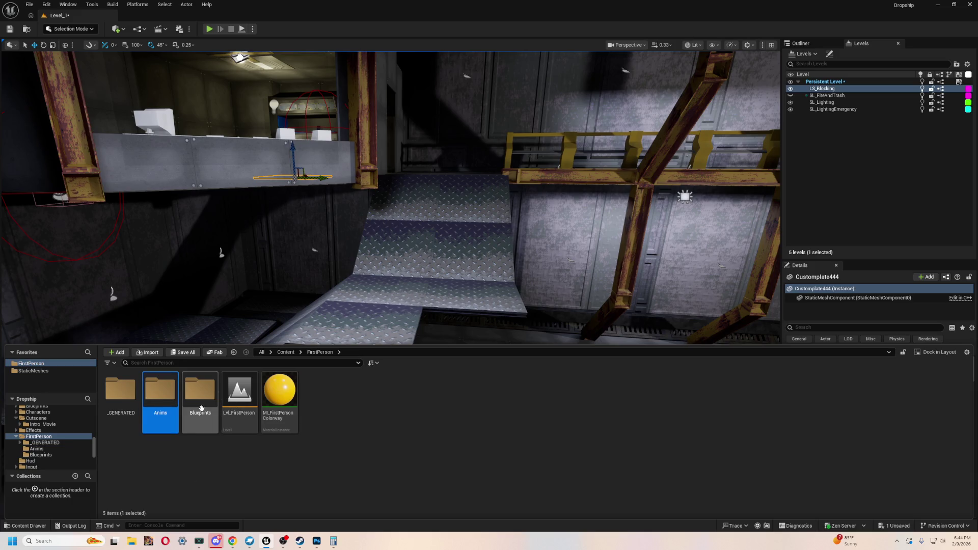
double_click(200, 389)
double_click(160, 392)
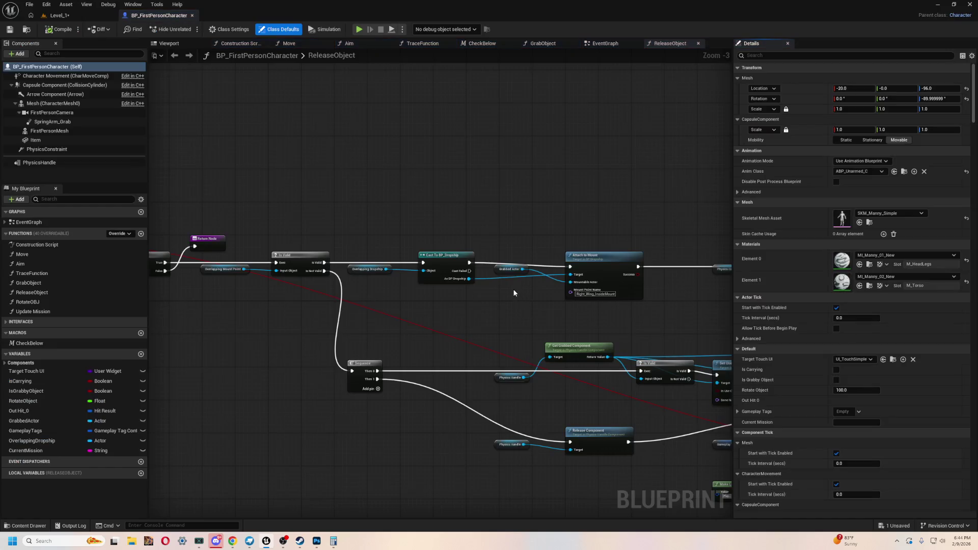
- Pan through the ReleaseObject graph and the EventGraph to reach the Grabbing System nodes
scroll(521, 315, up, 3)
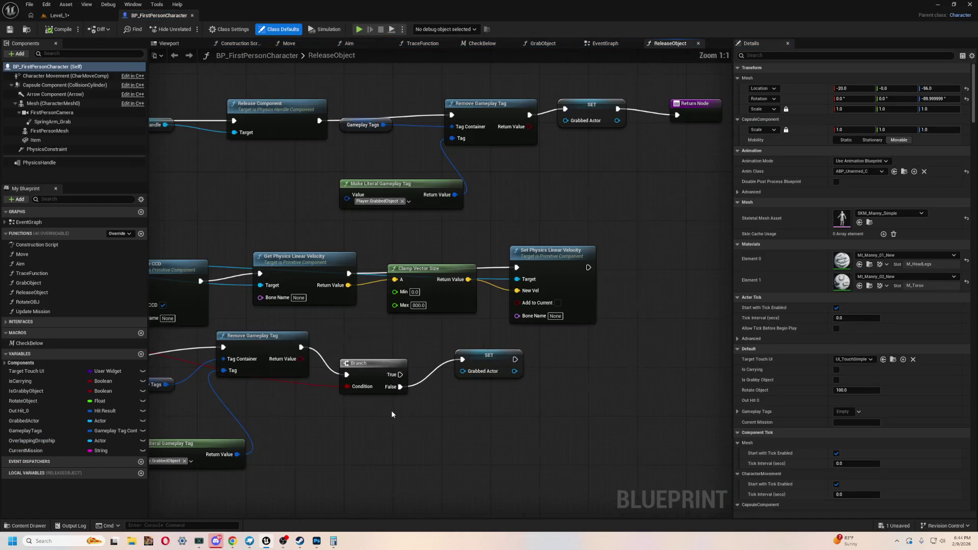
mouse_move(424, 423)
mouse_down()
mouse_move(447, 484)
mouse_move(415, 354)
mouse_move(489, 262)
mouse_move(568, 218)
mouse_up()
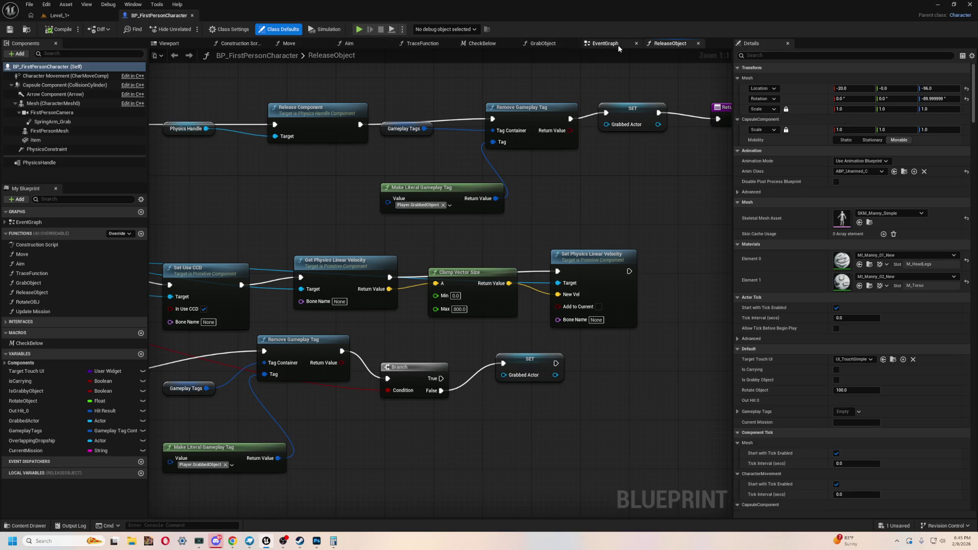
scroll(328, 173, down, 5)
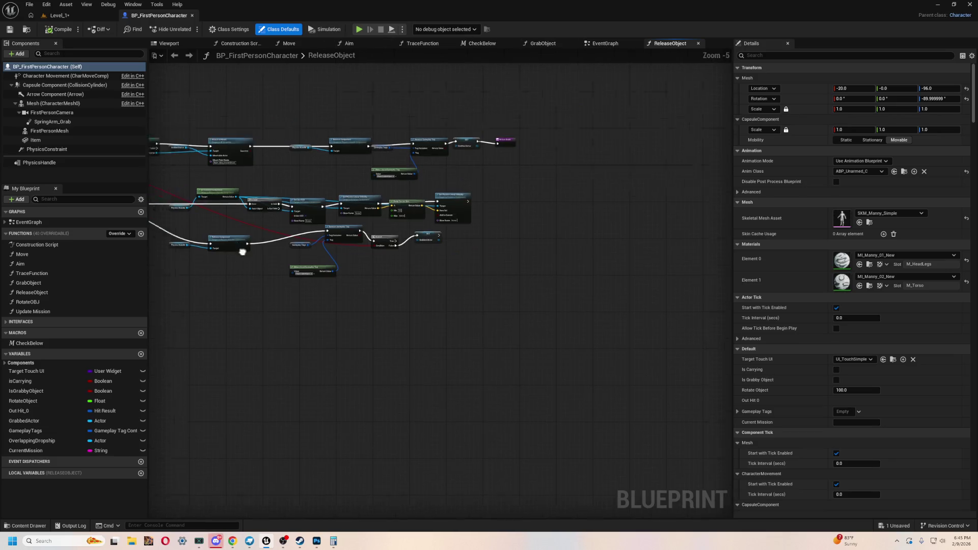
click(597, 45)
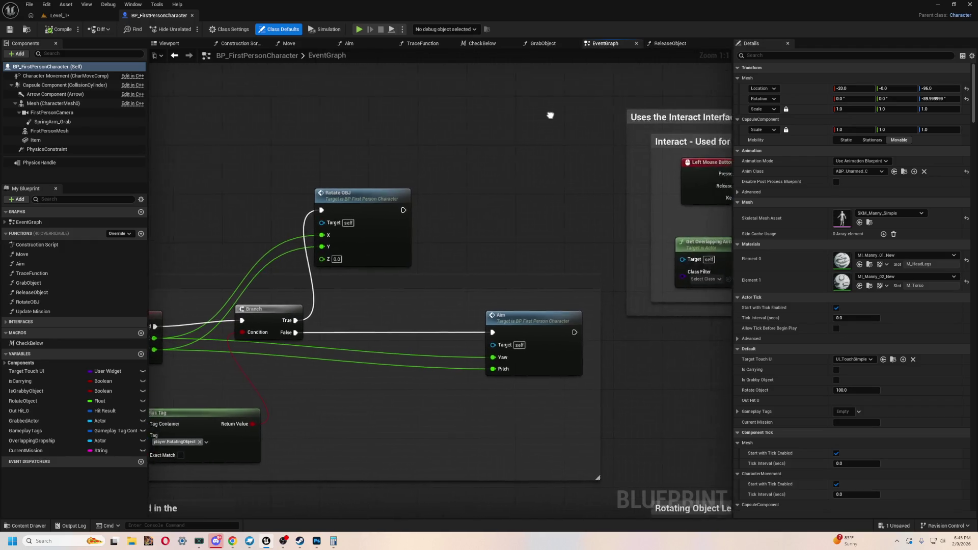
scroll(550, 214, down, 10)
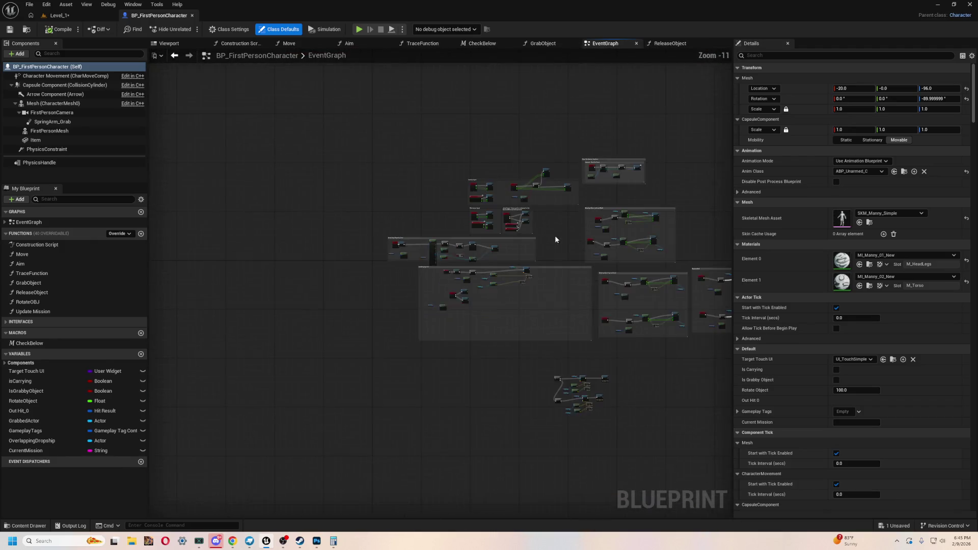
scroll(373, 325, up, 8)
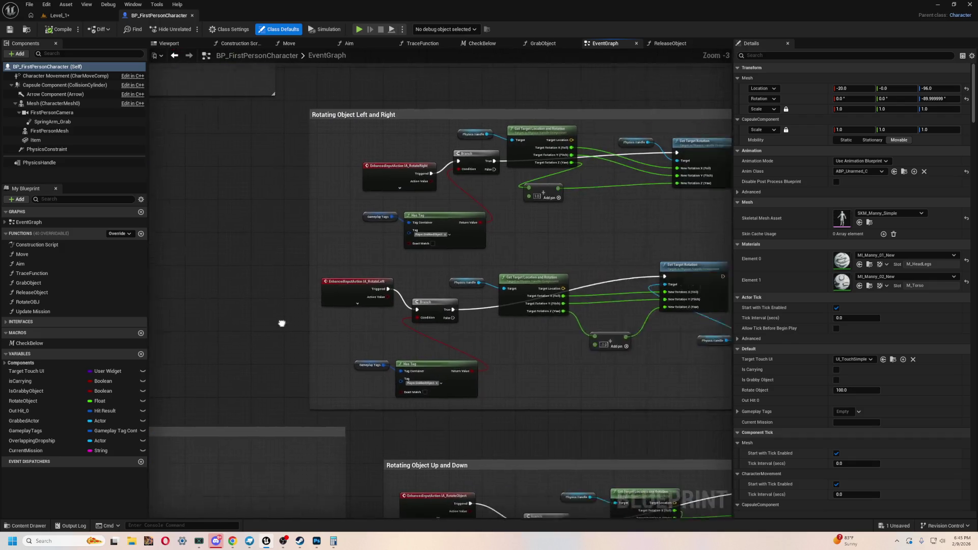
drag(406, 353, 432, 403)
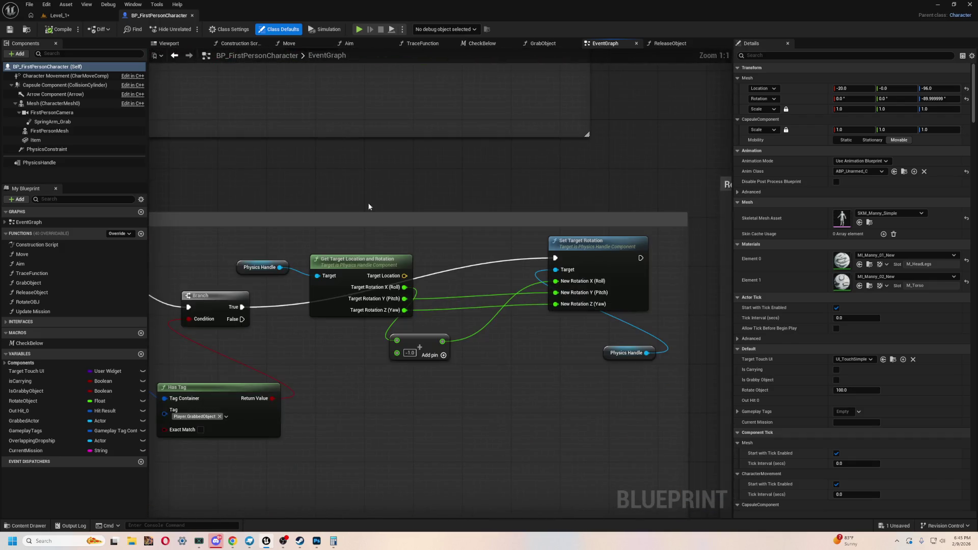
scroll(432, 404, down, 6)
drag(433, 245, 620, 227)
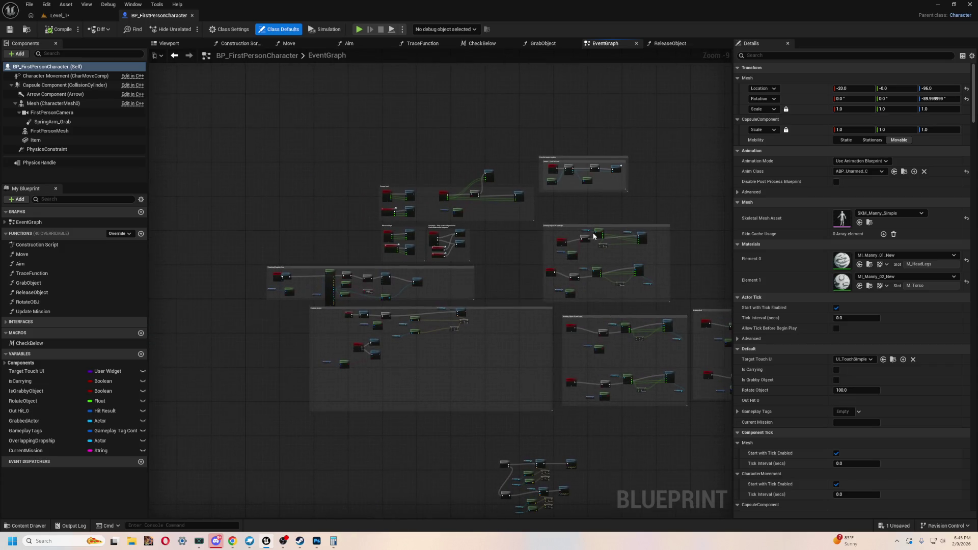
scroll(322, 251, up, 10)
mouse_move(498, 166)
mouse_down()
mouse_move(421, 81)
mouse_move(573, 111)
mouse_move(355, 95)
mouse_up()
- Inspect the GrabObject function's grab component nodes and revisit the ReleaseObject graph
scroll(511, 357, down, 5)
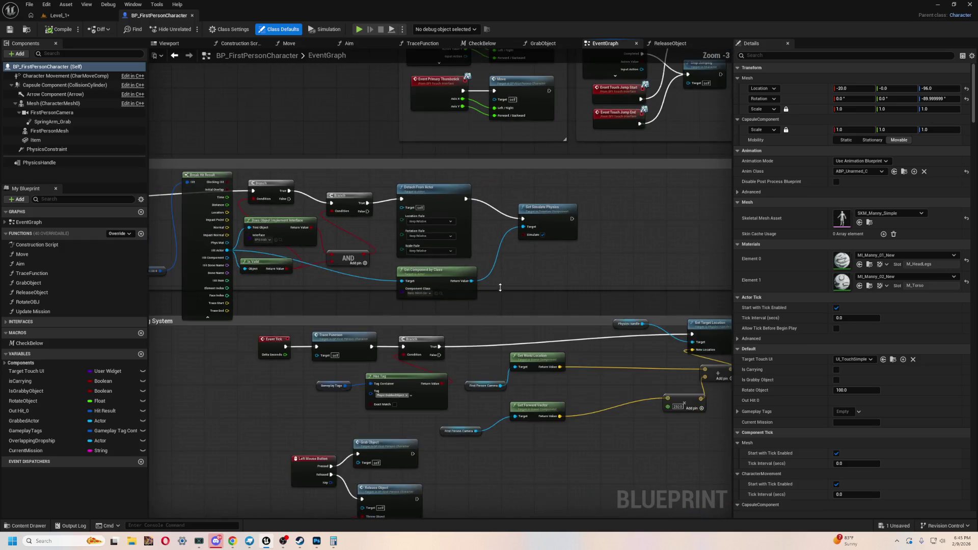
scroll(511, 358, down, 1)
click(543, 44)
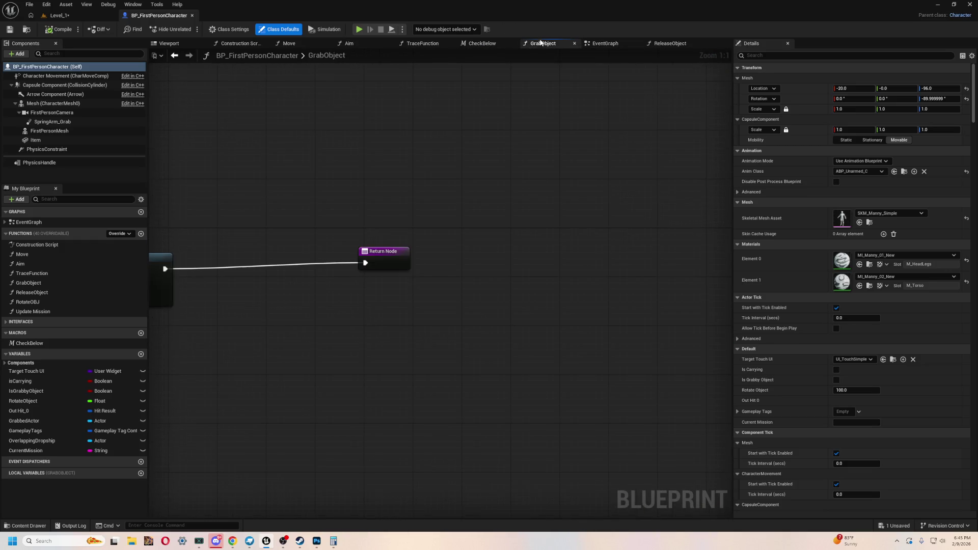
mouse_move(453, 120)
mouse_down()
mouse_move(468, 157)
mouse_move(690, 152)
mouse_up()
scroll(690, 153, down, 1)
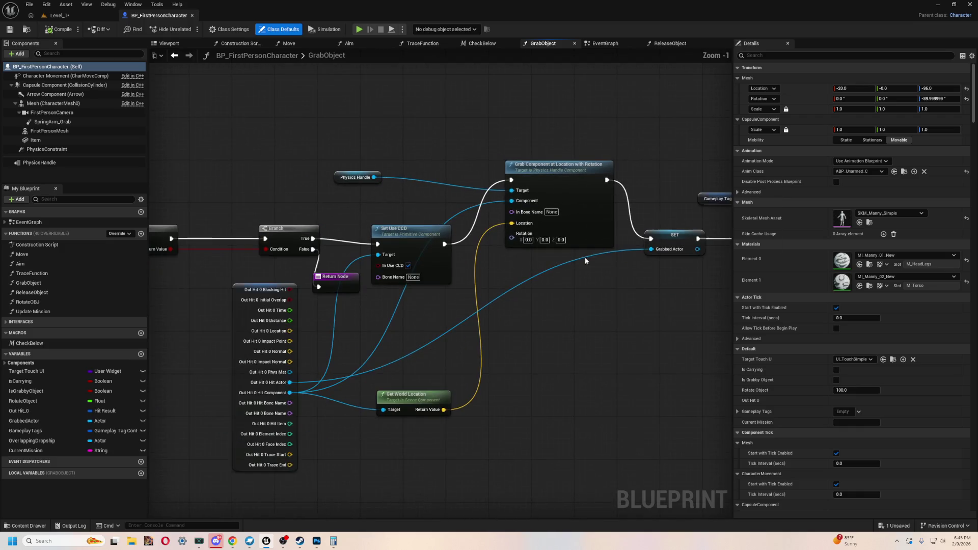
click(674, 43)
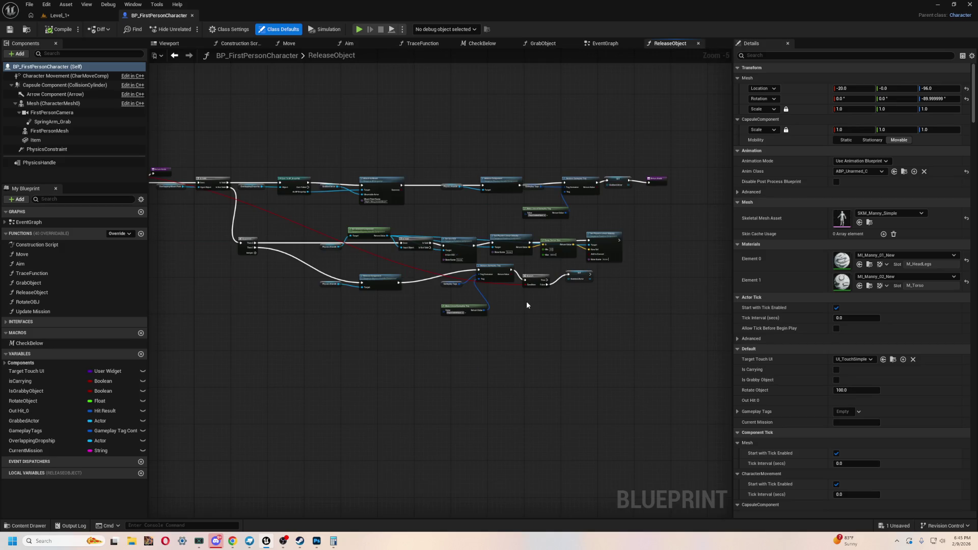
drag(527, 301, 528, 360)
scroll(477, 370, up, 5)
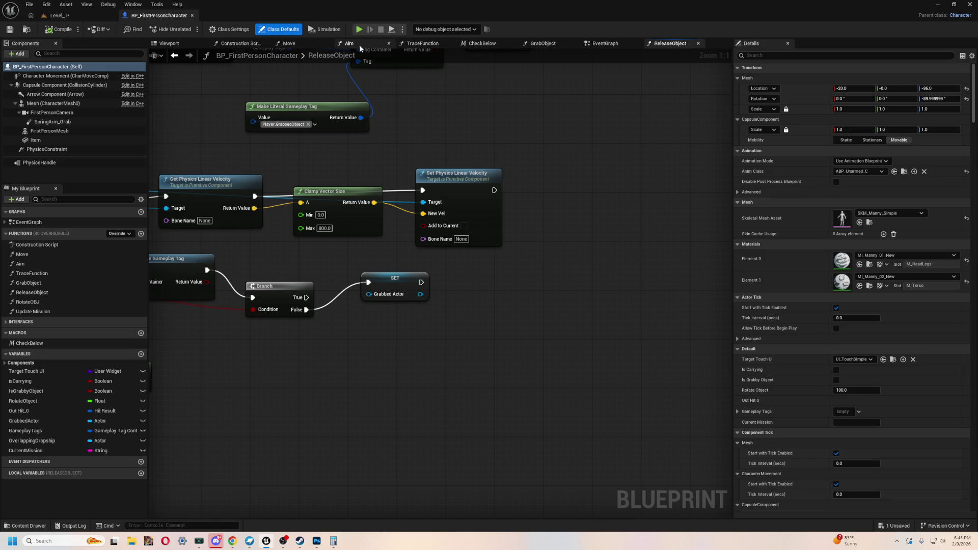
- Review the EventGraph's trace and branch nodes, then return to Level_1 and press Play
click(600, 44)
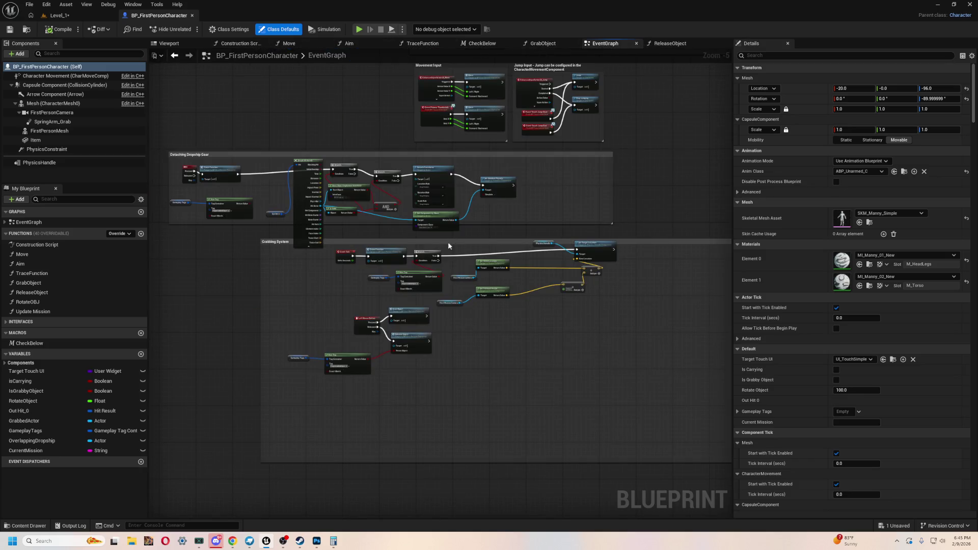
scroll(450, 236, up, 5)
scroll(546, 423, up, 1)
mouse_move(430, 407)
mouse_down()
mouse_move(330, 354)
mouse_move(520, 347)
mouse_up()
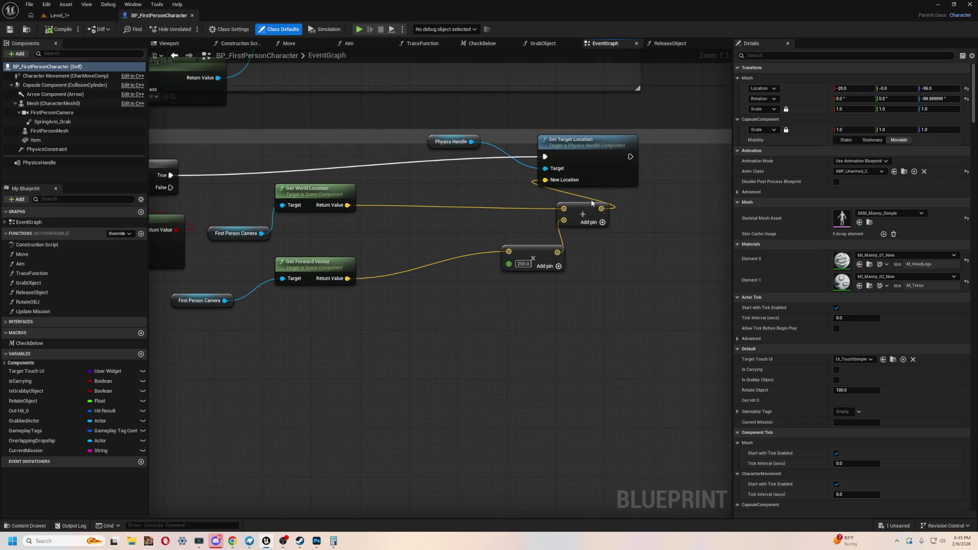
mouse_move(539, 298)
mouse_down()
mouse_move(615, 370)
mouse_move(531, 308)
mouse_up()
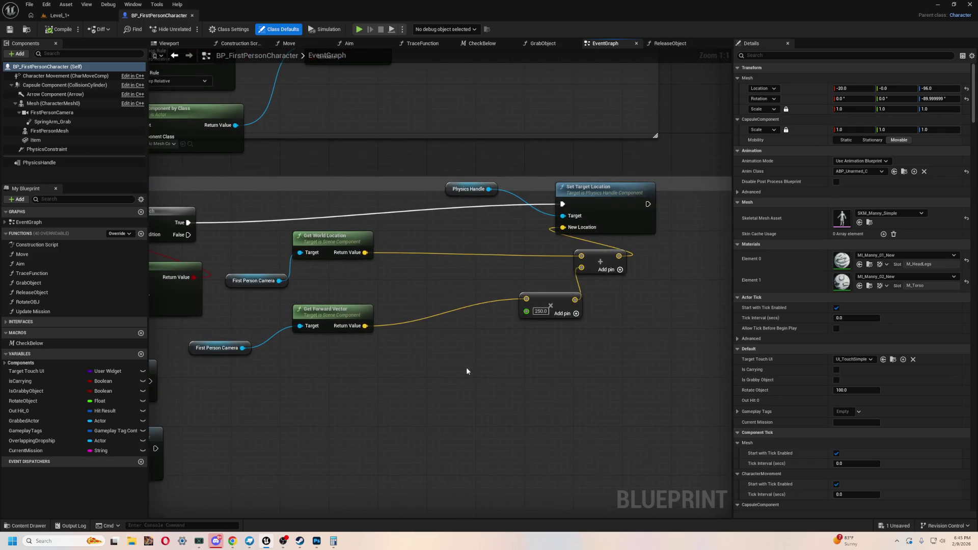
click(82, 17)
click(208, 30)
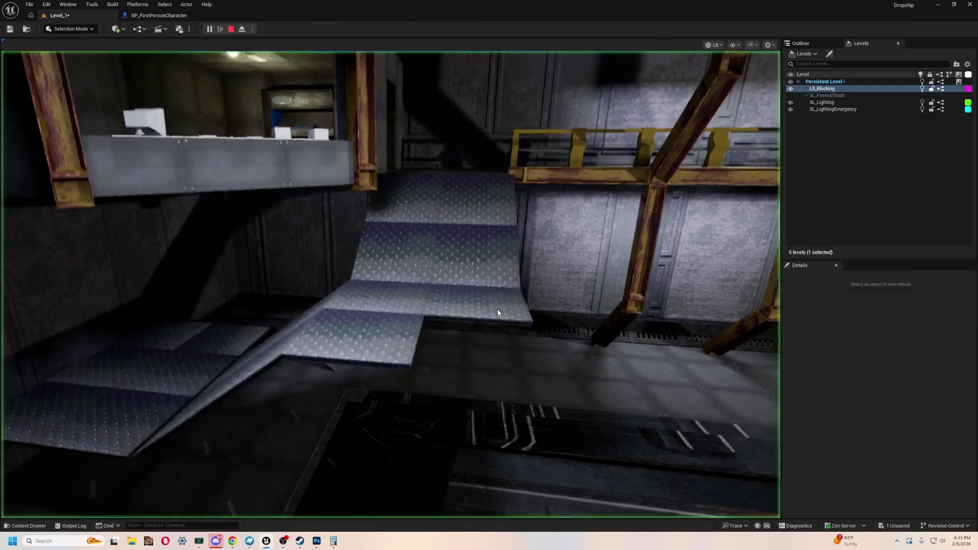
- Walk up to and open the hazard-striped door, reach the green AMMO crate, then stop playing
key(w)
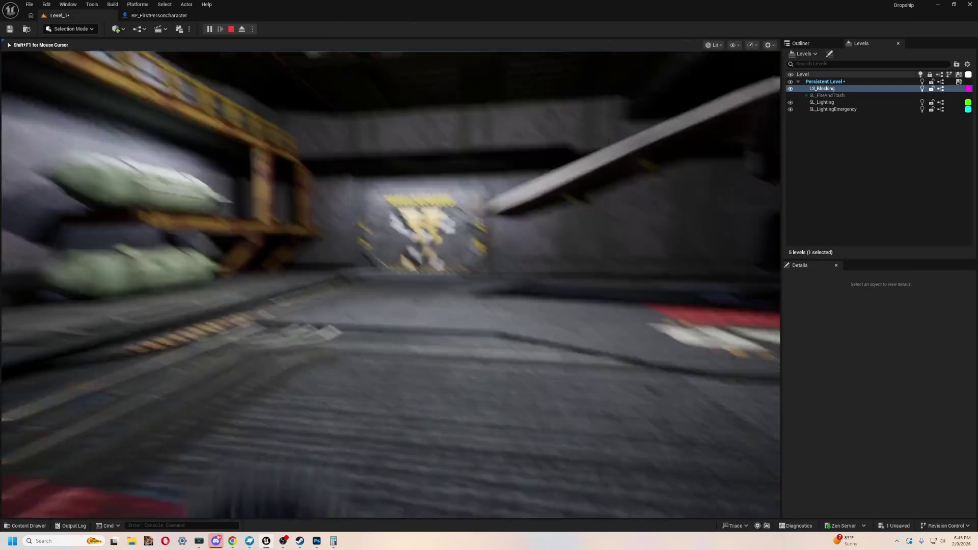
key(w)
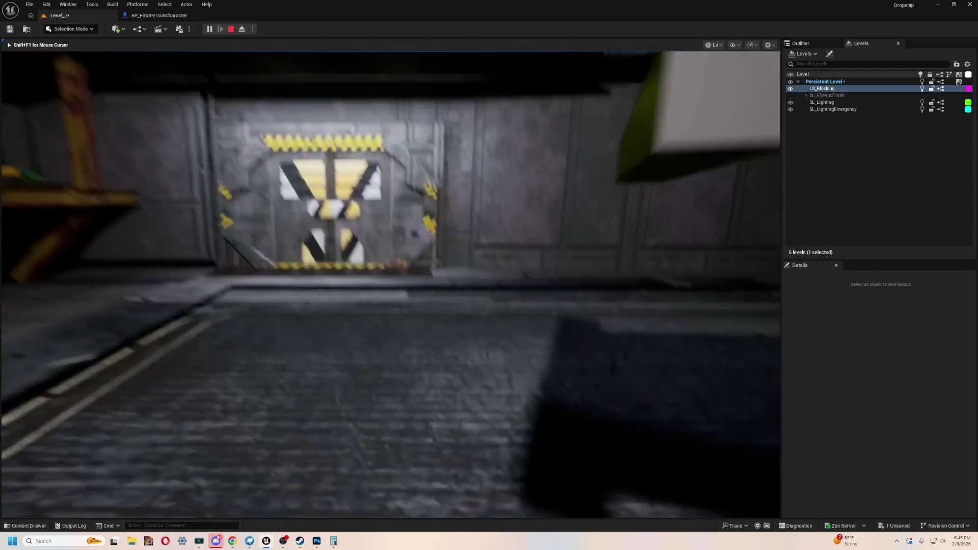
key(w)
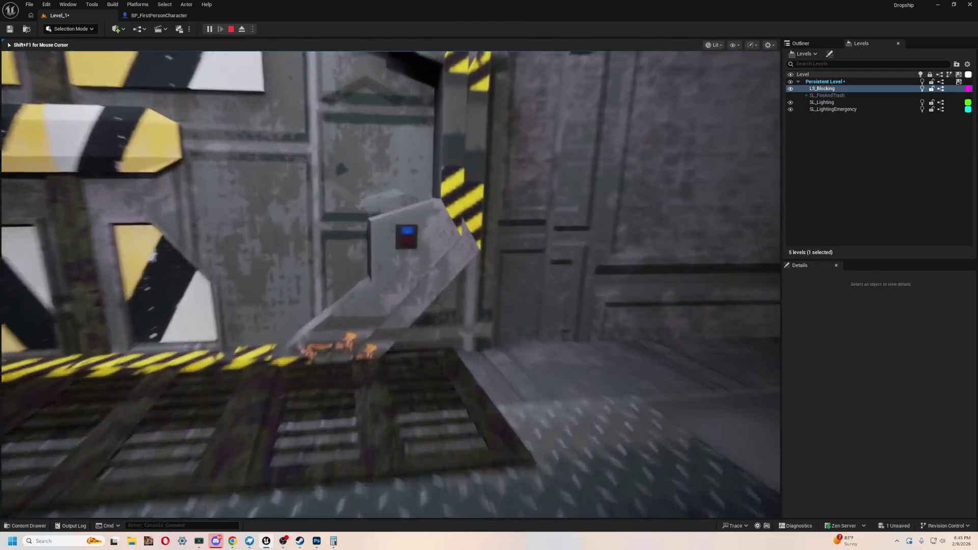
key(s)
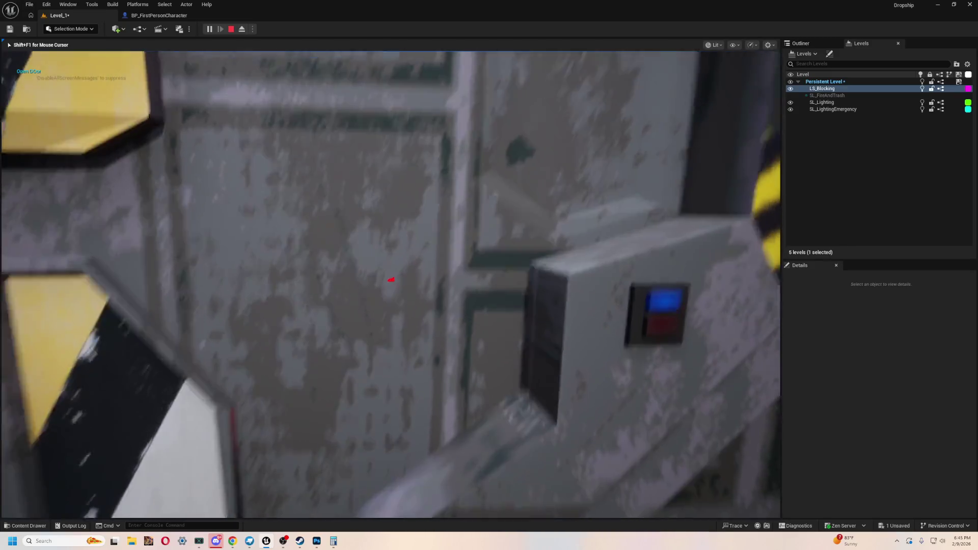
key(w)
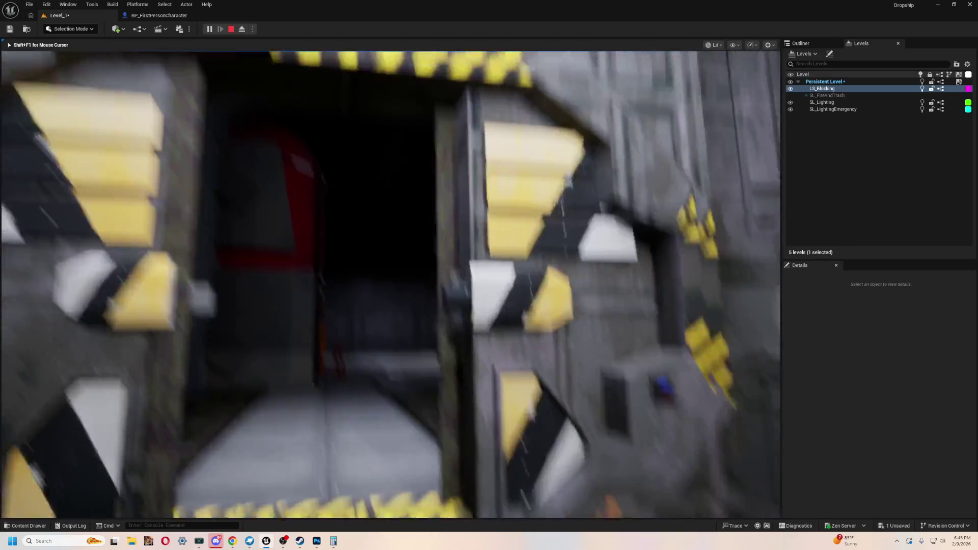
key(w)
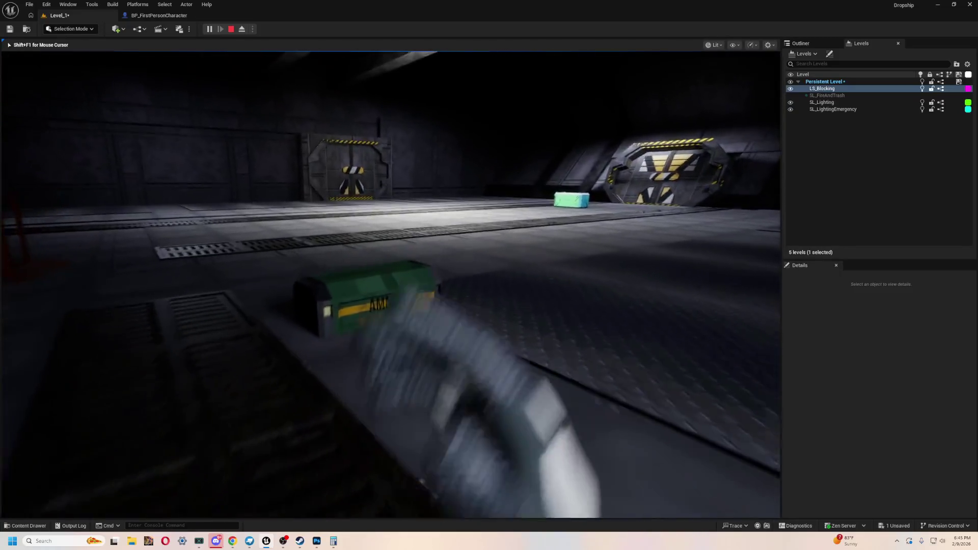
key(w)
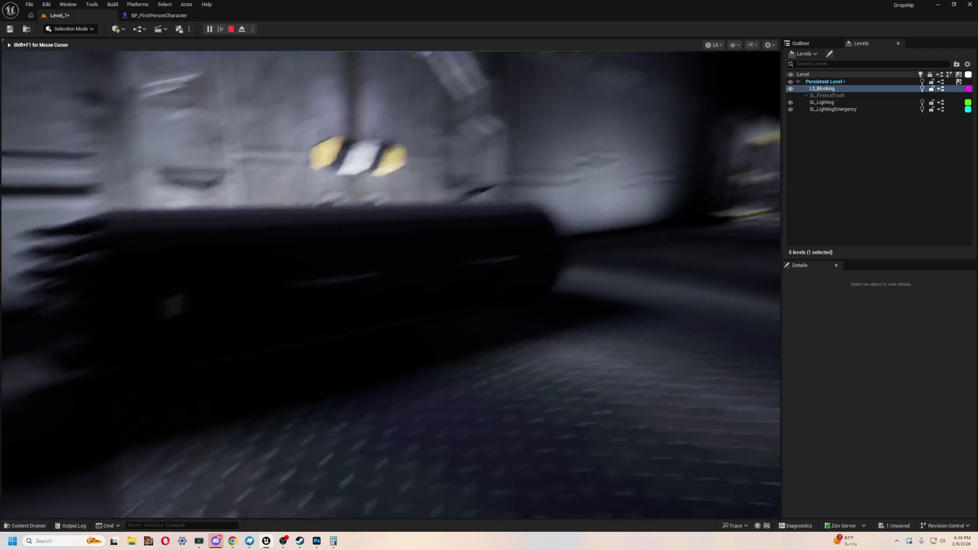
key(Escape)
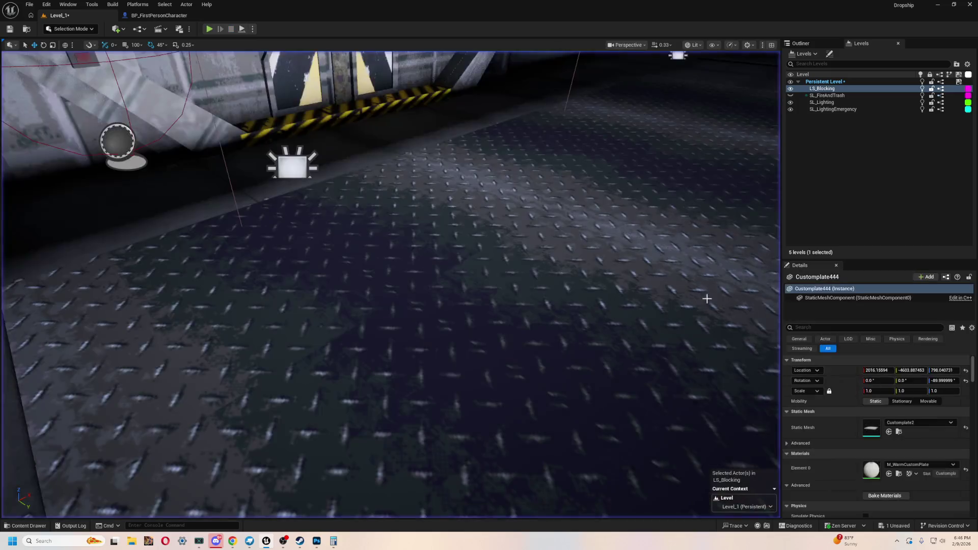
- Open BP_FirstPersonCharacter and clear empty graph space beside the 250.0 multiply node
key(ctrl+space)
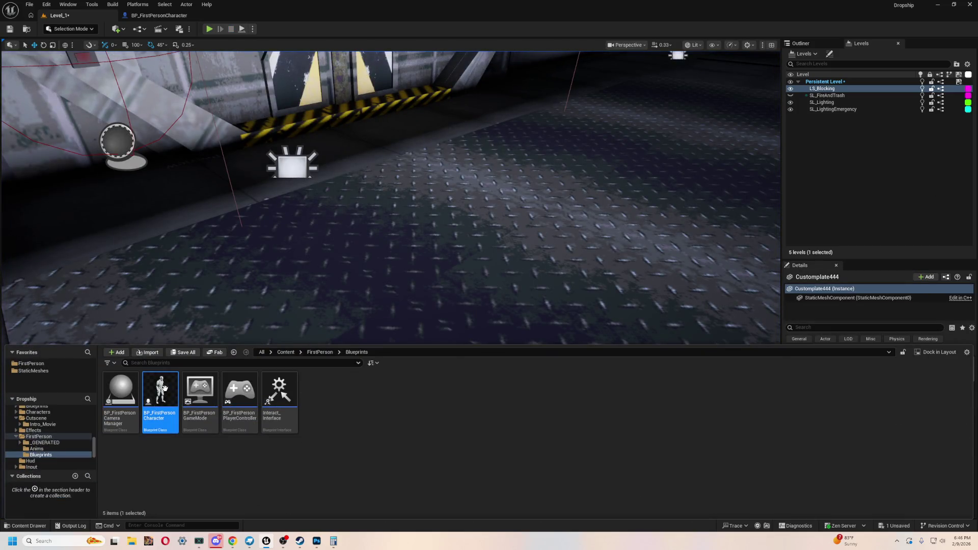
click(149, 17)
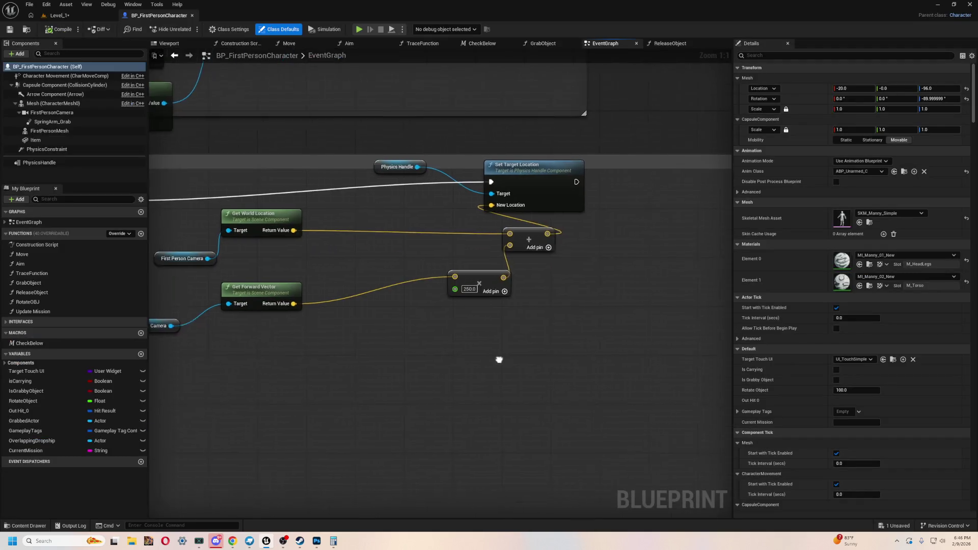
drag(461, 264, 396, 263)
drag(390, 324, 484, 360)
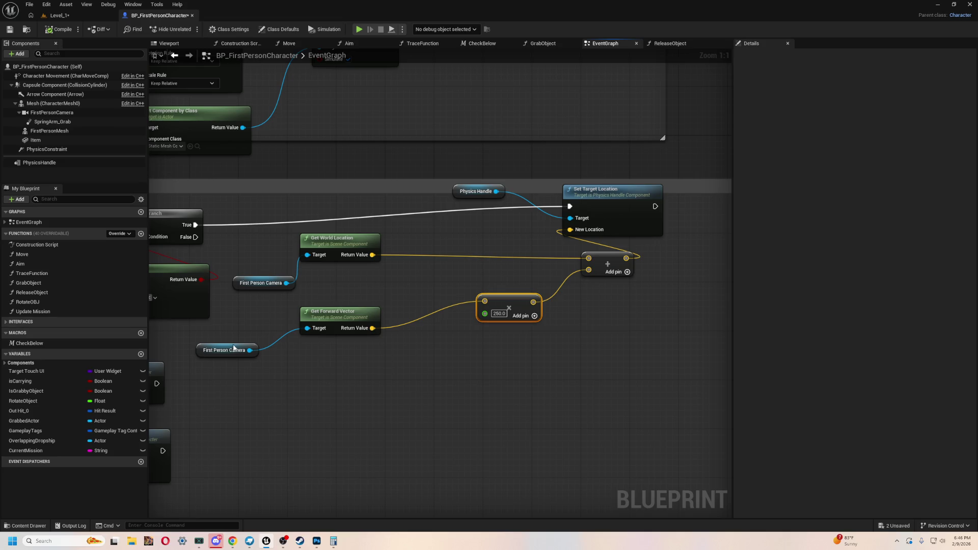
scroll(449, 388, down, 3)
scroll(518, 333, up, 3)
drag(518, 332, 516, 246)
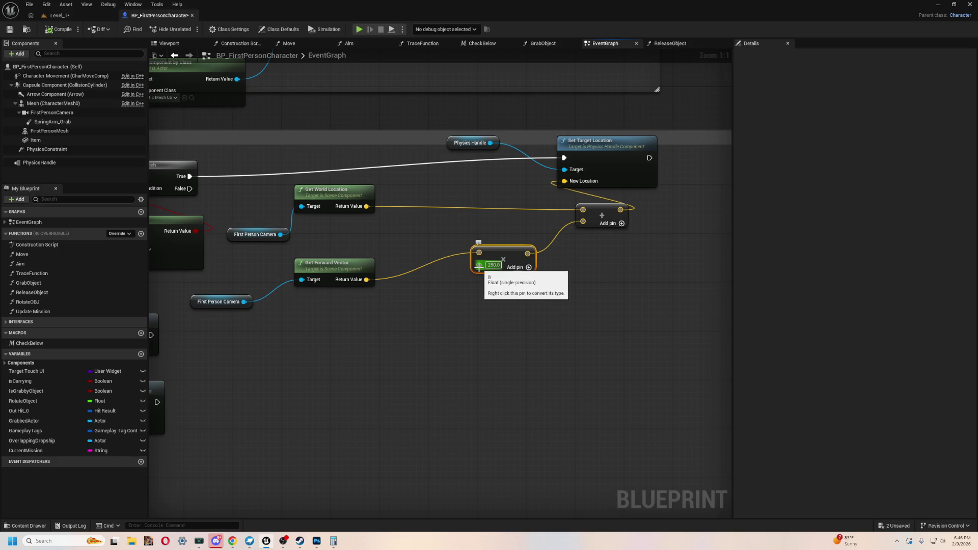
drag(456, 317, 431, 317)
- Add Mouse Wheel Up and Mouse Wheel Down event nodes to the event graph
right_click(431, 317)
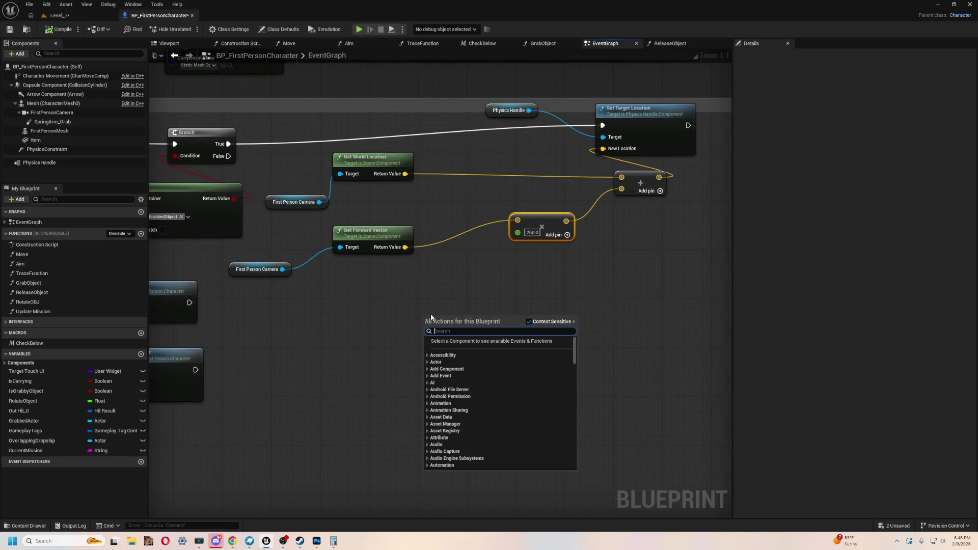
text(mouse whel)
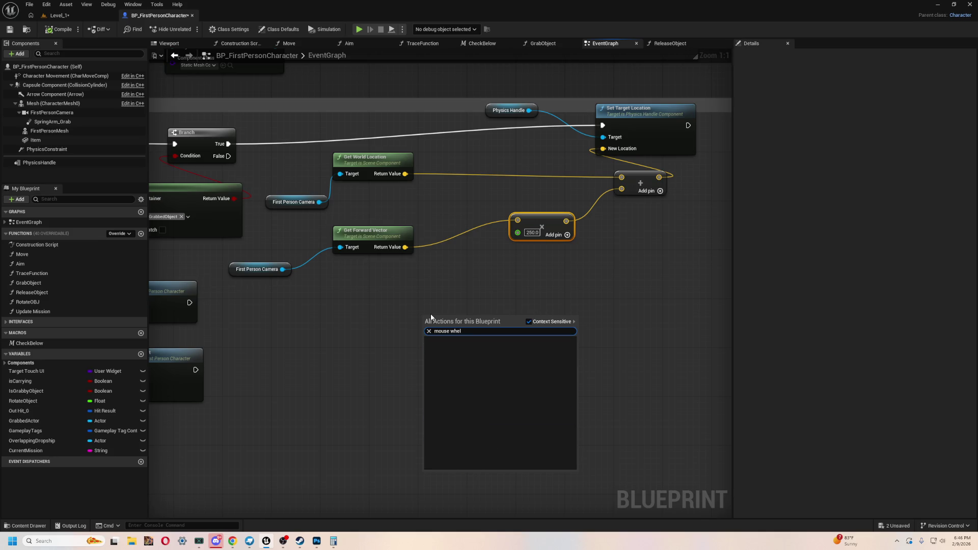
key(BackSpace)
text(e)
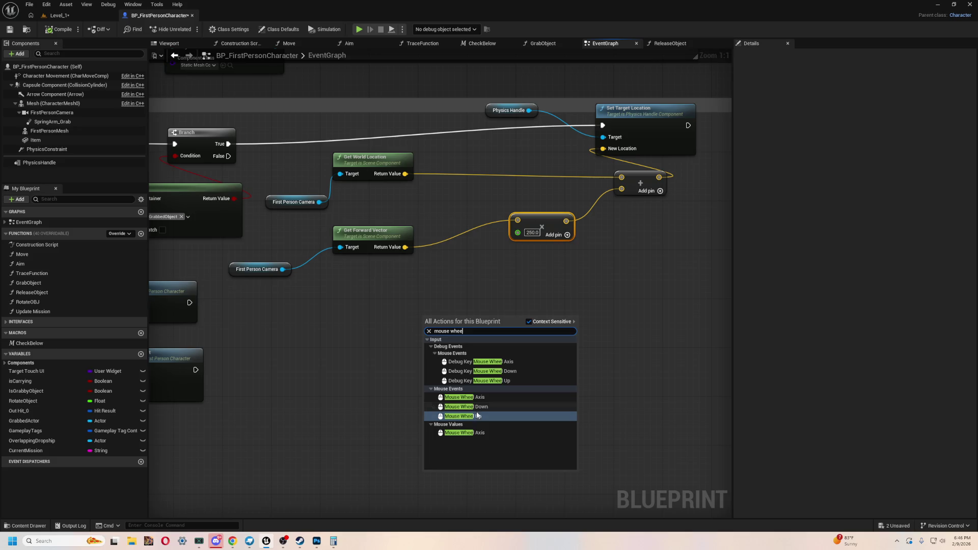
click(478, 415)
right_click(444, 406)
text(mouse wheel down)
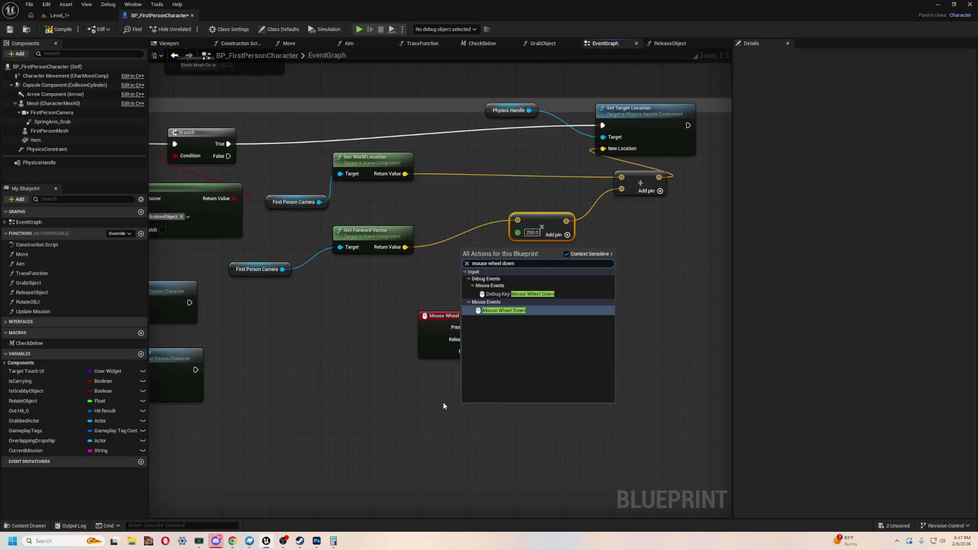
click(504, 310)
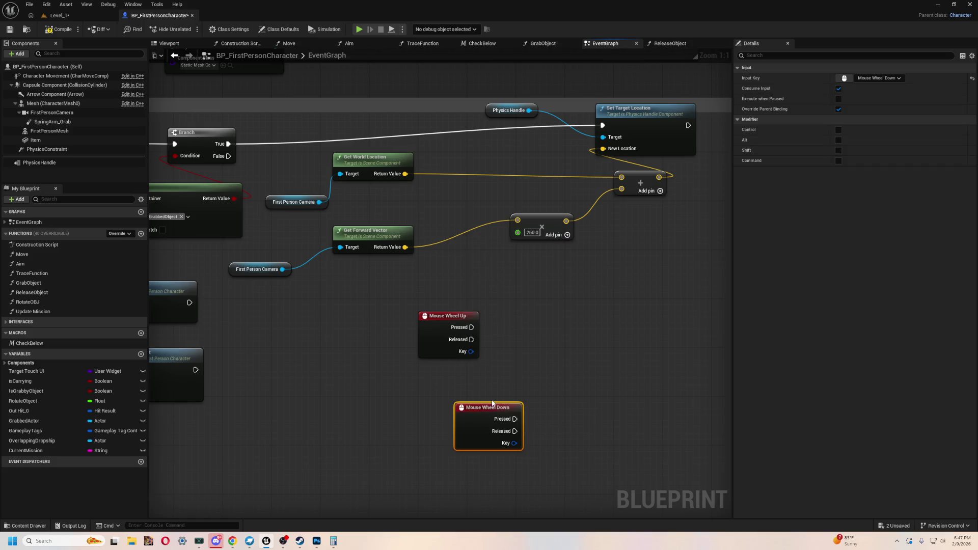
drag(469, 410, 420, 403)
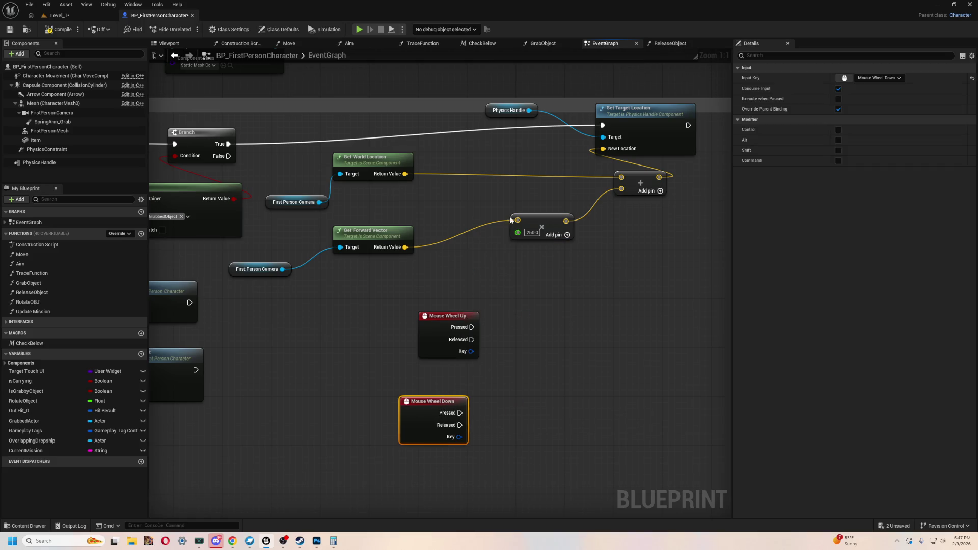
- Add a Clamp (Integer) node with Max 350 beside the wheel events
right_click(533, 271)
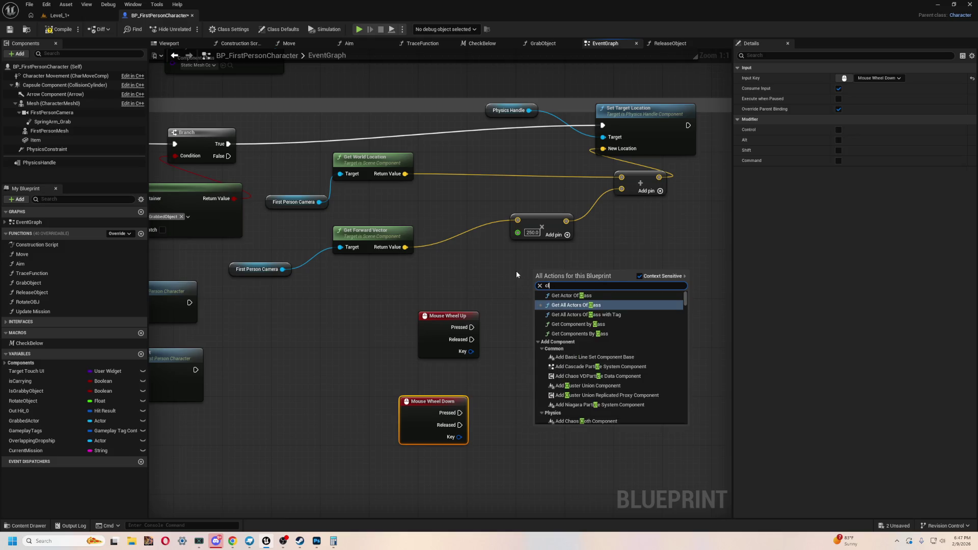
text(clamp)
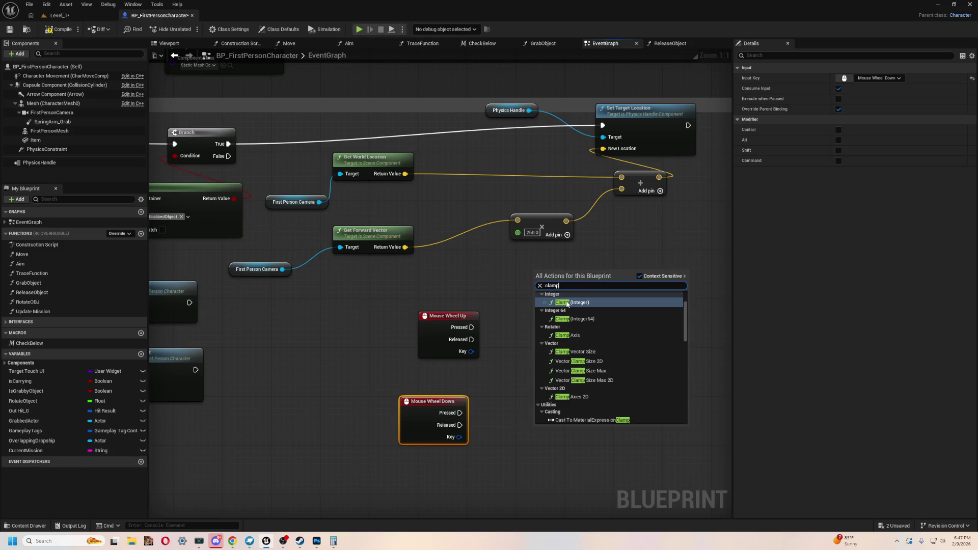
click(562, 297)
drag(562, 296, 586, 327)
click(580, 343)
text(35)
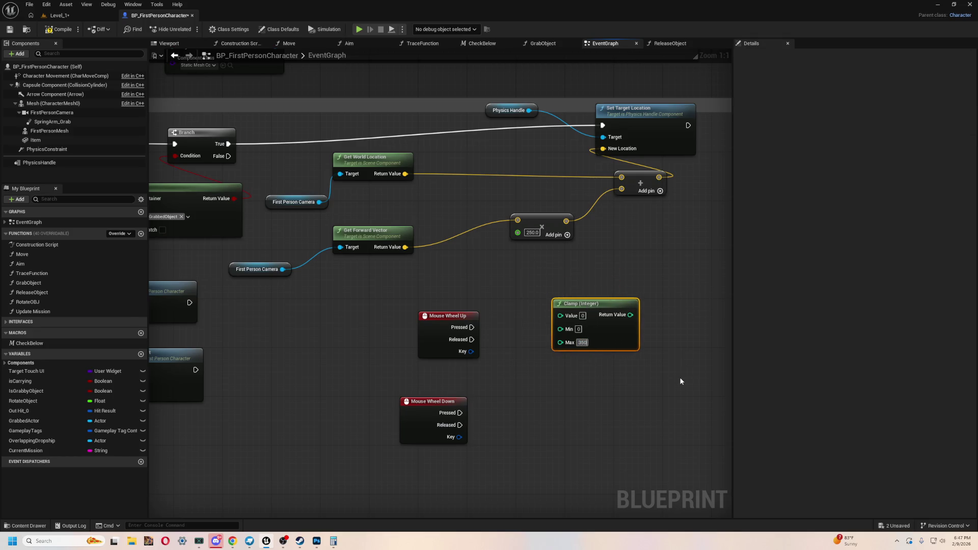
text(0)
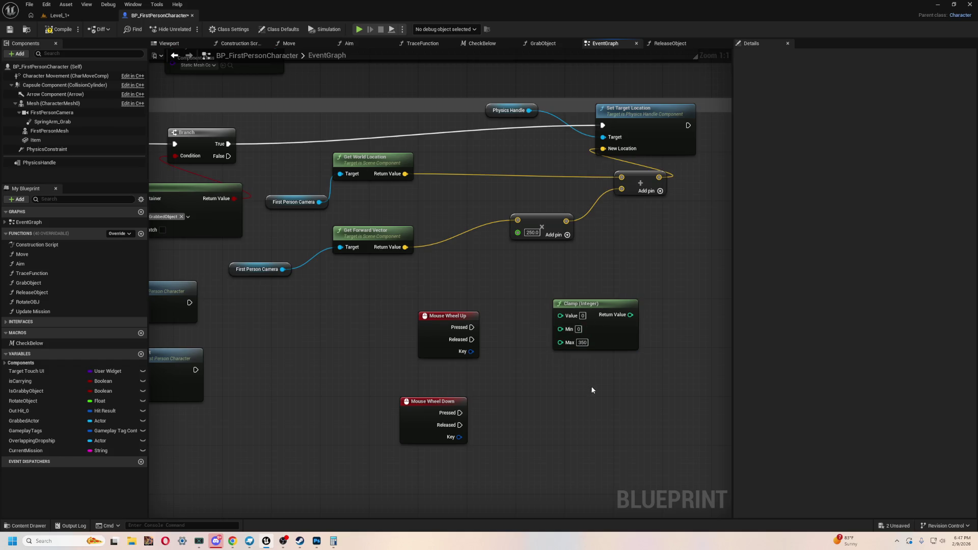
drag(597, 312, 573, 306)
drag(446, 315, 402, 322)
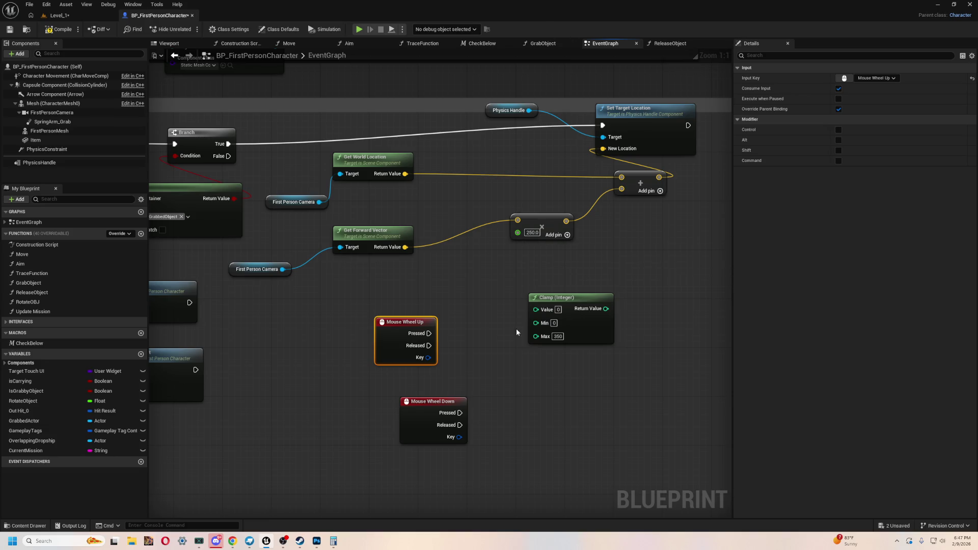
- Rearrange the Mouse Wheel Up/Down and Clamp nodes near the 250.0 multiplier
mouse_move(371, 312)
mouse_down()
mouse_move(454, 530)
mouse_move(492, 404)
mouse_up()
drag(511, 290, 483, 356)
drag(391, 312, 378, 288)
click(448, 271)
drag(405, 345, 367, 345)
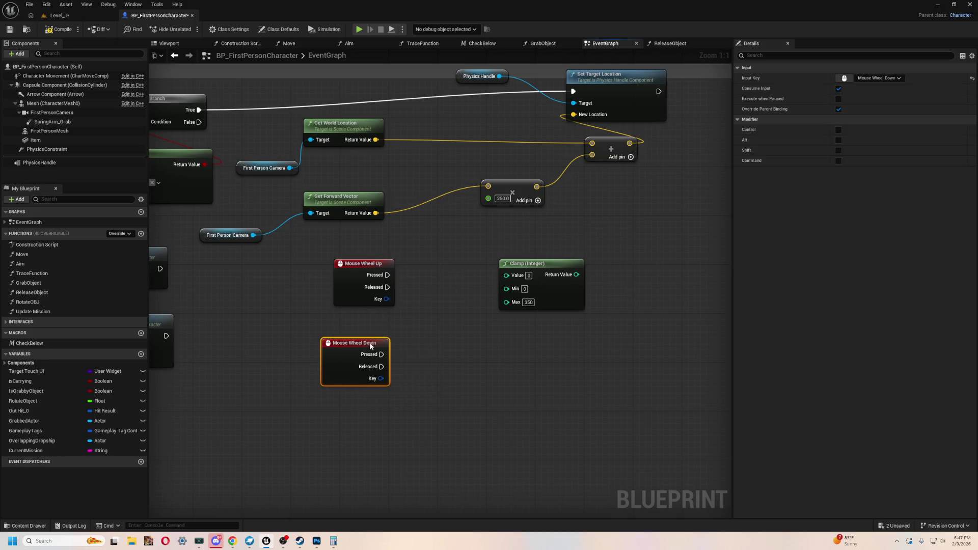
drag(529, 266, 454, 277)
drag(542, 329, 585, 374)
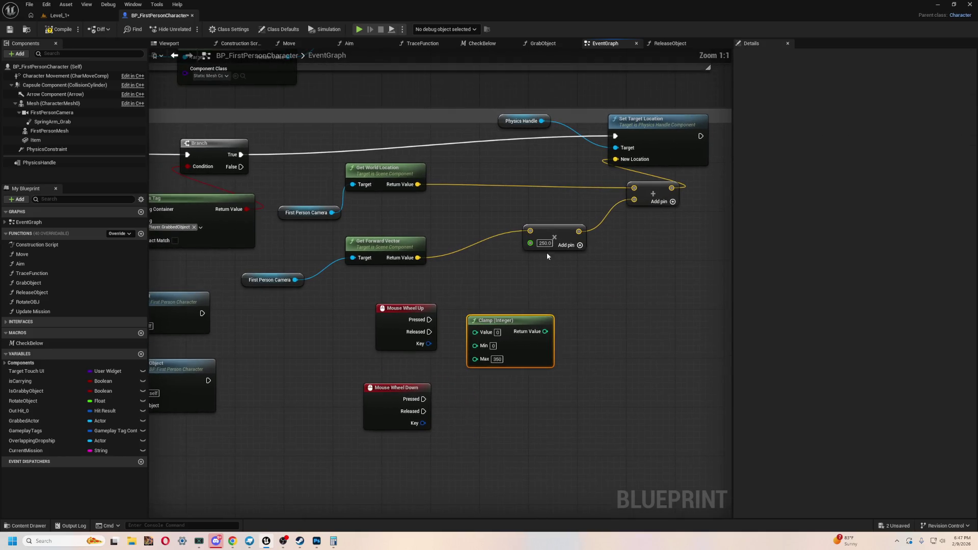
mouse_move(531, 243)
mouse_down()
mouse_move(498, 280)
mouse_move(493, 273)
mouse_up()
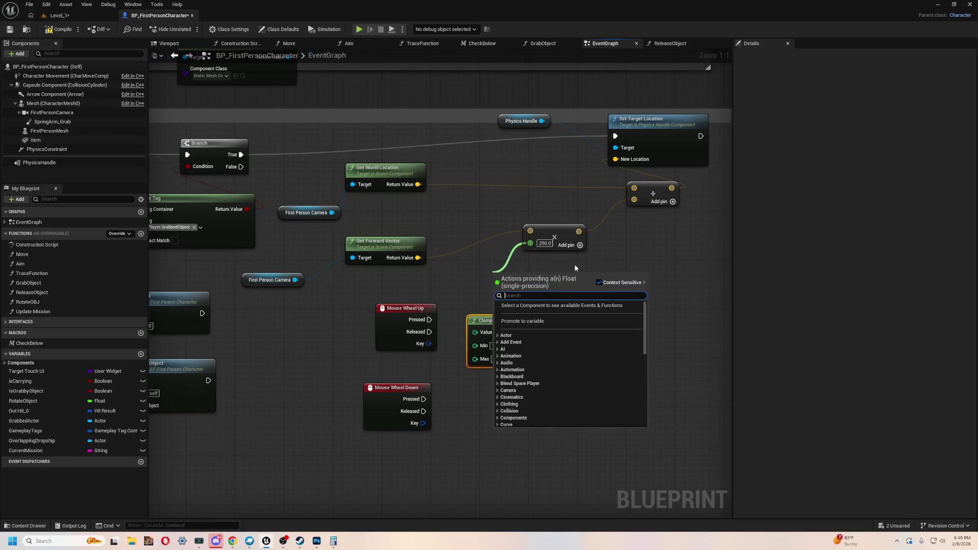
click(489, 377)
drag(475, 425, 471, 400)
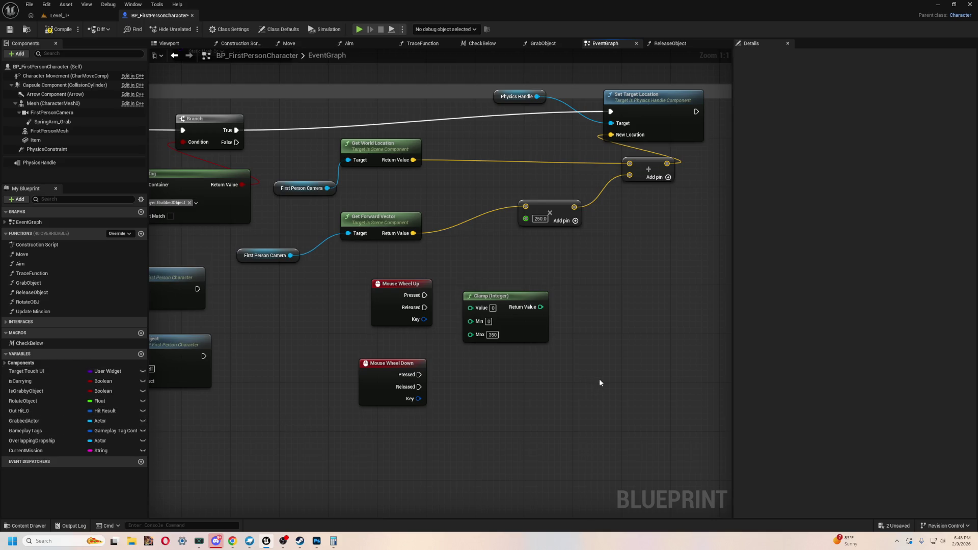
drag(534, 374, 525, 382)
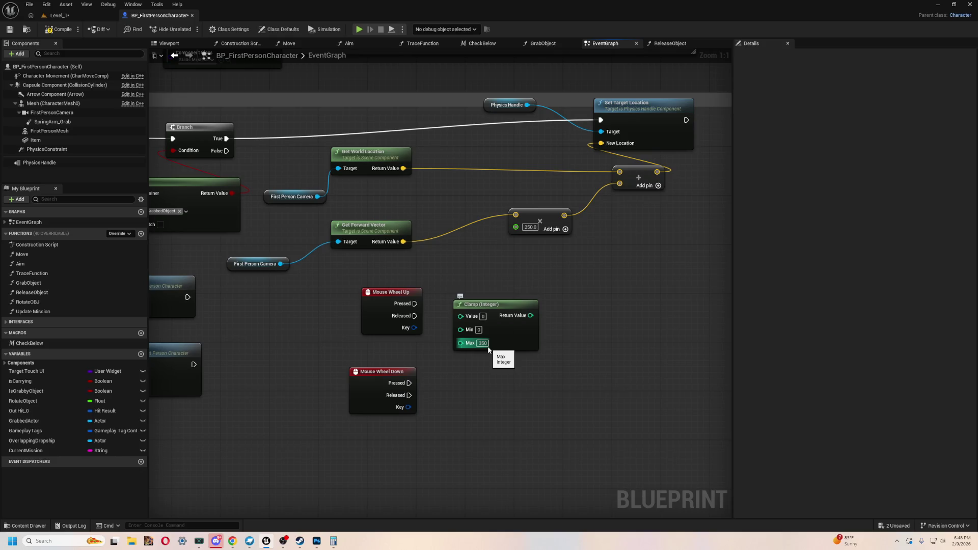
- Box-select the Mouse Wheel Up, Mouse Wheel Down and Clamp nodes and delete them
drag(583, 449, 322, 298)
key(Delete)
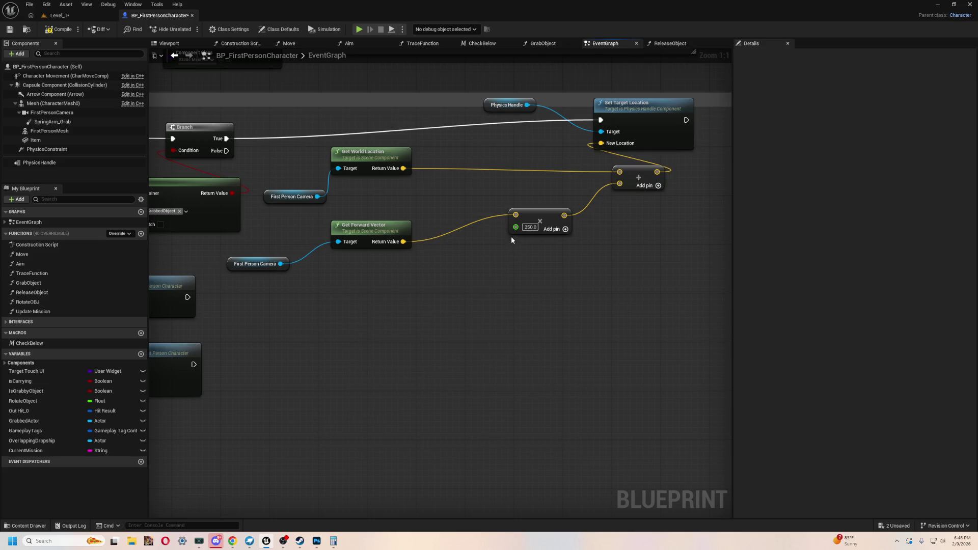
drag(399, 311, 463, 387)
scroll(463, 392, down, 4)
scroll(510, 378, up, 4)
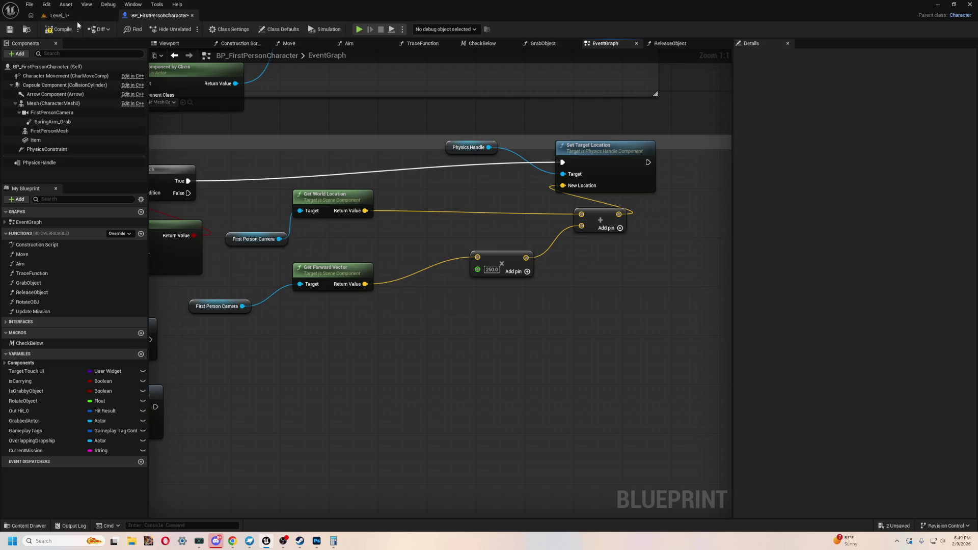
- Back in Level_1, check the WalkingPath7 and WalkingPath26 ramp plates, then start a playtest
click(58, 15)
mouse_move(297, 398)
mouse_down()
mouse_move(323, 332)
mouse_move(398, 283)
mouse_move(367, 291)
mouse_move(375, 293)
mouse_move(377, 243)
mouse_move(361, 264)
mouse_move(402, 291)
mouse_up()
click(372, 262)
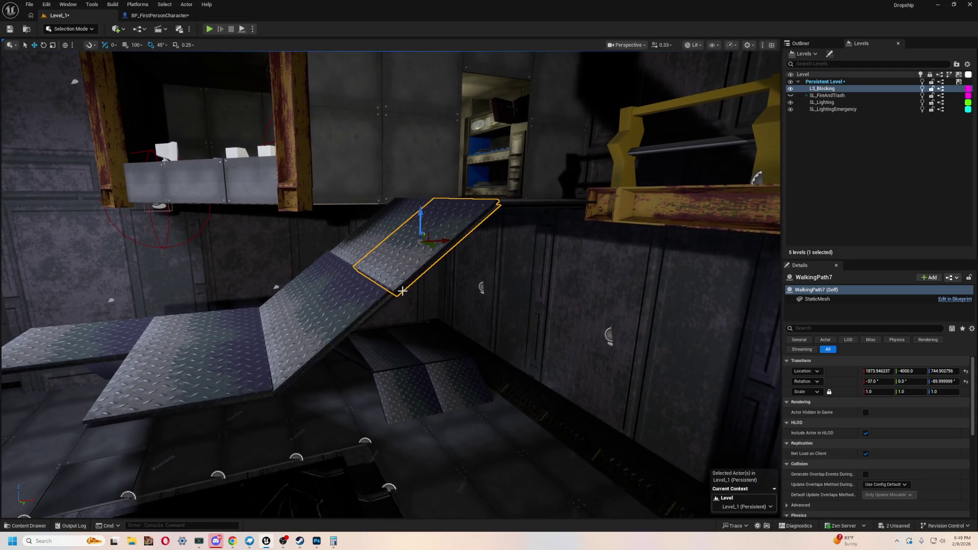
click(340, 358)
mouse_move(352, 343)
mouse_down()
mouse_move(379, 301)
mouse_move(344, 350)
mouse_up()
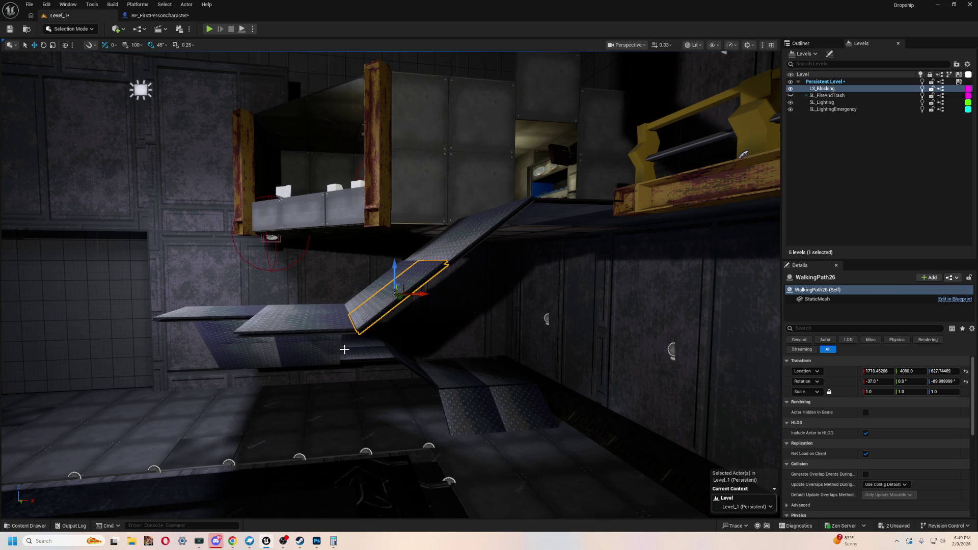
mouse_move(347, 309)
mouse_down()
mouse_move(291, 308)
mouse_move(306, 328)
mouse_up()
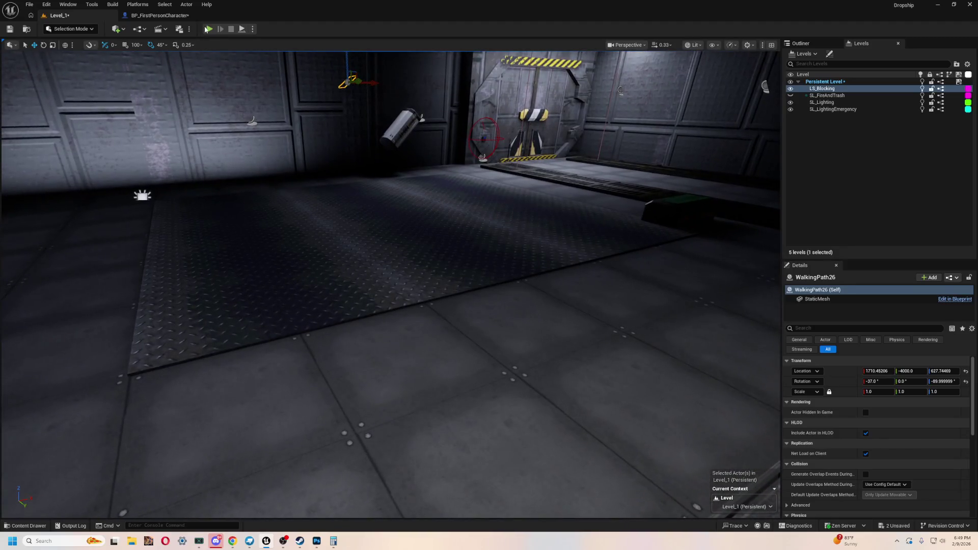
click(212, 29)
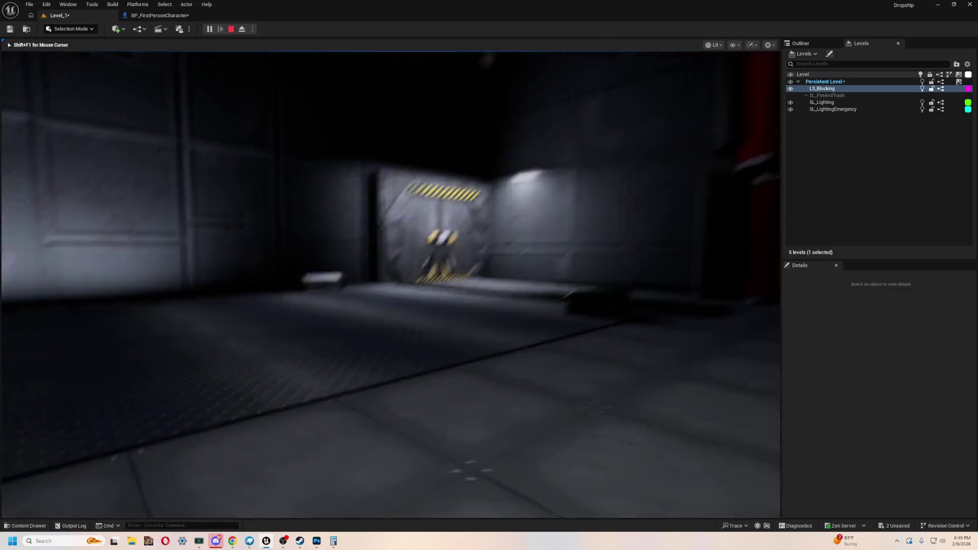
key(w)
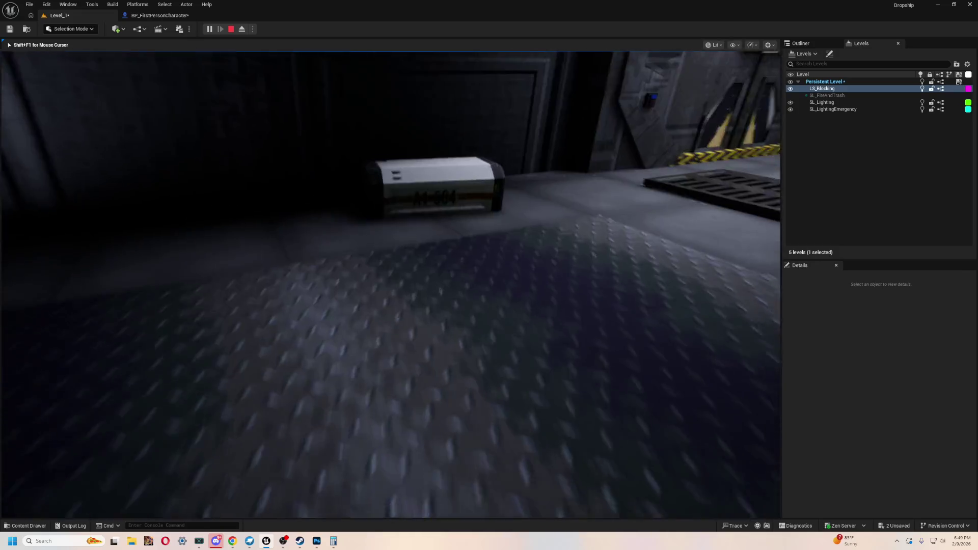
key(s)
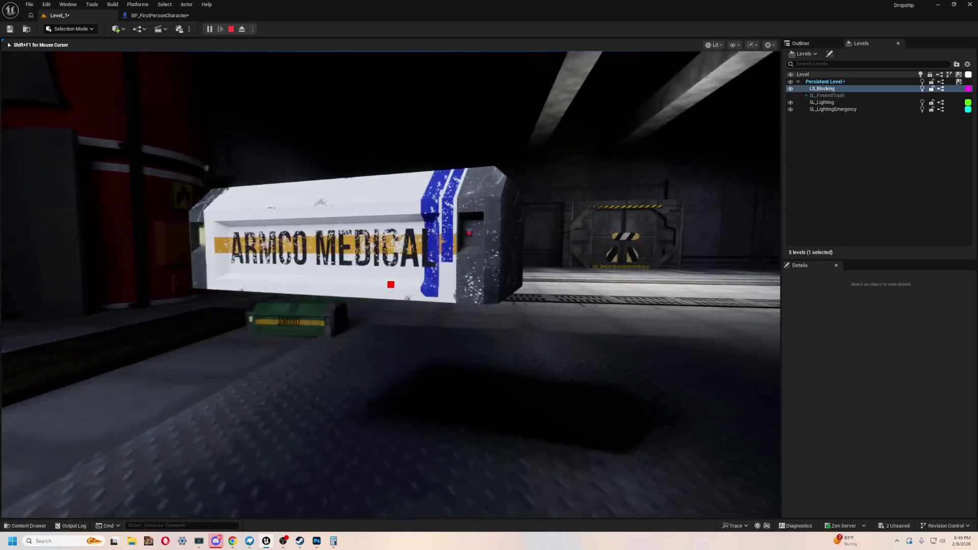
key(w)
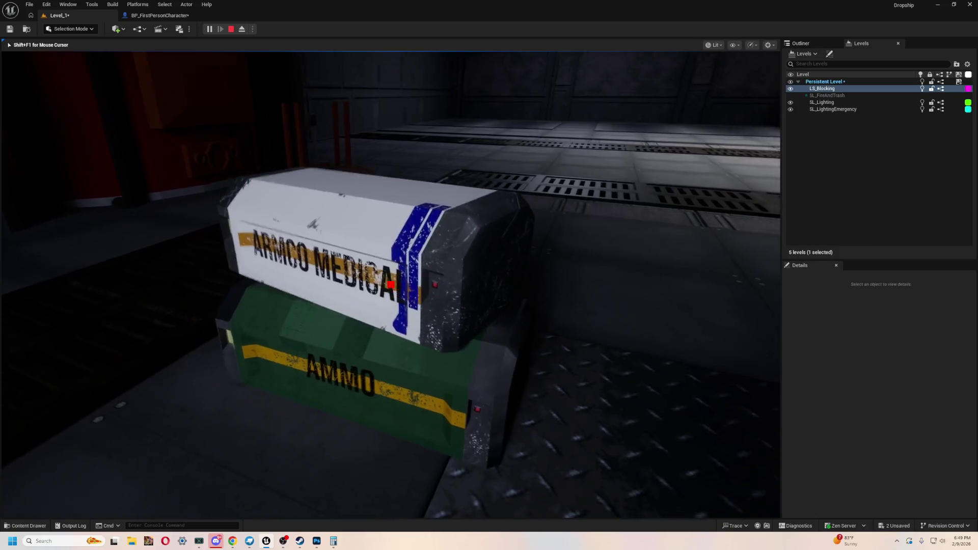
key(s)
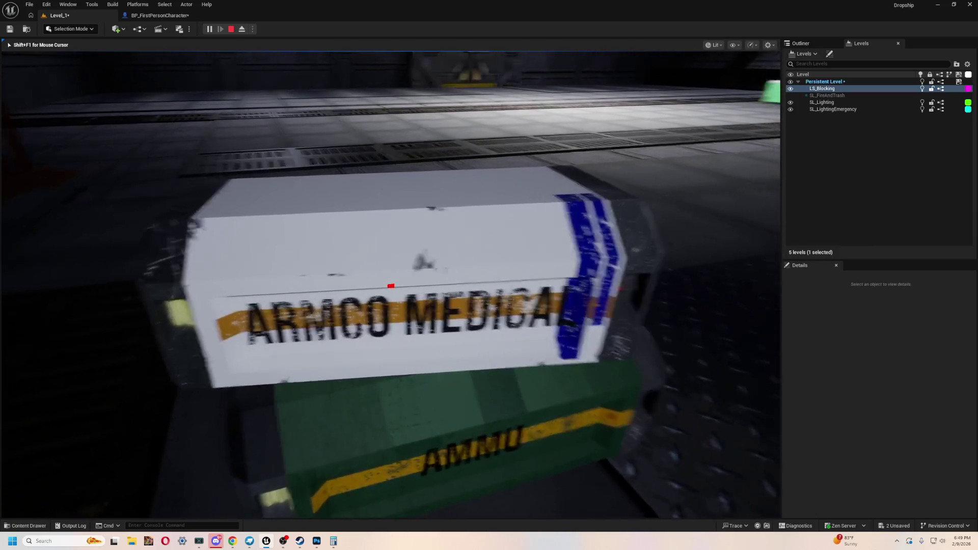
key(w)
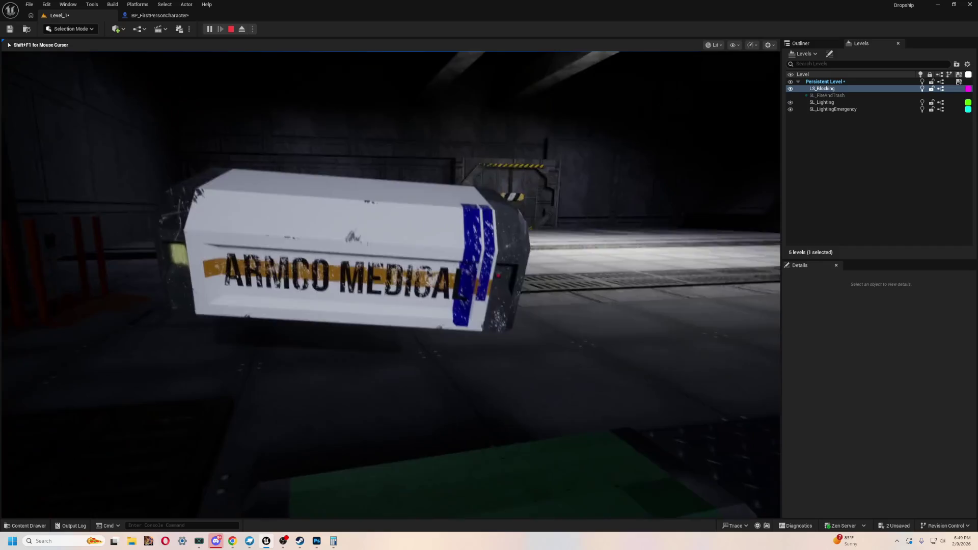
key(w)
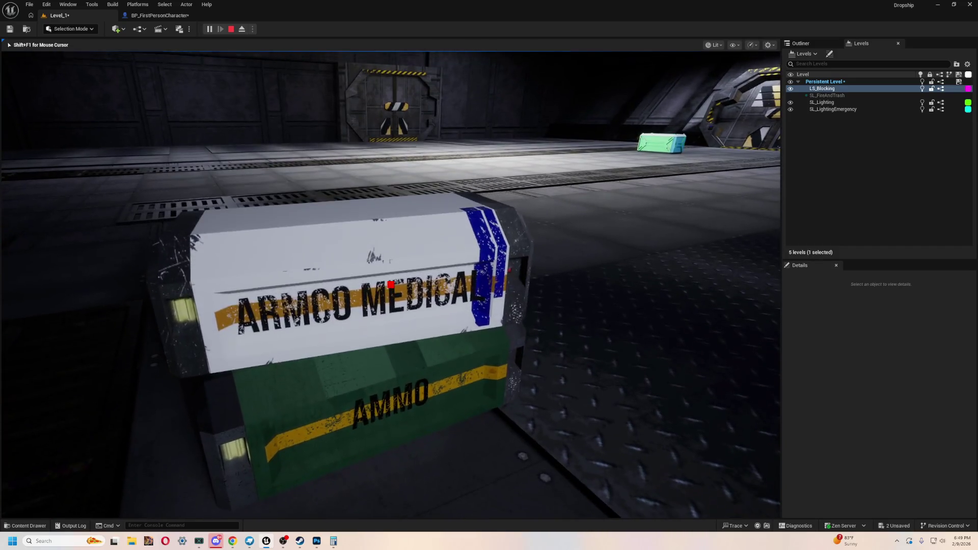
key(s)
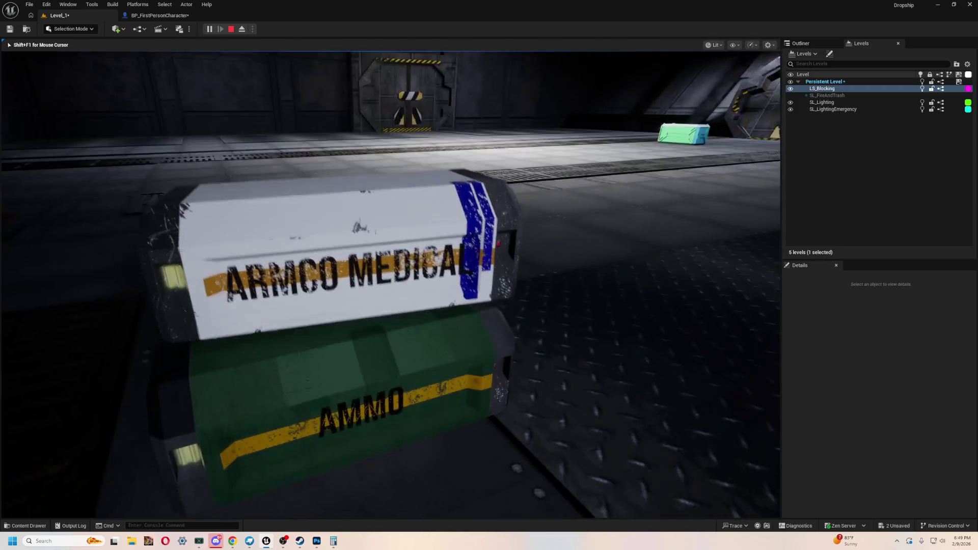
key(w)
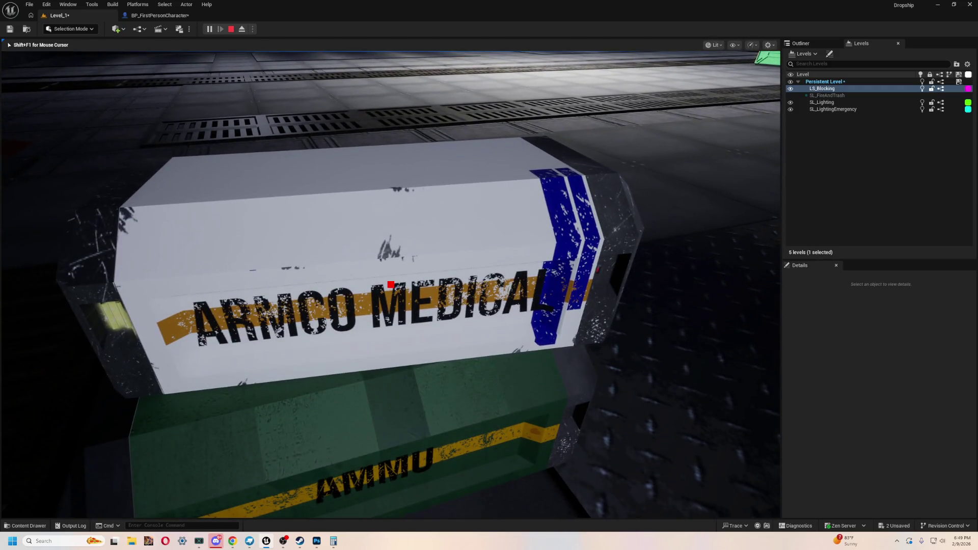
key(Escape)
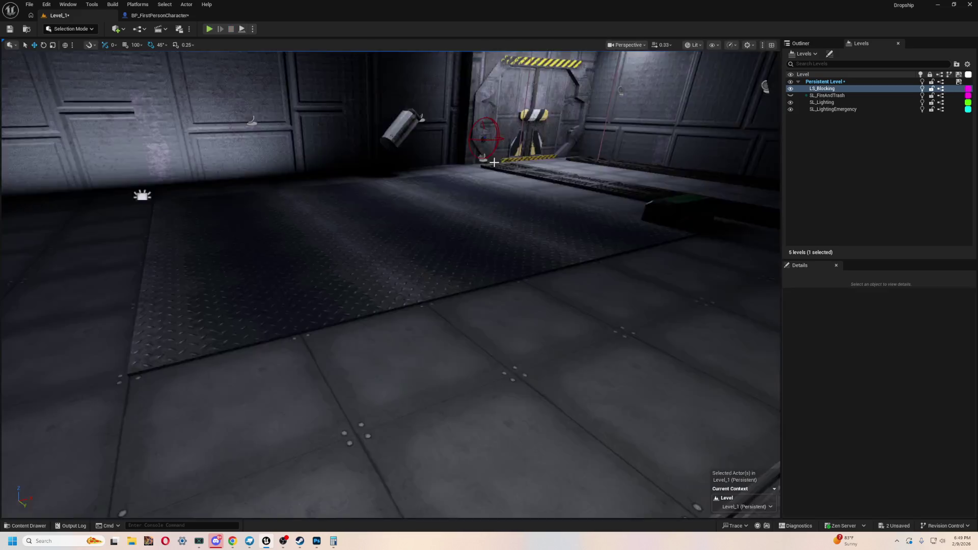
- Open BP_FirstPersonCharacter and pan its event graph to the multiplier node
key(ctrl+space)
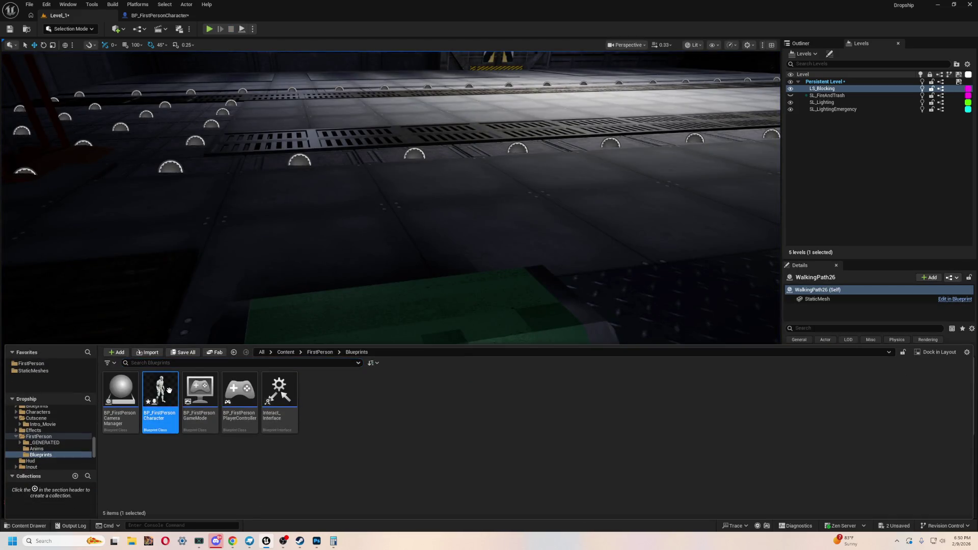
double_click(160, 400)
drag(513, 320, 482, 285)
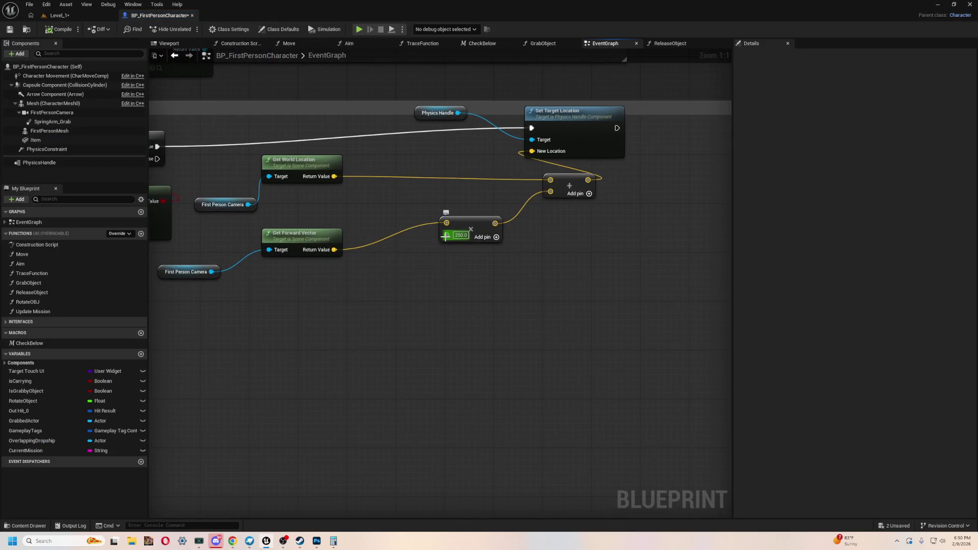
mouse_move(447, 236)
mouse_down()
mouse_move(382, 343)
mouse_move(365, 333)
mouse_up()
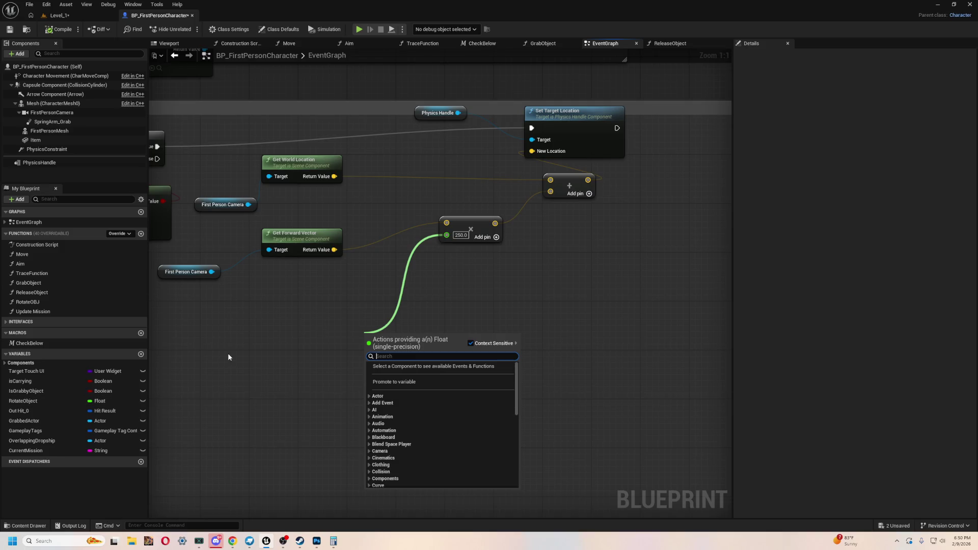
click(288, 332)
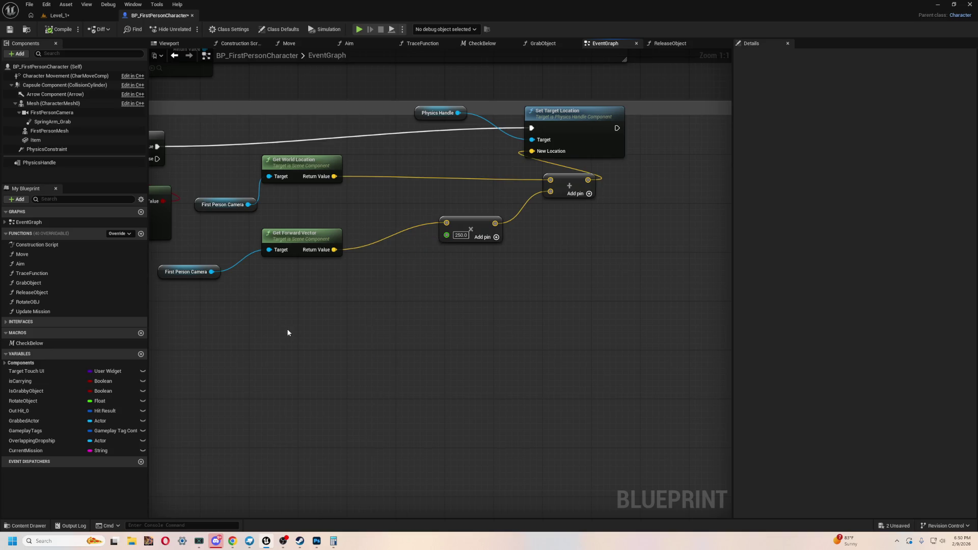
- Add a Clamp (Integer) node with Min 100 and Max 350
right_click(361, 355)
text(clamp)
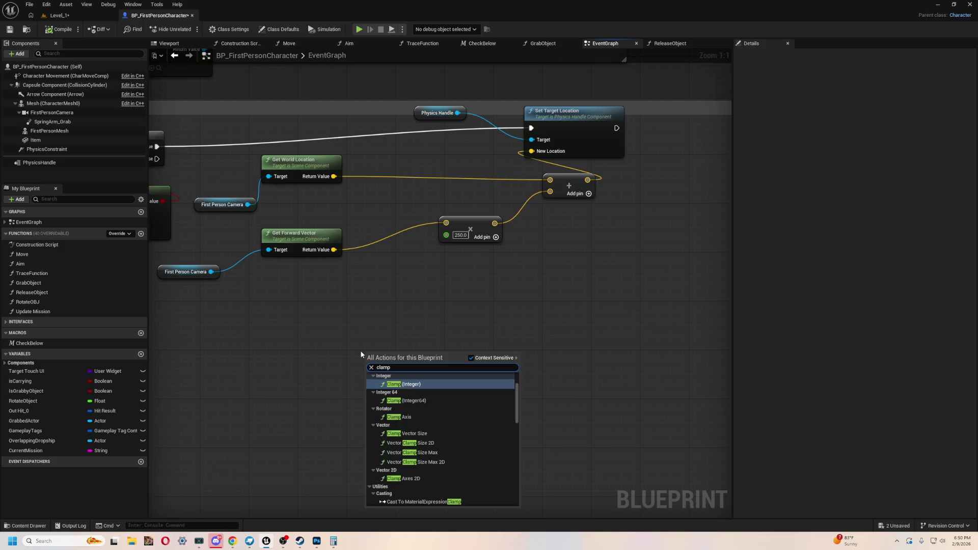
click(429, 384)
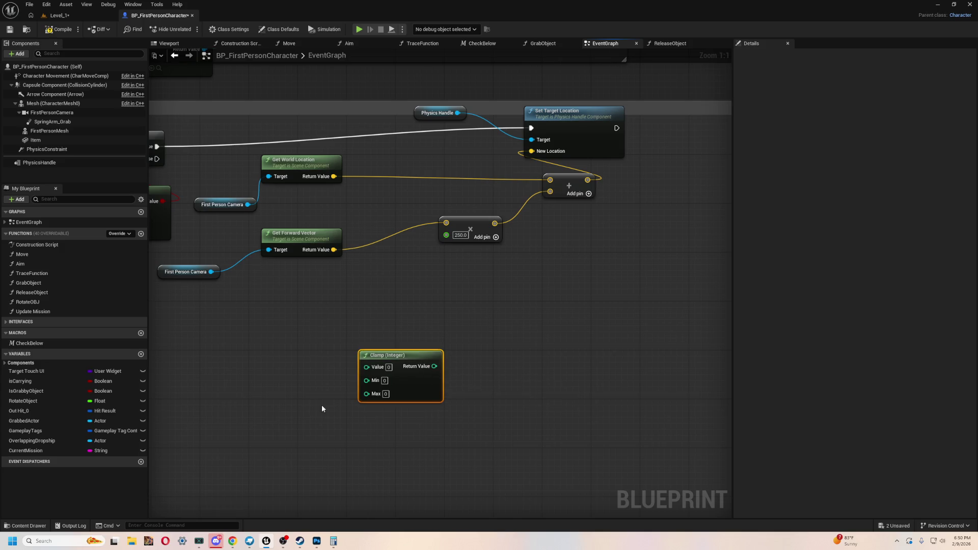
click(387, 393)
text(350)
key(Return)
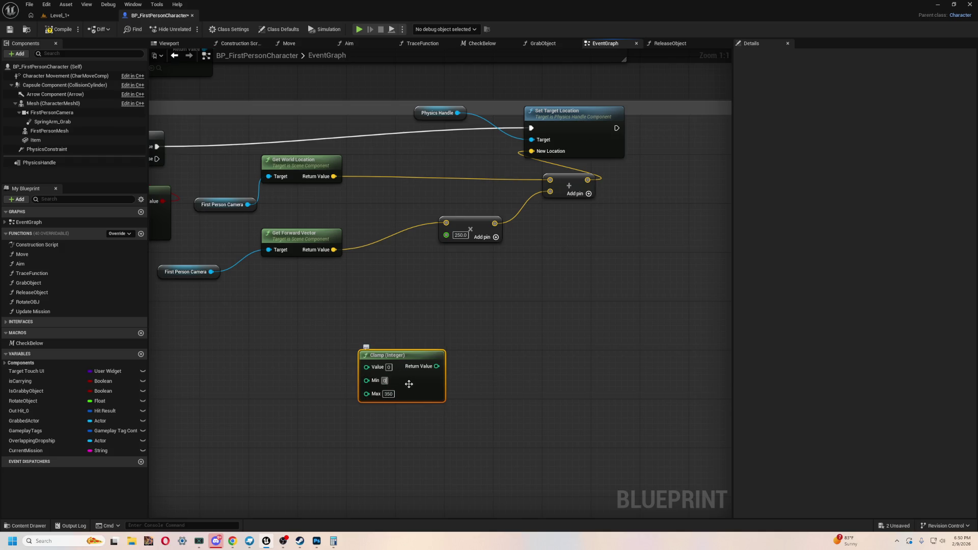
text(00)
click(586, 338)
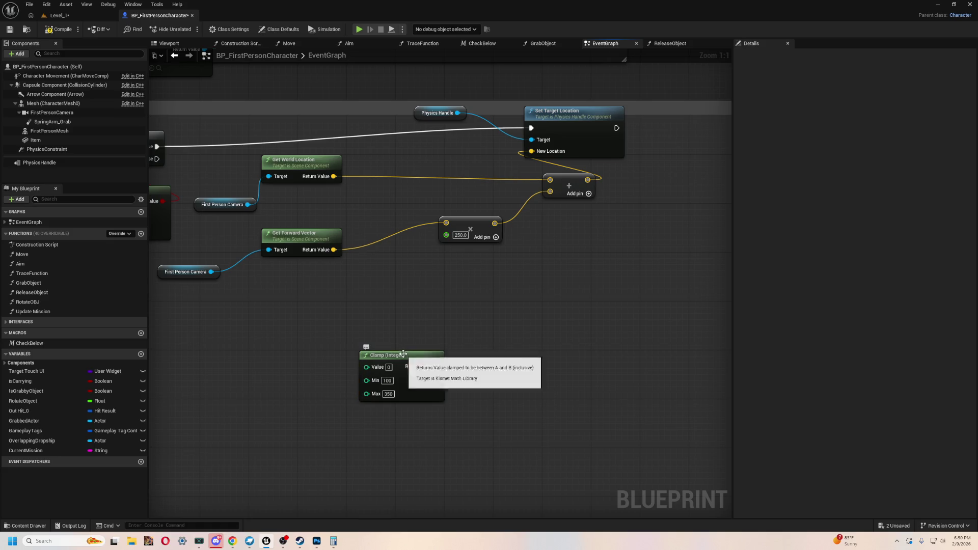
drag(404, 354, 499, 355)
- Add Mouse Wheel Up and Mouse Wheel Down event nodes beside the Clamp
right_click(367, 308)
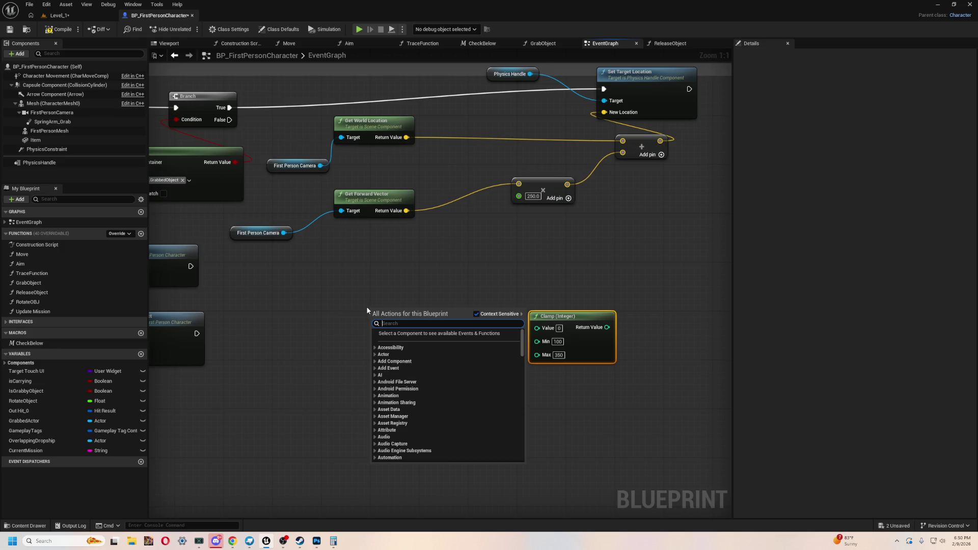
text(mouse wheel)
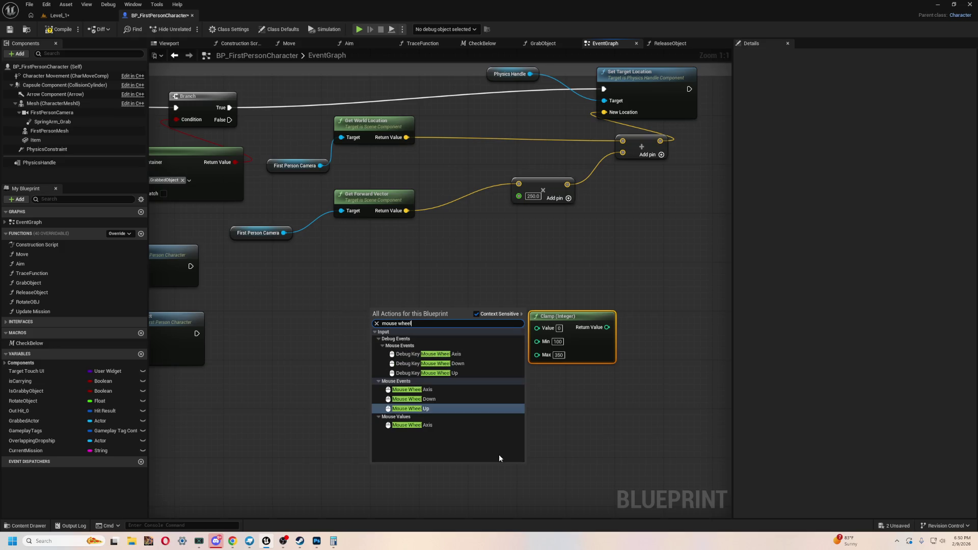
click(439, 408)
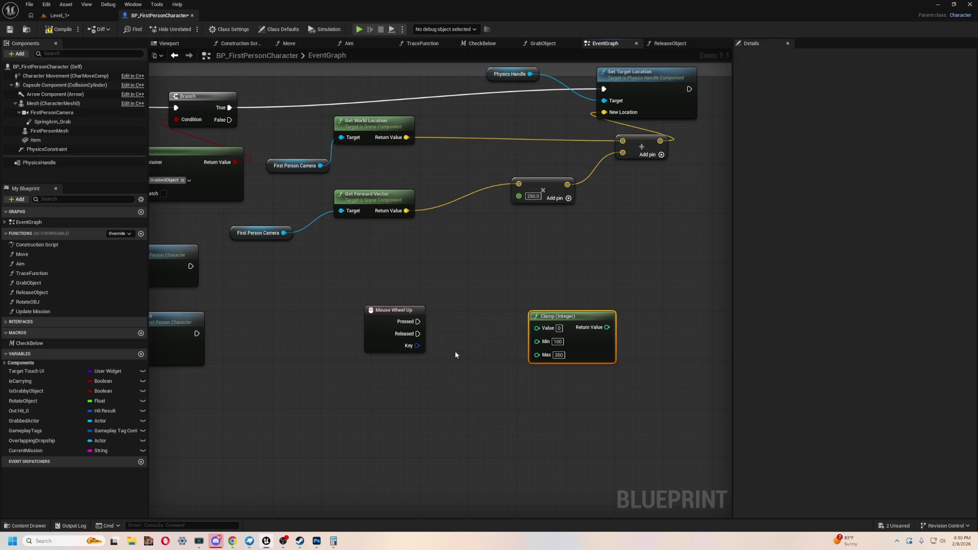
right_click(400, 368)
text(mouse wheel down)
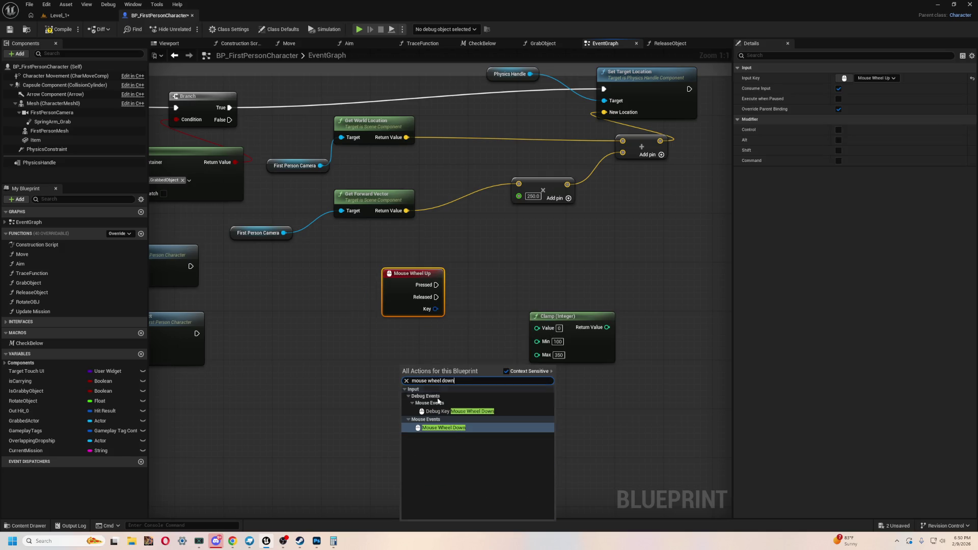
click(450, 428)
drag(439, 366, 415, 365)
- Reposition the Clamp node and bring up options for the multiplier's B input
drag(497, 329, 459, 346)
drag(445, 258, 515, 249)
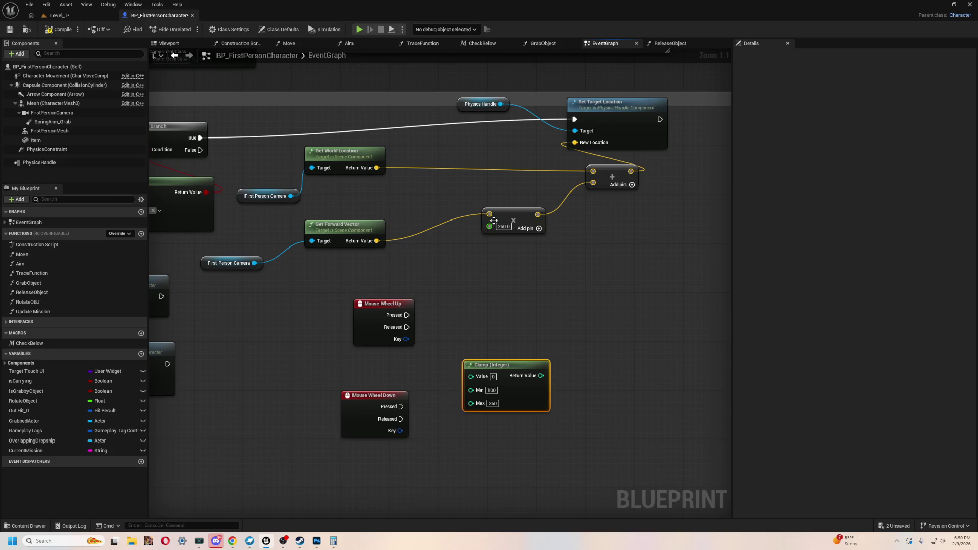
mouse_move(504, 285)
mouse_down()
mouse_move(423, 282)
mouse_move(471, 288)
mouse_up()
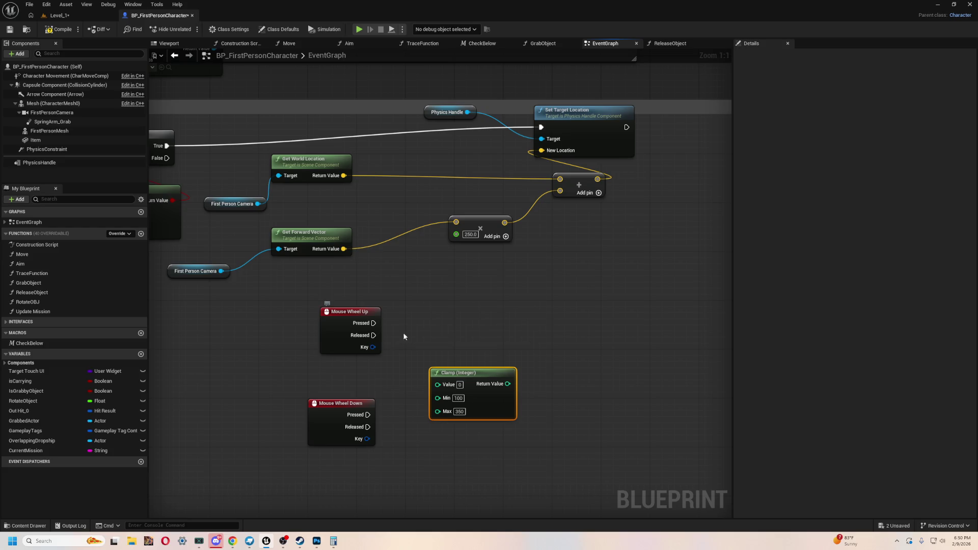
drag(457, 235, 455, 236)
right_click(454, 237)
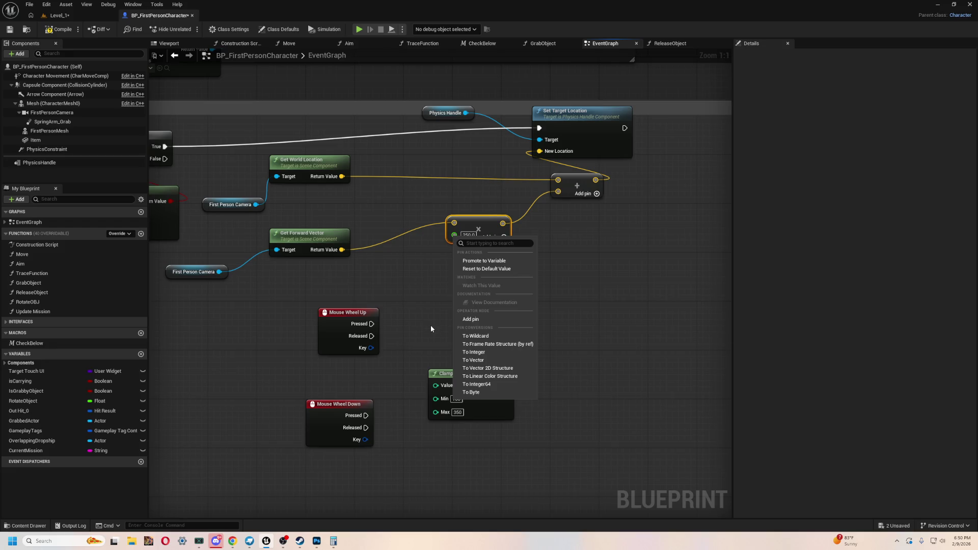
- Promote the 250 multiplier input to a variable and rename it DistanceGrab
click(498, 261)
drag(388, 225, 484, 290)
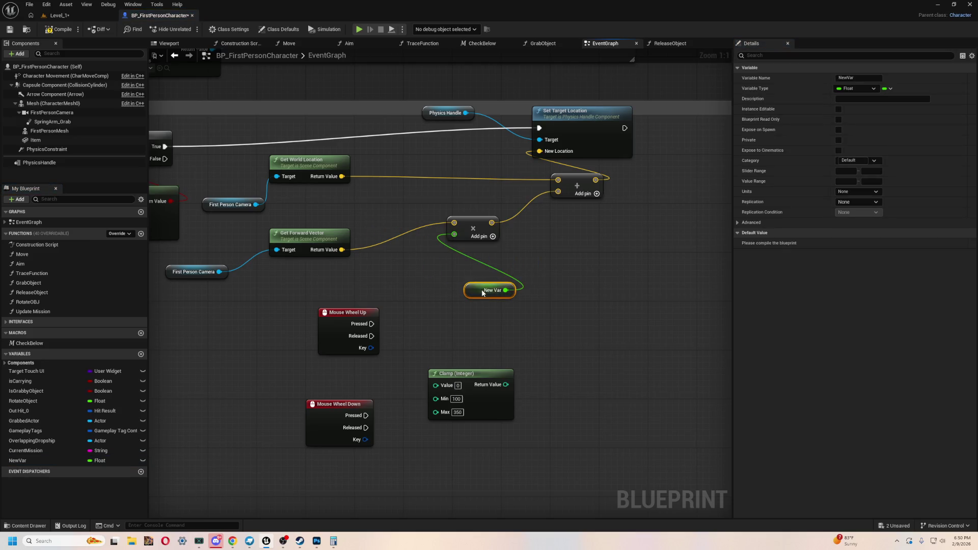
click(21, 461)
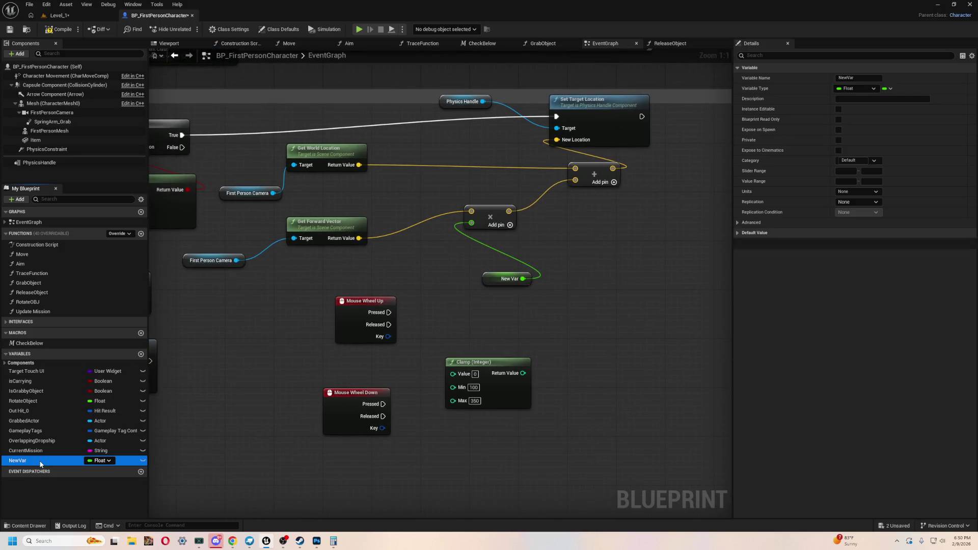
right_click(23, 460)
click(61, 404)
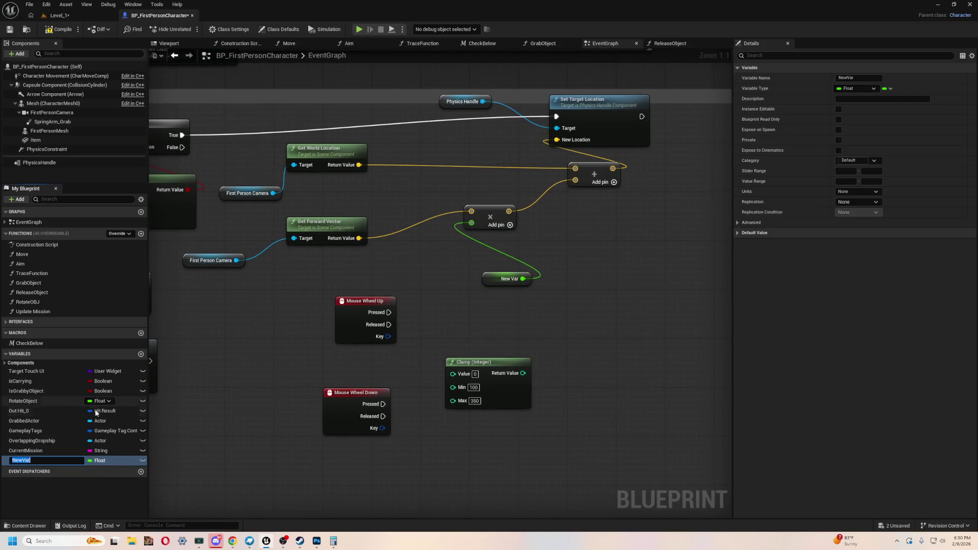
text(DistanceC)
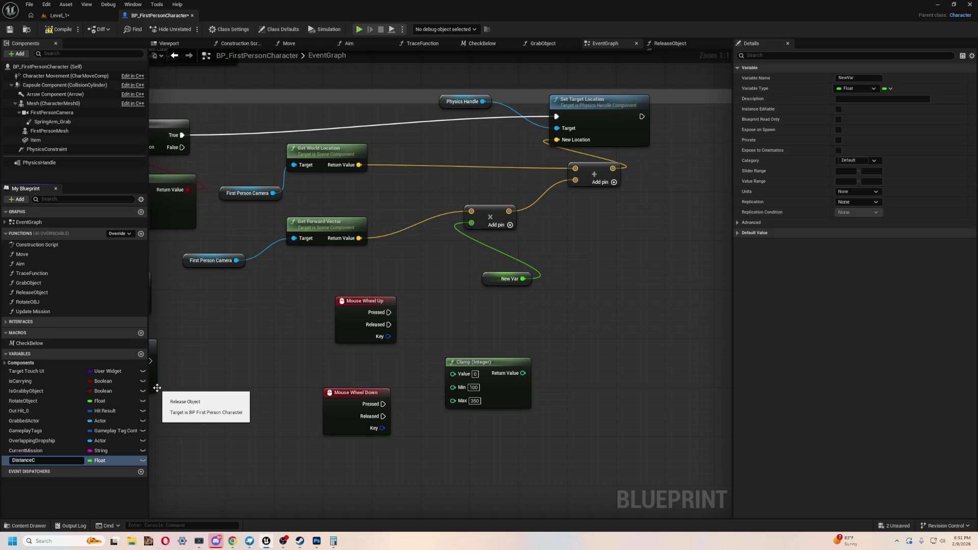
key(BackSpace)
text(Grab)
key(Return)
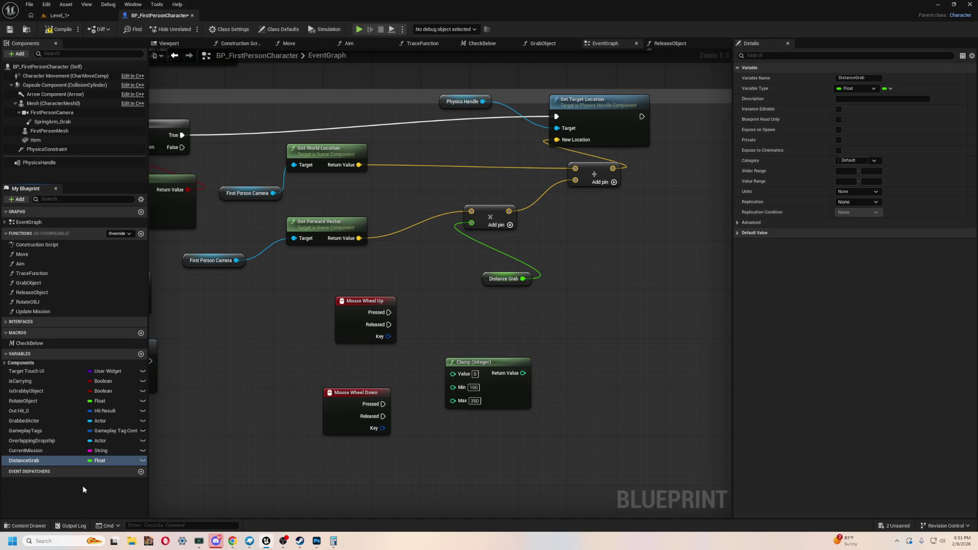
- Change DistanceGrab's type to Integer and confirm the type change
click(109, 462)
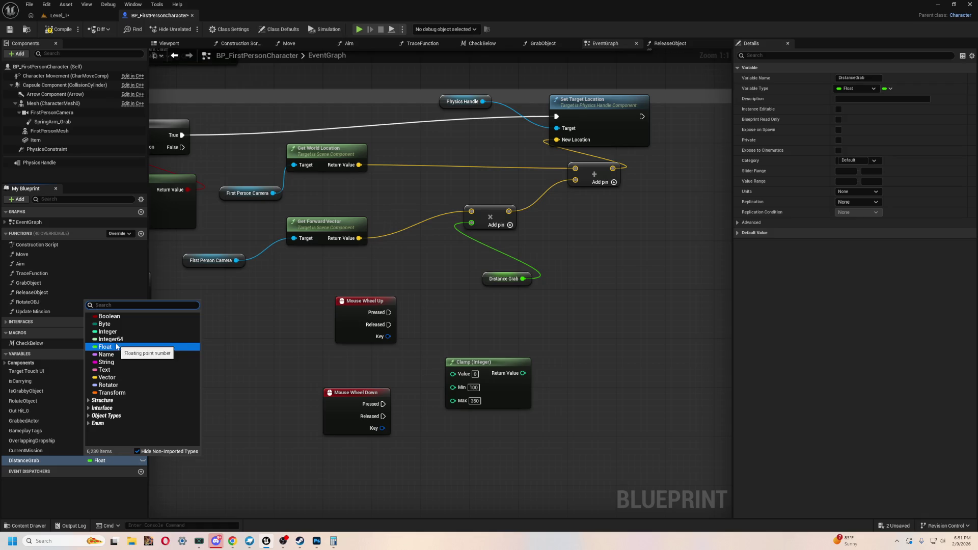
click(108, 332)
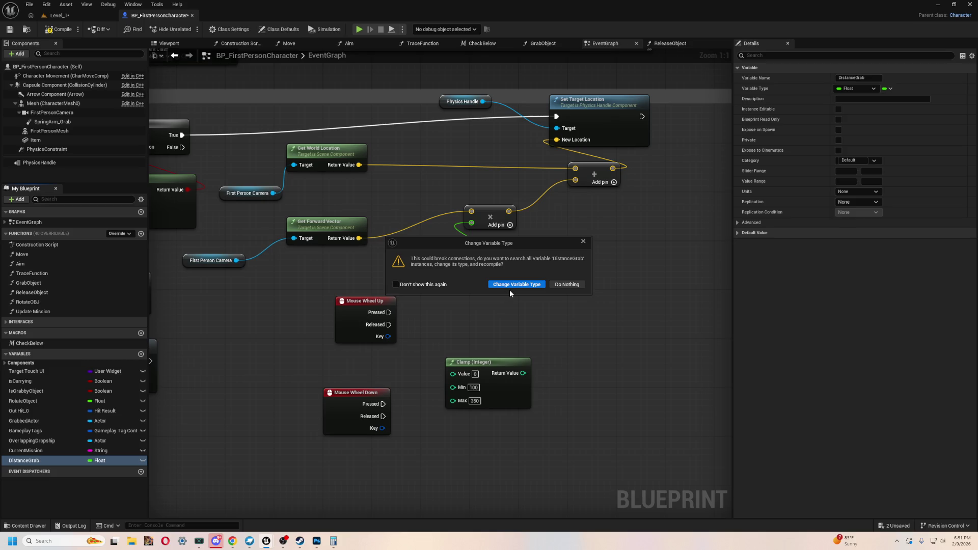
mouse_move(500, 248)
mouse_down()
mouse_move(543, 317)
mouse_move(506, 325)
mouse_up()
click(523, 363)
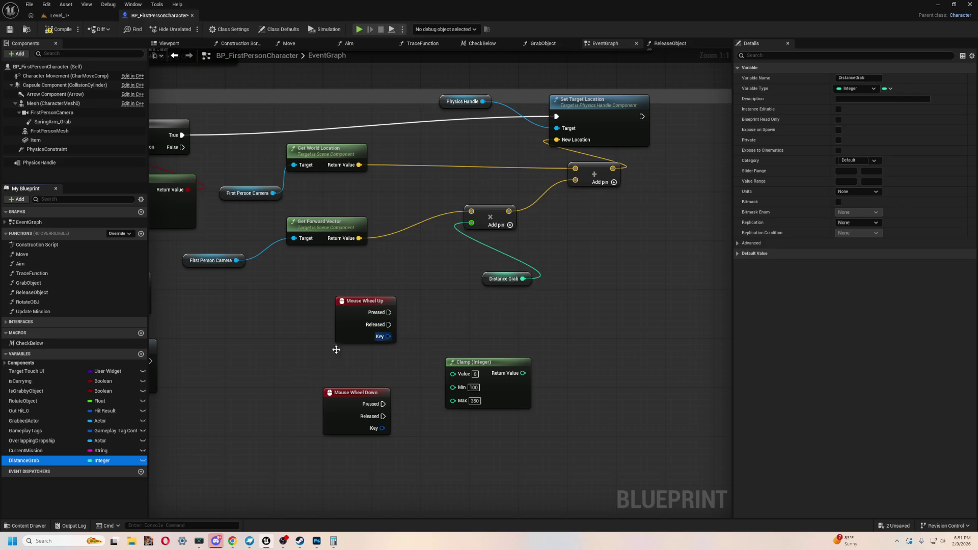
- Place a Distance Grab SET node and wire Mouse Wheel Up's Pressed into it
drag(505, 279, 419, 260)
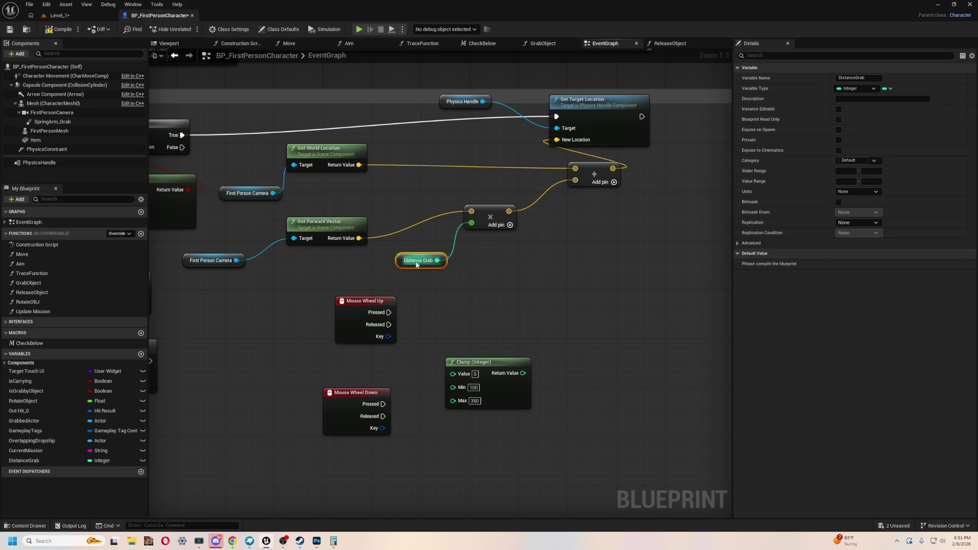
drag(520, 296, 553, 255)
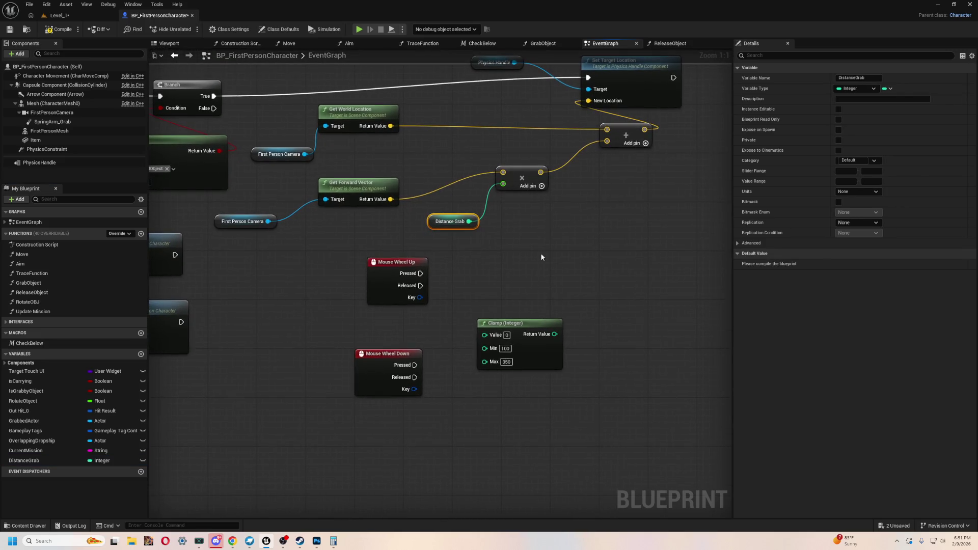
mouse_move(23, 461)
mouse_down()
mouse_move(481, 324)
mouse_move(550, 257)
mouse_move(537, 271)
mouse_up()
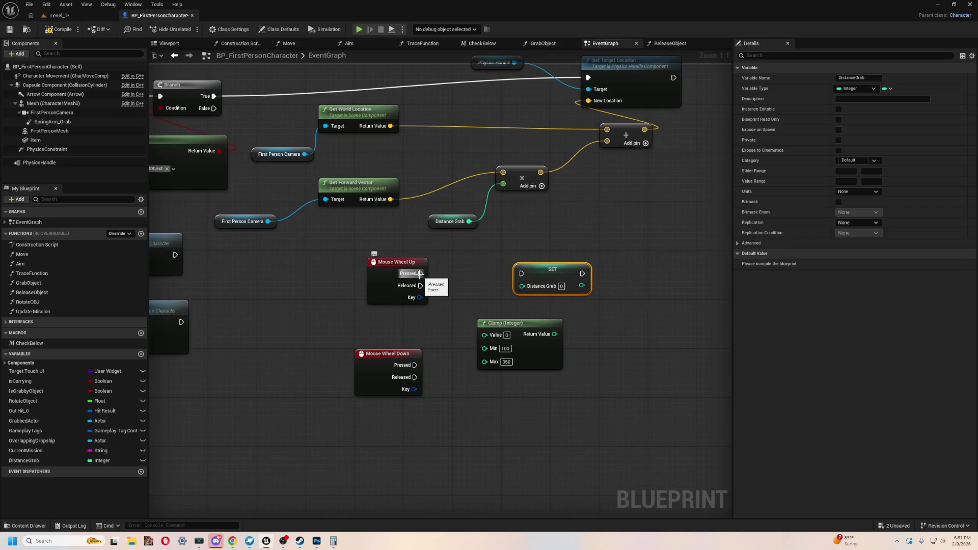
drag(469, 288, 457, 311)
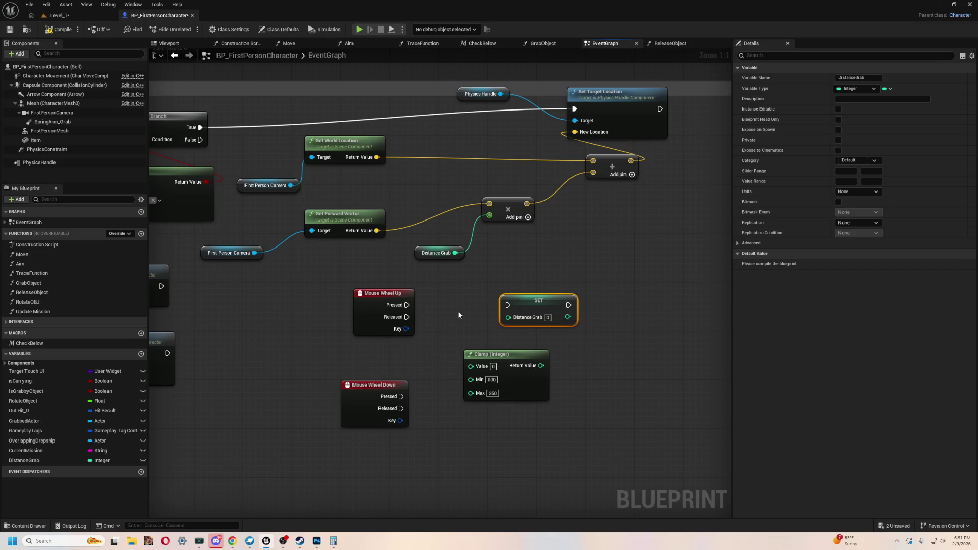
drag(407, 305, 508, 307)
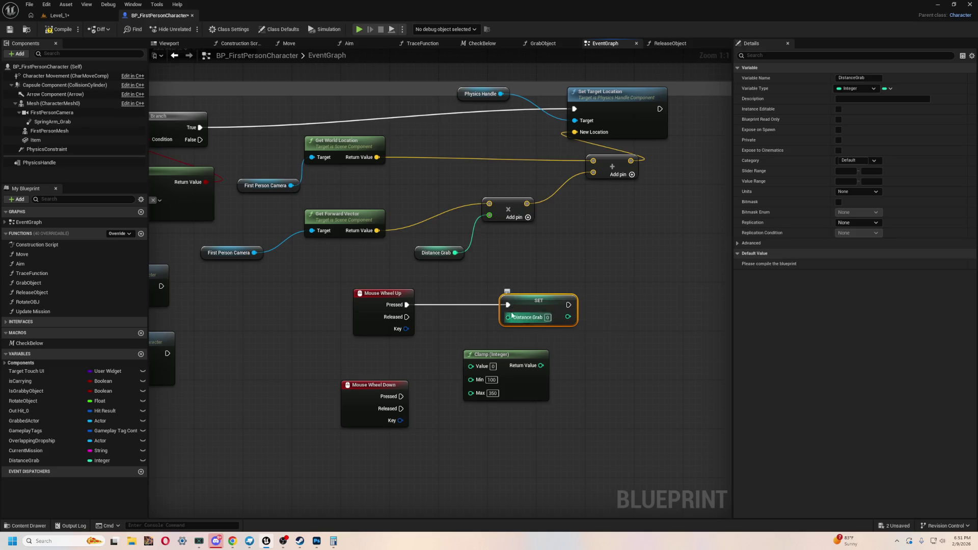
drag(583, 350, 499, 339)
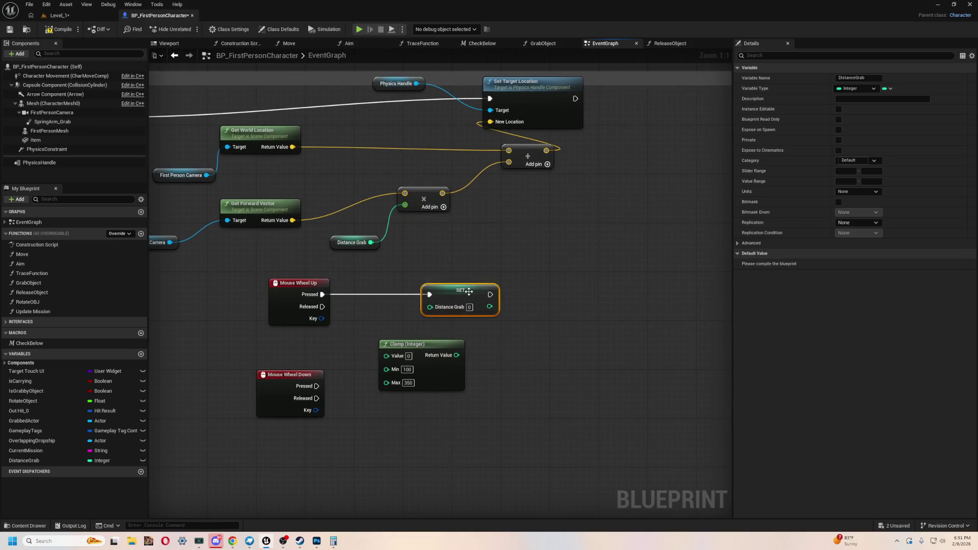
- Disconnect the setter and reposition the SET and Clamp (Integer) nodes
alt+click(429, 295)
drag(440, 292, 501, 280)
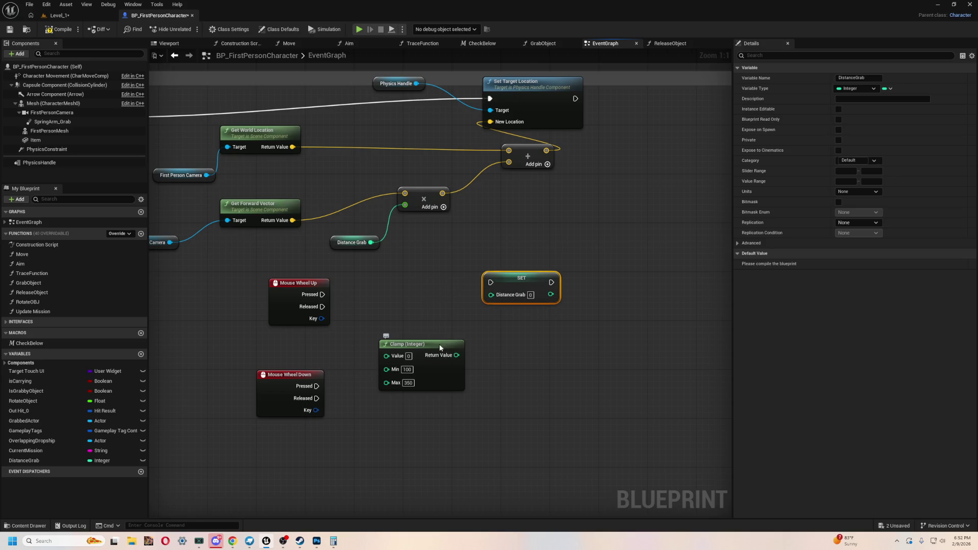
drag(439, 344, 457, 319)
drag(413, 369, 485, 360)
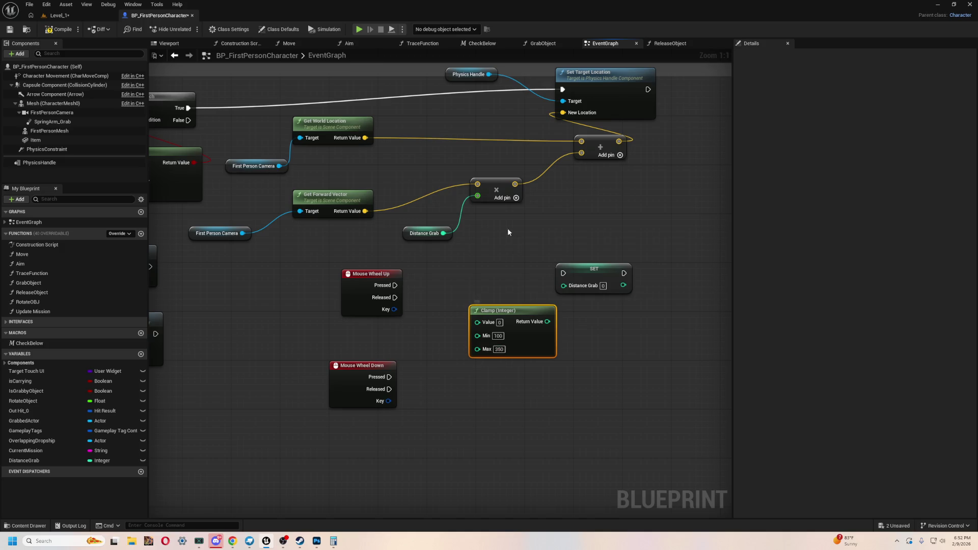
scroll(476, 276, up, 1)
scroll(468, 277, down, 1)
click(478, 230)
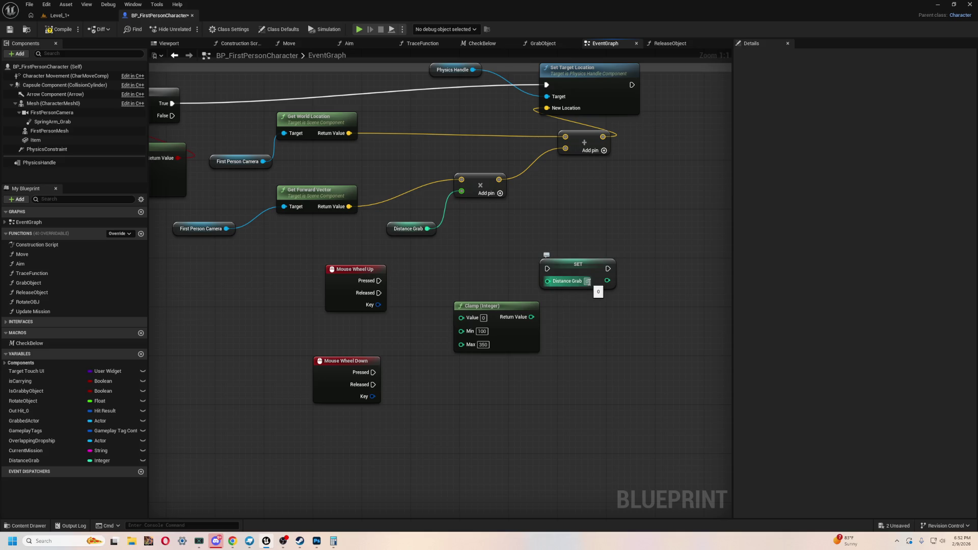
drag(481, 306, 523, 323)
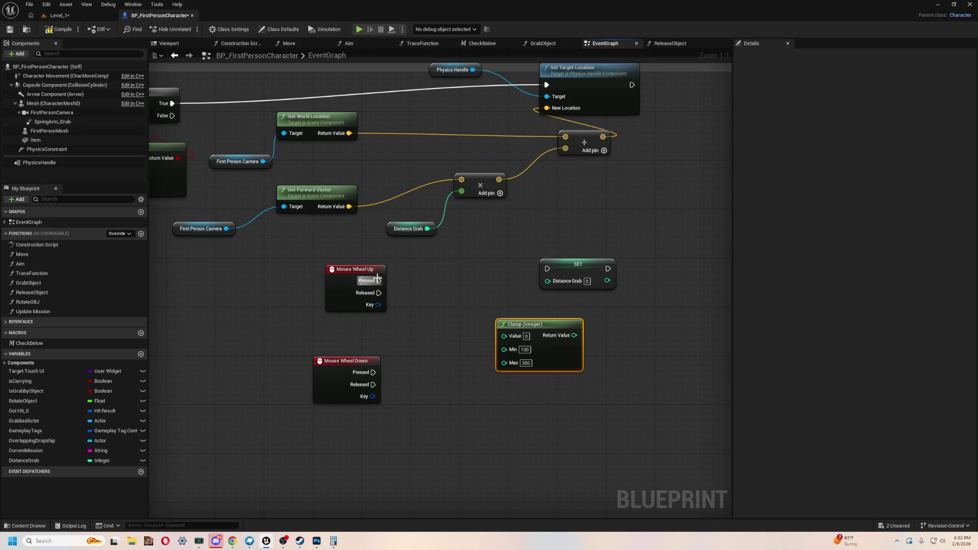
- Try an Add node after Mouse Wheel Up, then delete it
drag(377, 280, 430, 281)
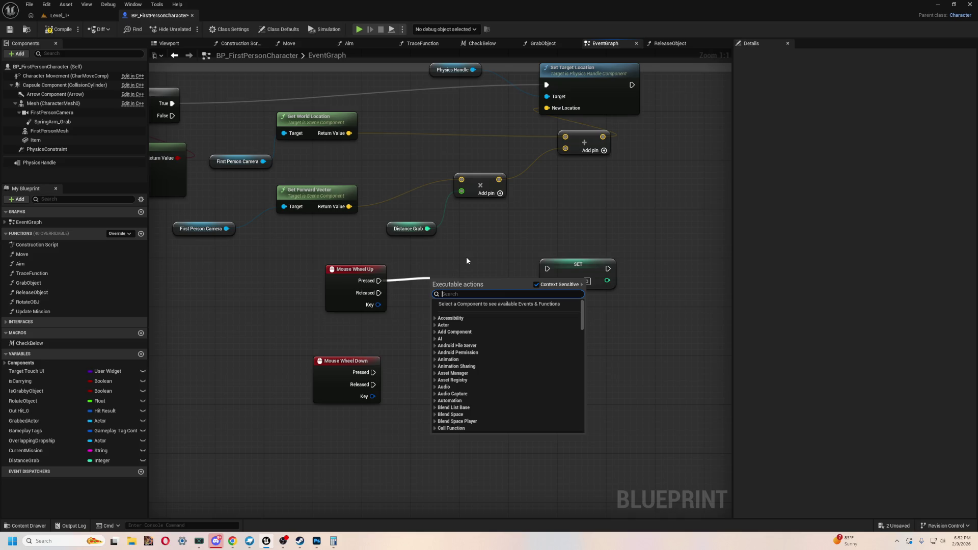
click(466, 257)
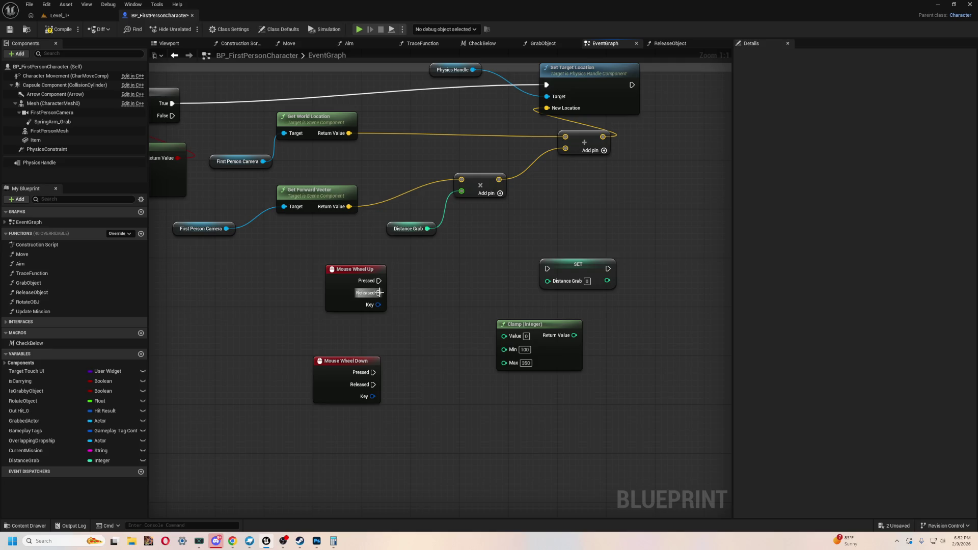
right_click(449, 258)
text(add)
click(474, 298)
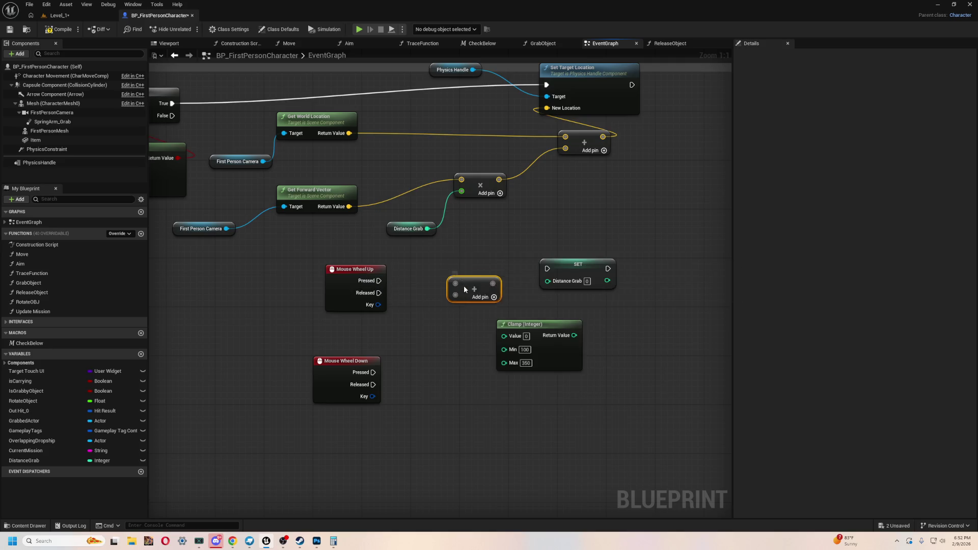
drag(464, 283, 452, 313)
mouse_move(380, 279)
mouse_down()
mouse_move(455, 314)
mouse_move(451, 304)
mouse_up()
click(454, 280)
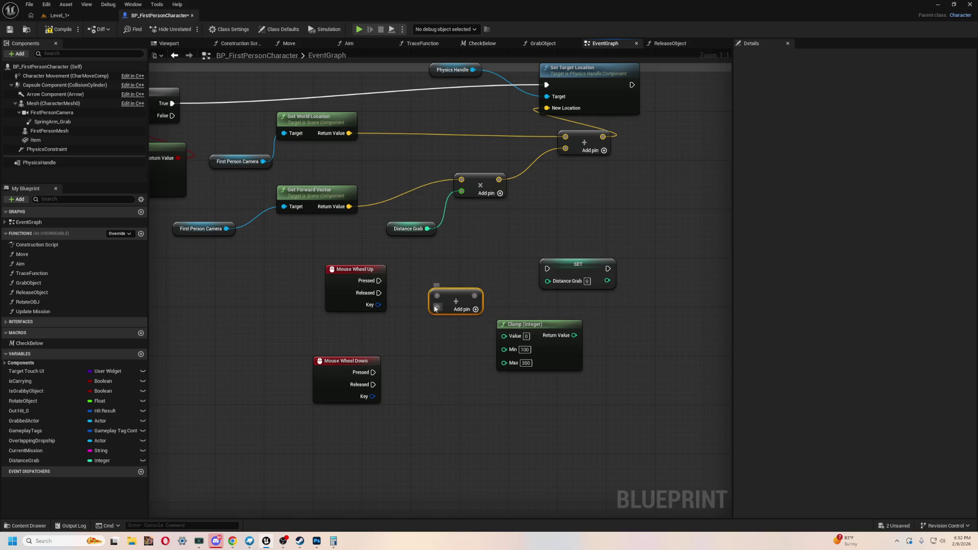
key(Delete)
- Place two more trial Add nodes and delete each one
right_click(449, 287)
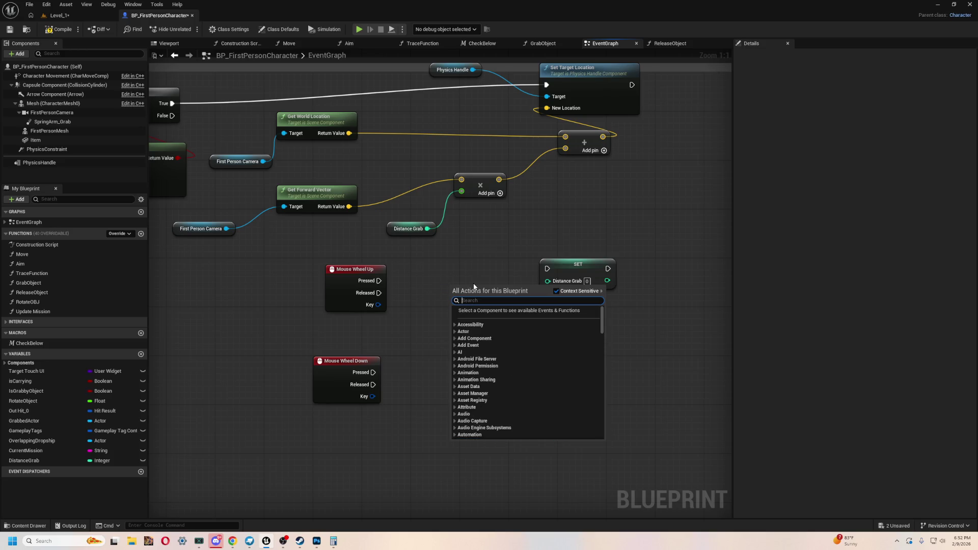
text(add)
click(483, 317)
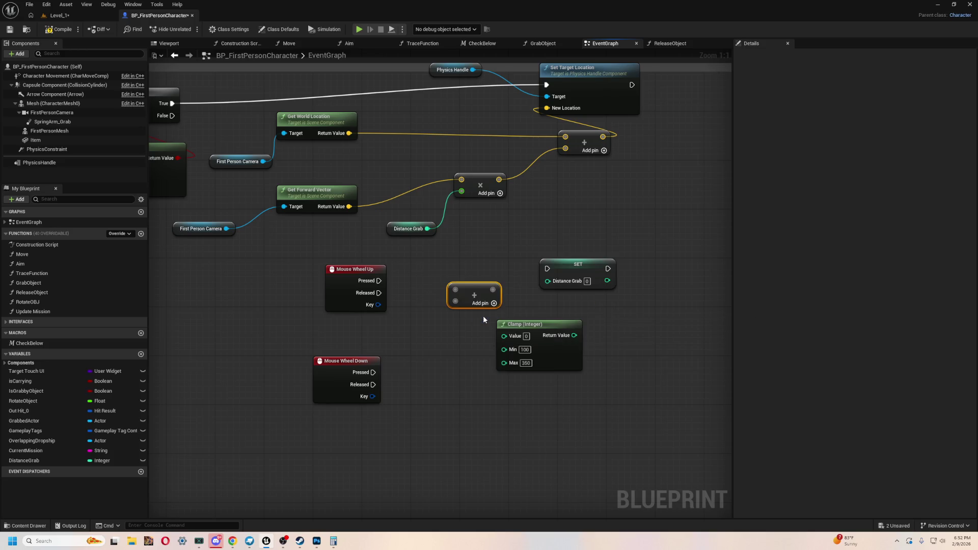
key(Delete)
right_click(442, 290)
text(add)
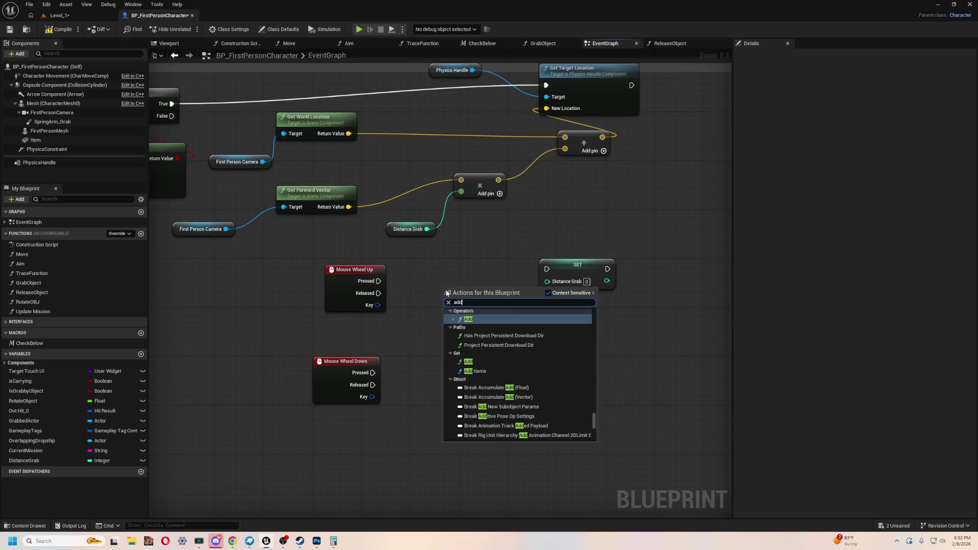
click(475, 359)
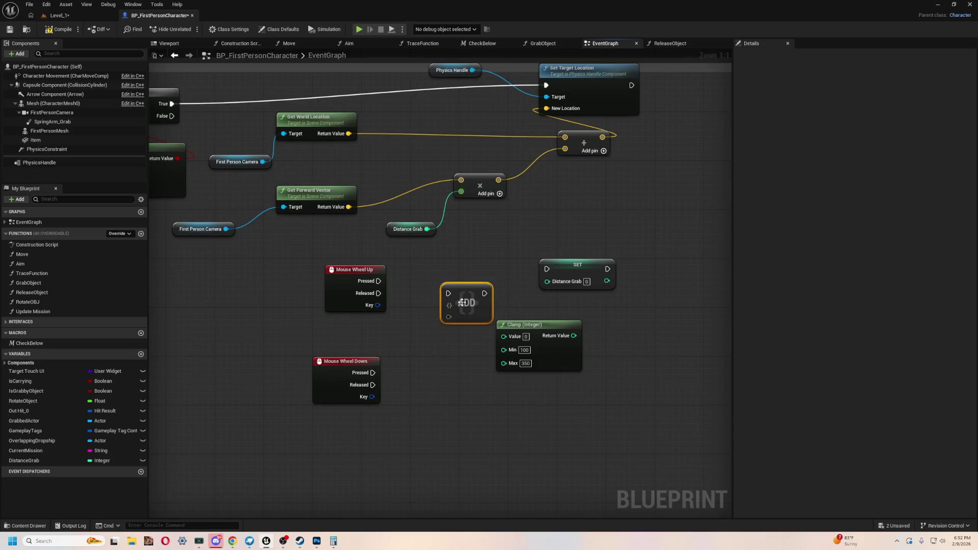
key(Delete)
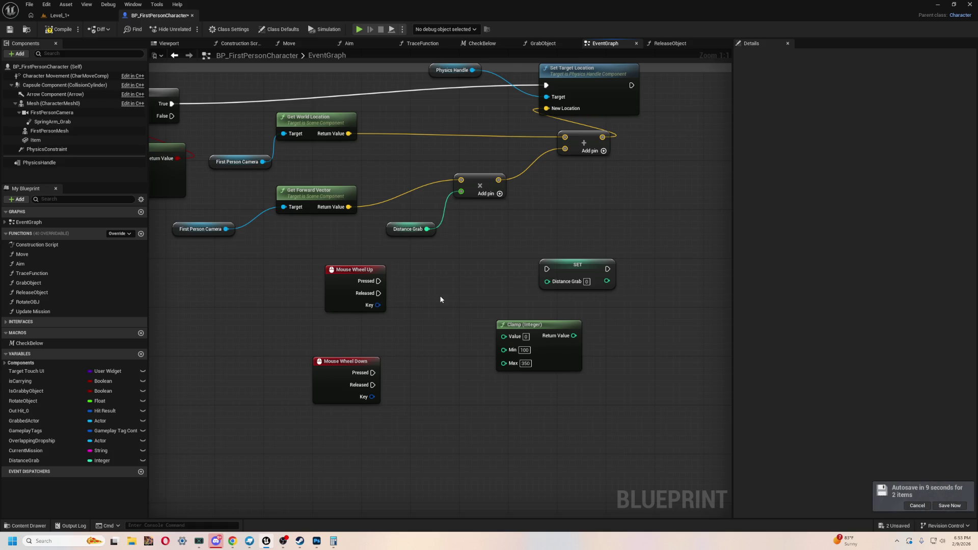
- Survey the zoomed-out event graph, then inspect the GrabObject function graph
scroll(455, 262, down, 7)
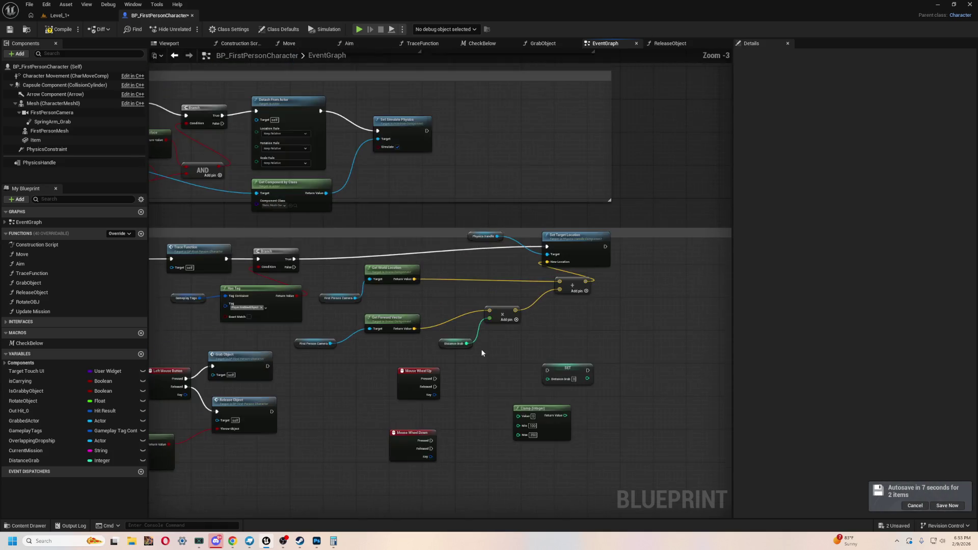
mouse_move(372, 290)
mouse_down()
mouse_move(240, 229)
mouse_move(443, 291)
mouse_move(600, 199)
mouse_up()
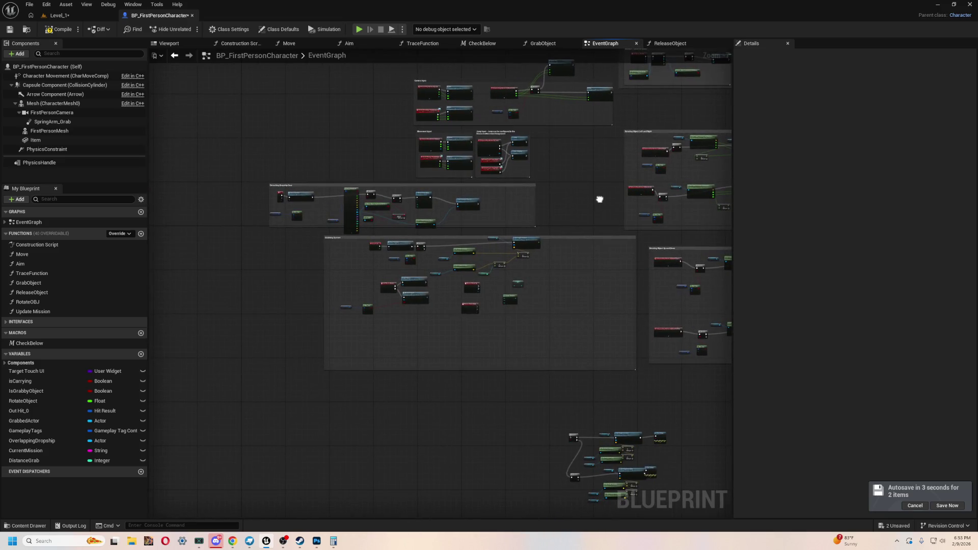
scroll(507, 273, up, 7)
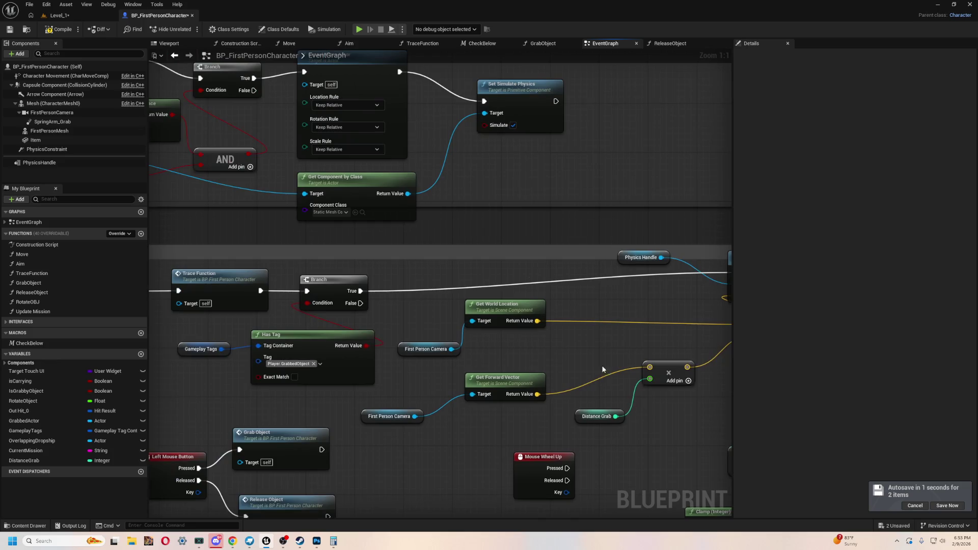
scroll(552, 305, down, 3)
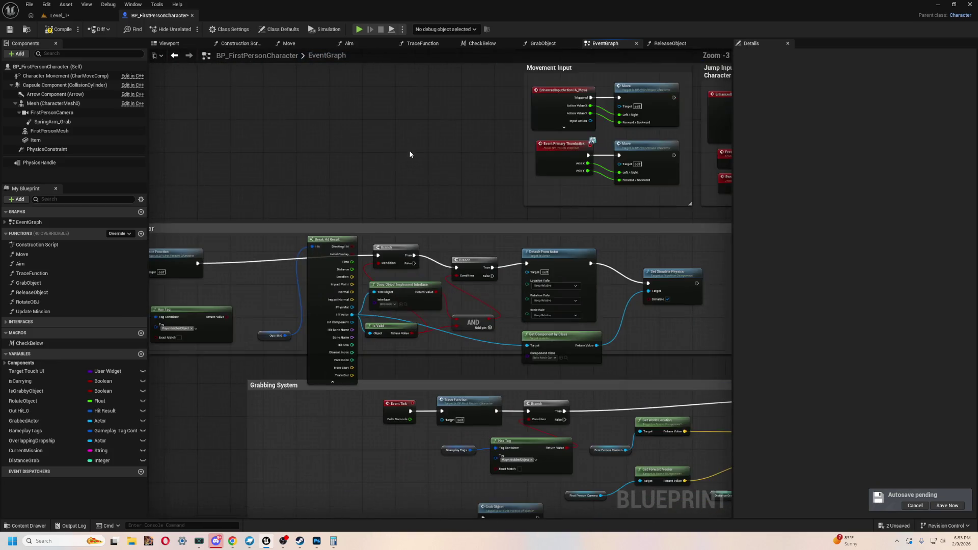
click(543, 43)
mouse_move(530, 129)
mouse_down()
mouse_move(530, 165)
mouse_move(436, 183)
mouse_up()
scroll(476, 179, up, 2)
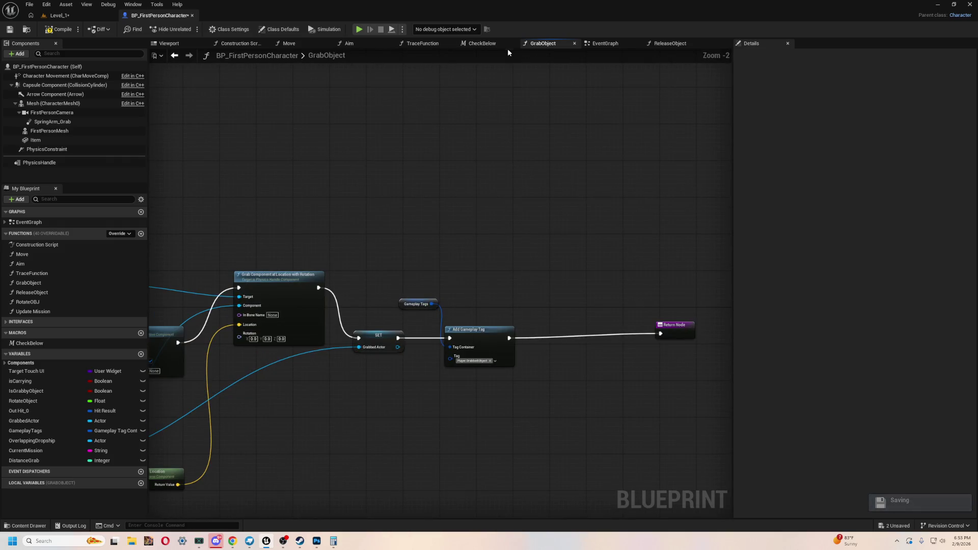
- Check CheckBelow's Break Hit Result node, then return to the EventGraph's grabbing-system nodes
click(479, 45)
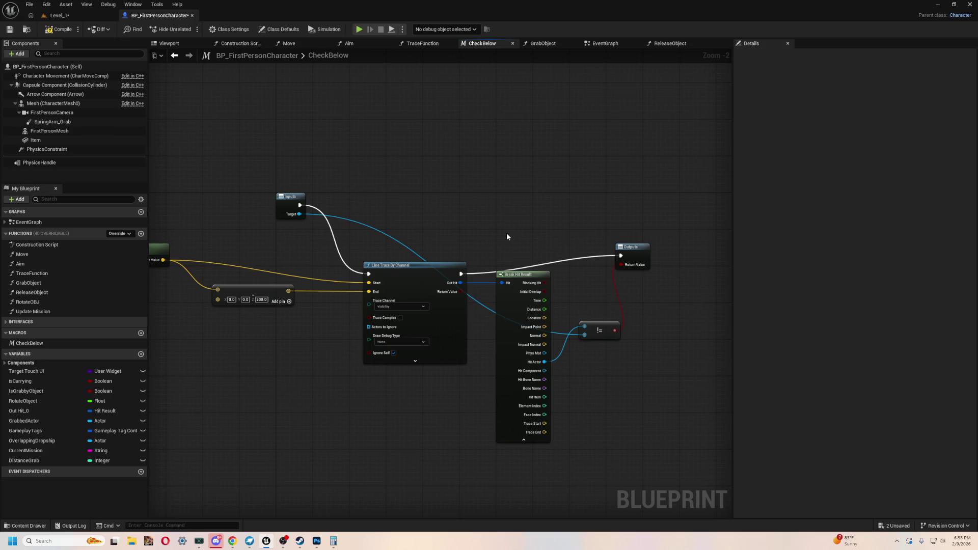
scroll(507, 237, up, 2)
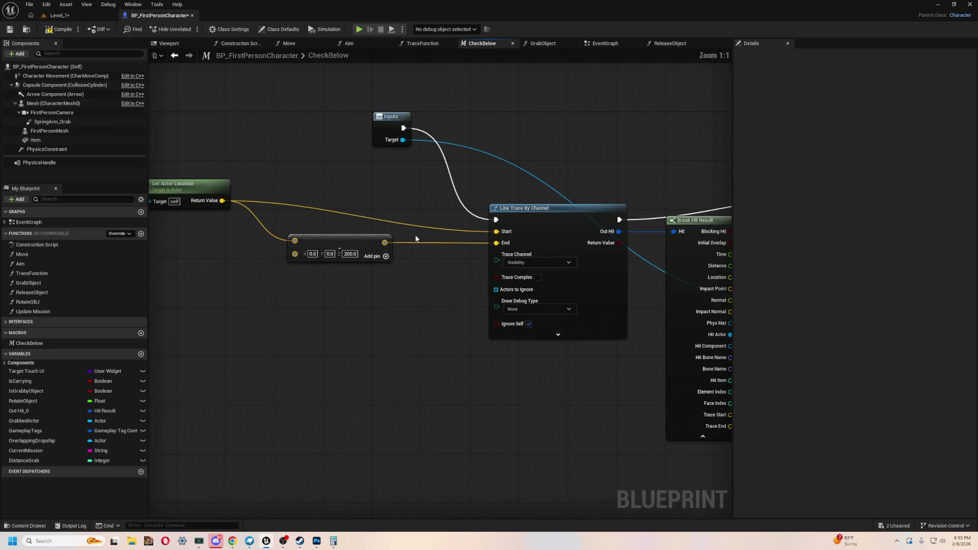
drag(493, 182, 292, 192)
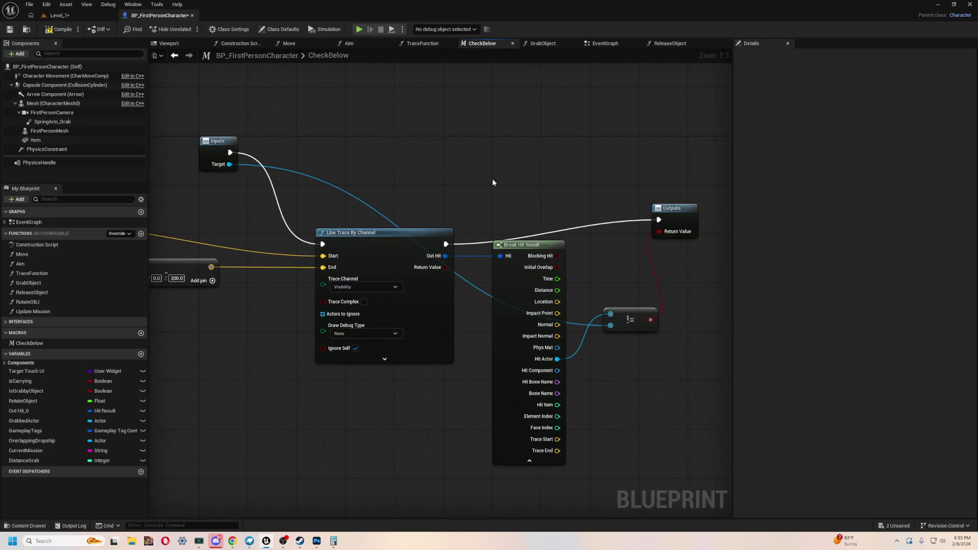
scroll(576, 181, down, 2)
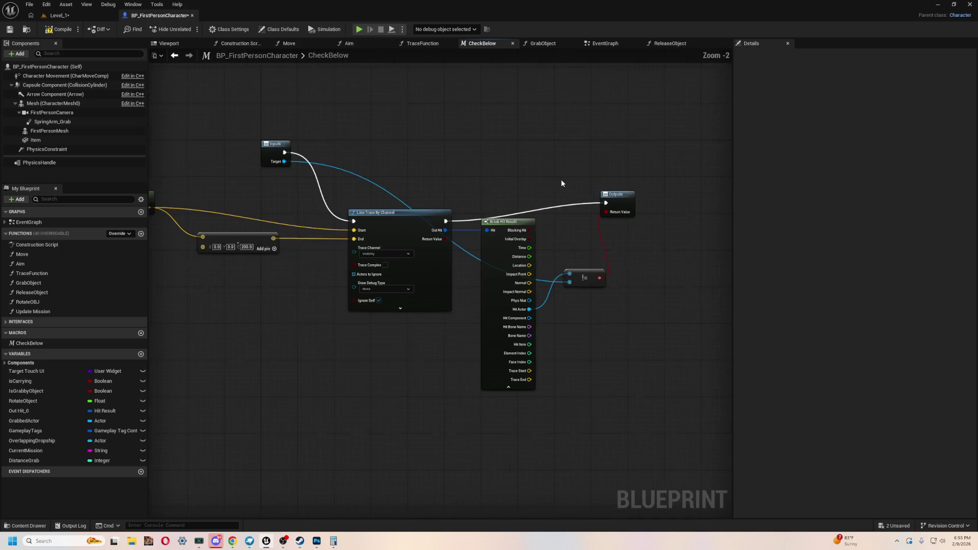
click(554, 43)
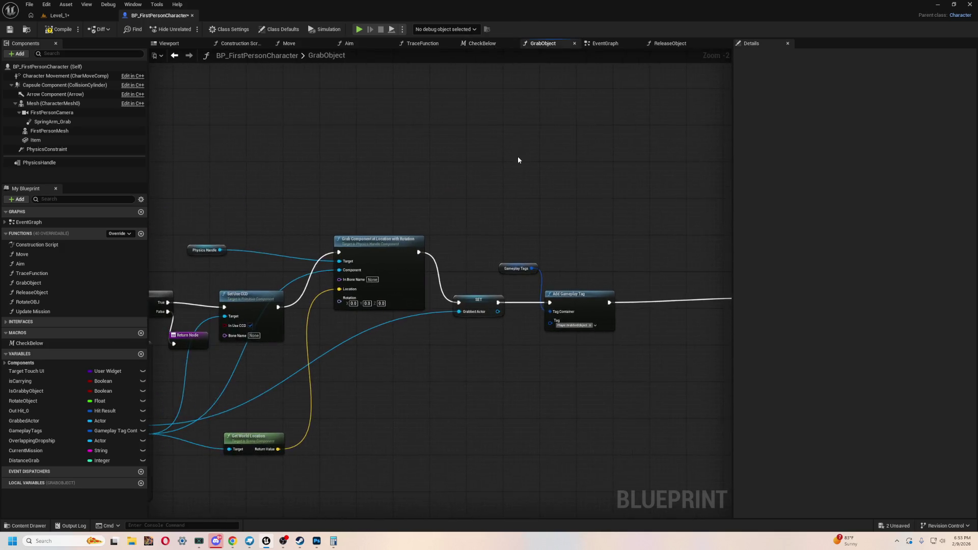
click(605, 43)
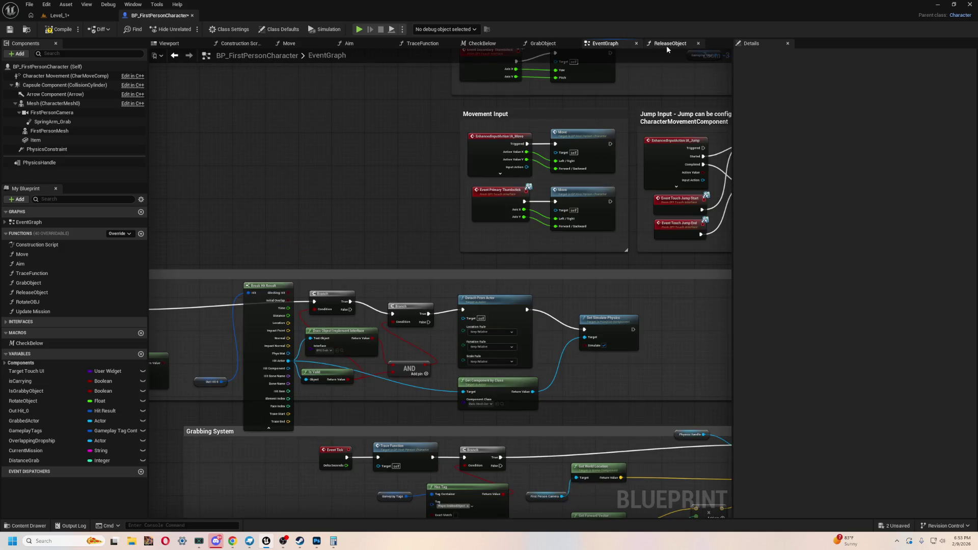
scroll(618, 227, down, 2)
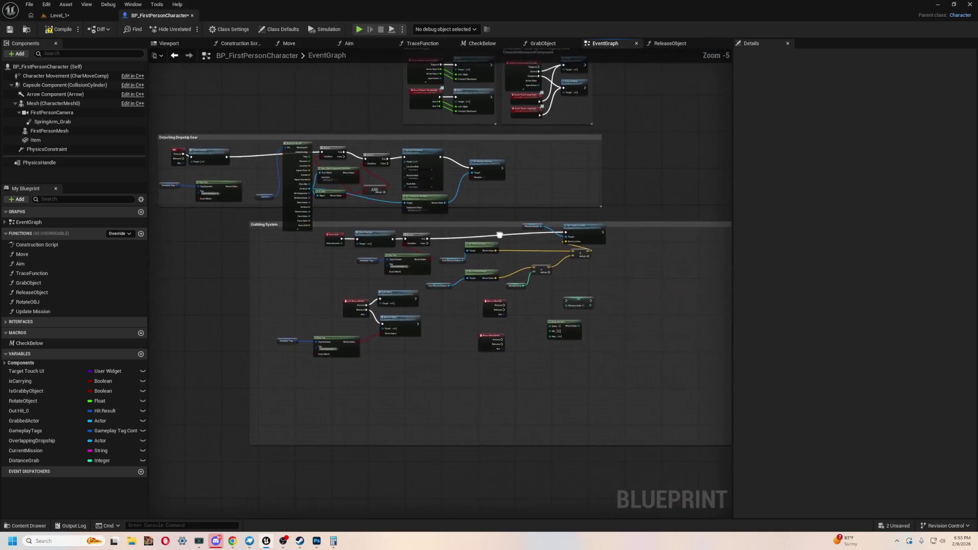
scroll(510, 373, up, 5)
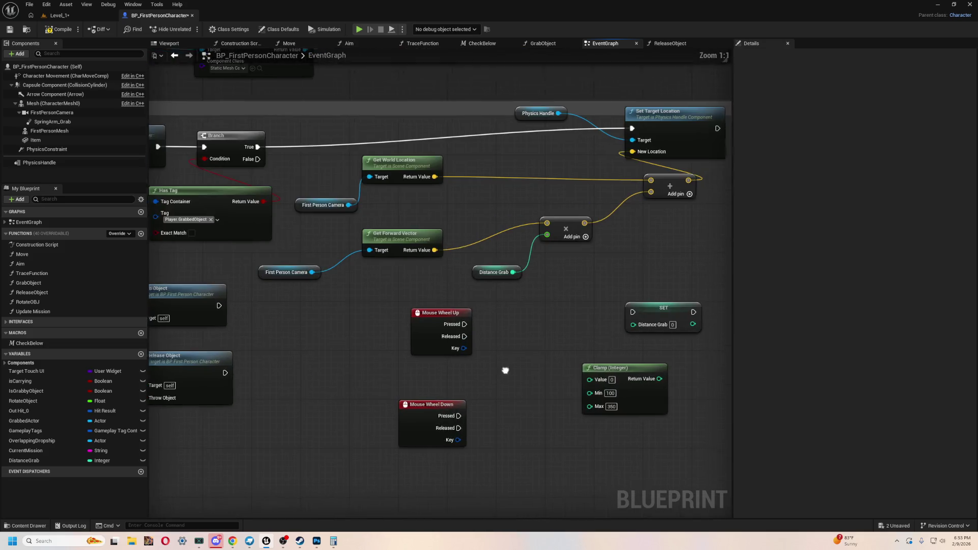
- Select the mouse wheel, SET and Clamp nodes and move them together
mouse_move(323, 262)
mouse_down()
mouse_move(376, 334)
mouse_move(399, 345)
mouse_up()
click(584, 364)
mouse_move(584, 363)
mouse_down()
mouse_move(266, 218)
mouse_move(328, 374)
mouse_up()
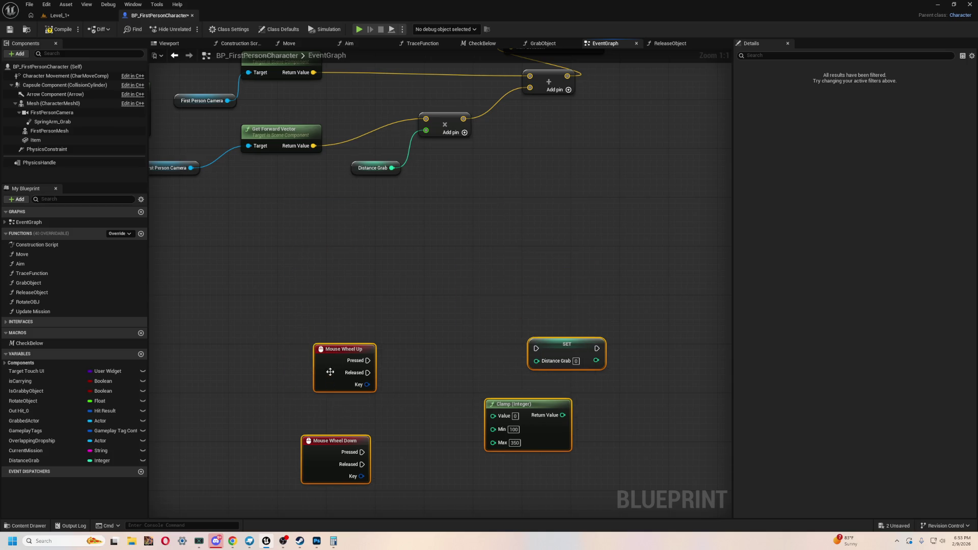
click(508, 354)
- Undo the node move, added pin link, SET node rename and NewVar variable creation
key(ctrl+z)
key(ctrl+z)
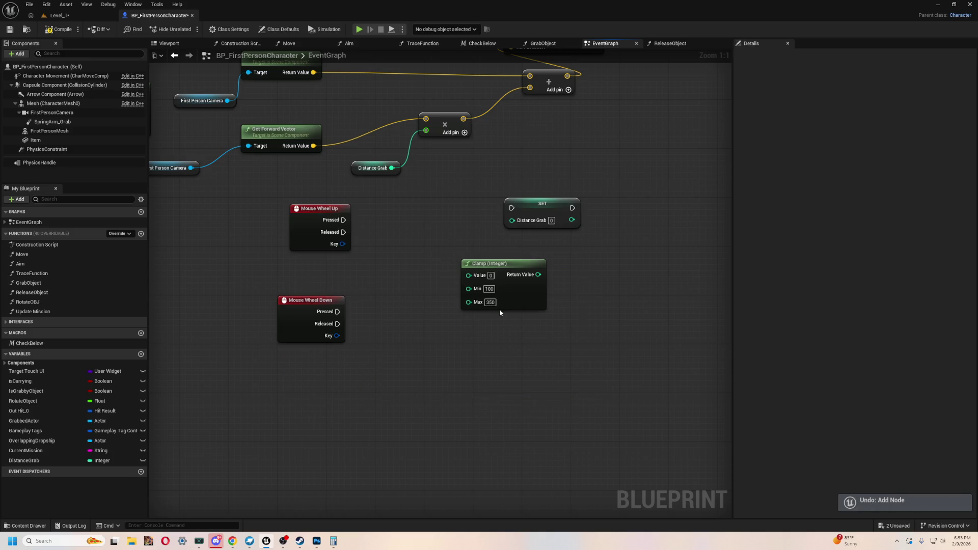
key(ctrl+z)
key(ctrl+z)
key(ctrl+z)
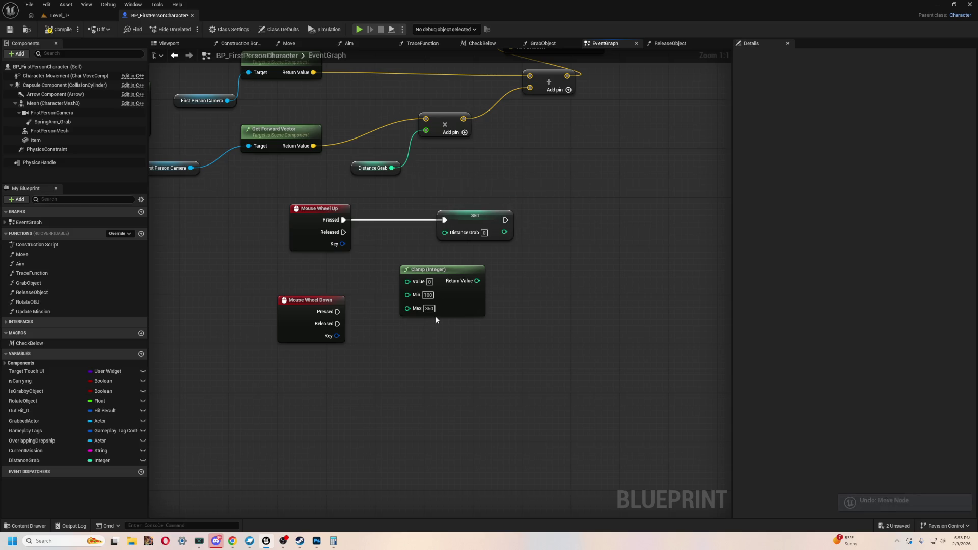
key(ctrl+z)
key(ctrl+z)
key(ctrl+z)
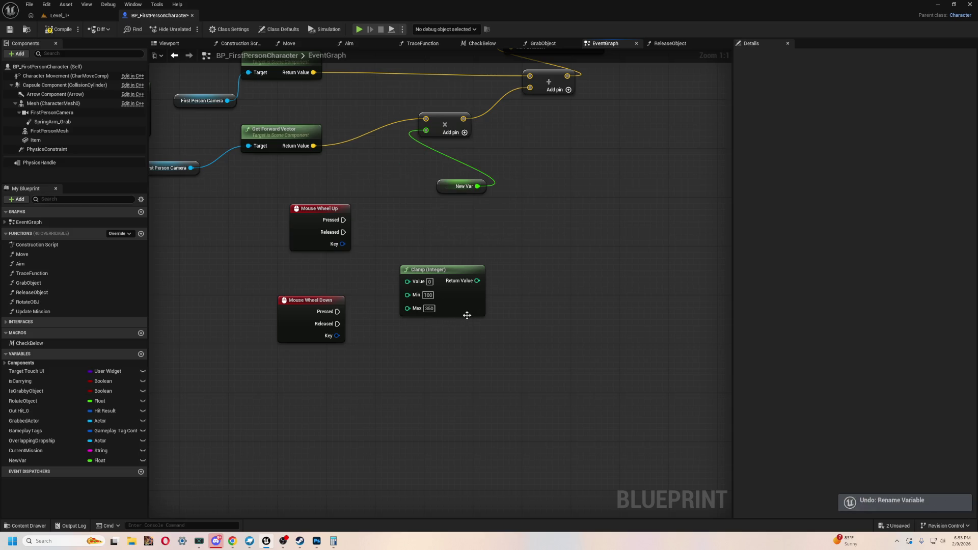
key(ctrl+z)
key(ctrl+z)
key(ctrl+z)
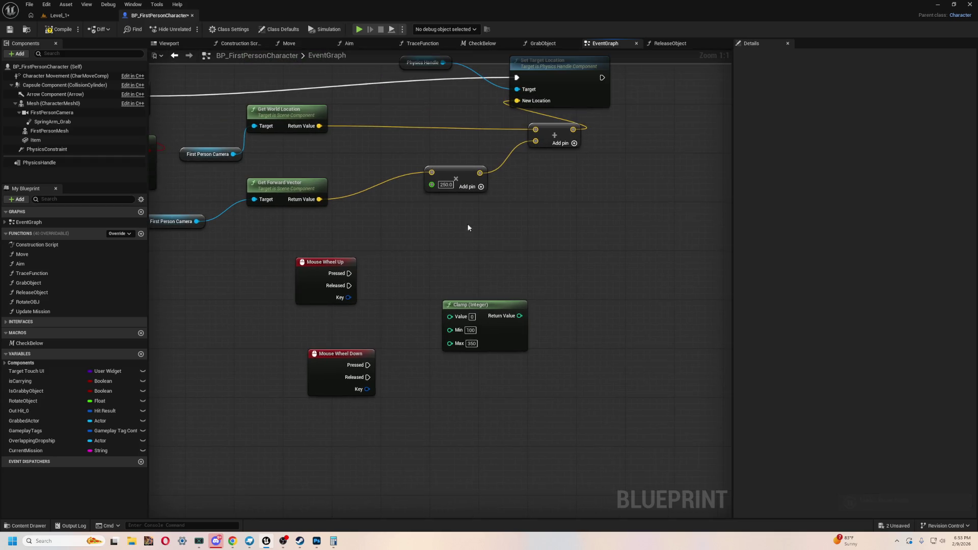
- Delete the Mouse Wheel Up, Down and Clamp nodes and return to Level_1
drag(519, 405, 250, 266)
key(Delete)
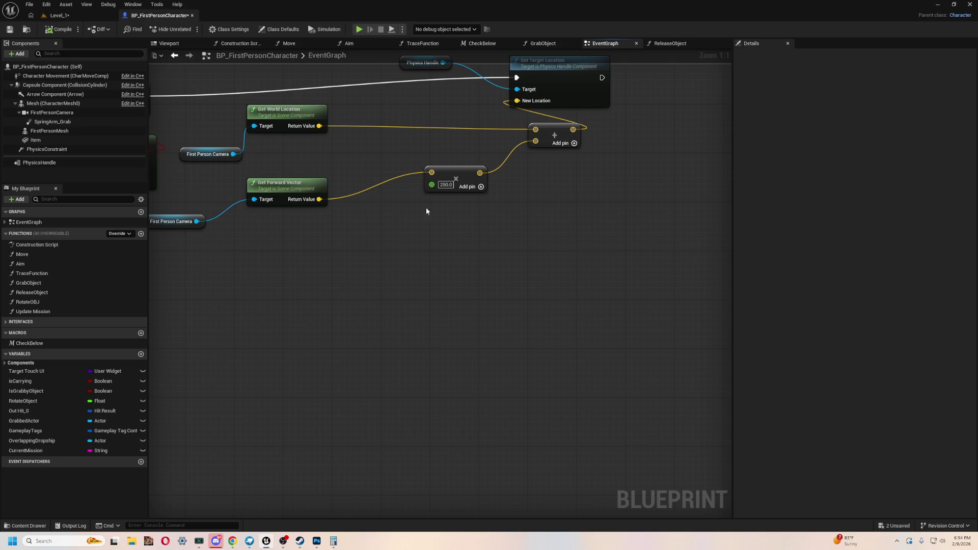
click(81, 16)
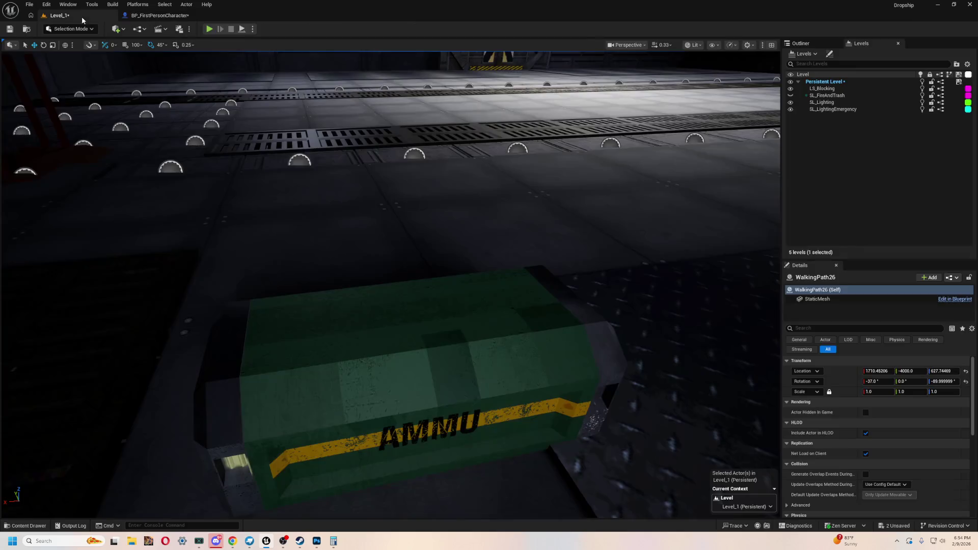
- Fly through the dropship level and frame the WalkingPath26 ramp in view
drag(344, 147, 345, 148)
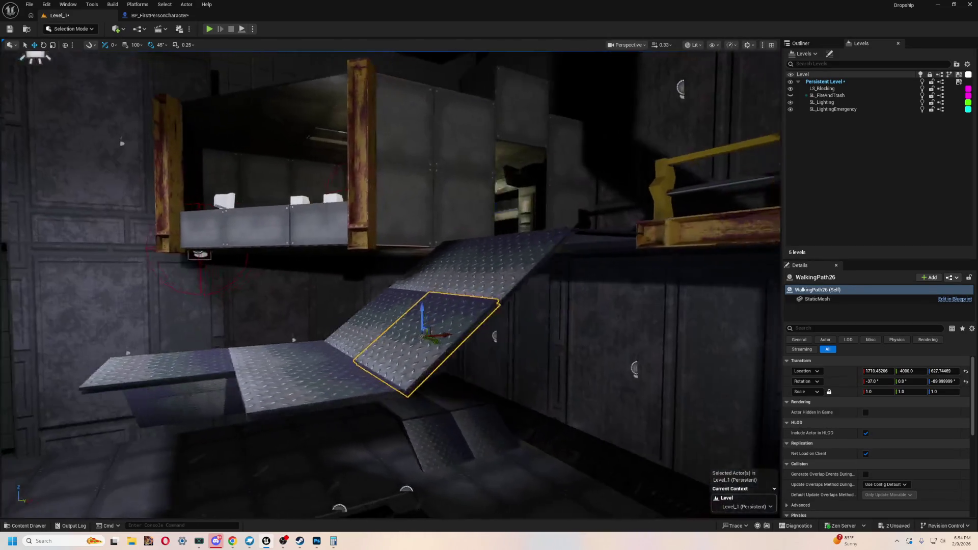
scroll(392, 285, up, 3)
drag(501, 219, 458, 238)
drag(528, 258, 563, 237)
key(ctrl+space)
- Select the WalkingPath26 ramp and copy its location values
click(172, 91)
drag(384, 170, 503, 312)
click(600, 327)
drag(600, 328, 602, 327)
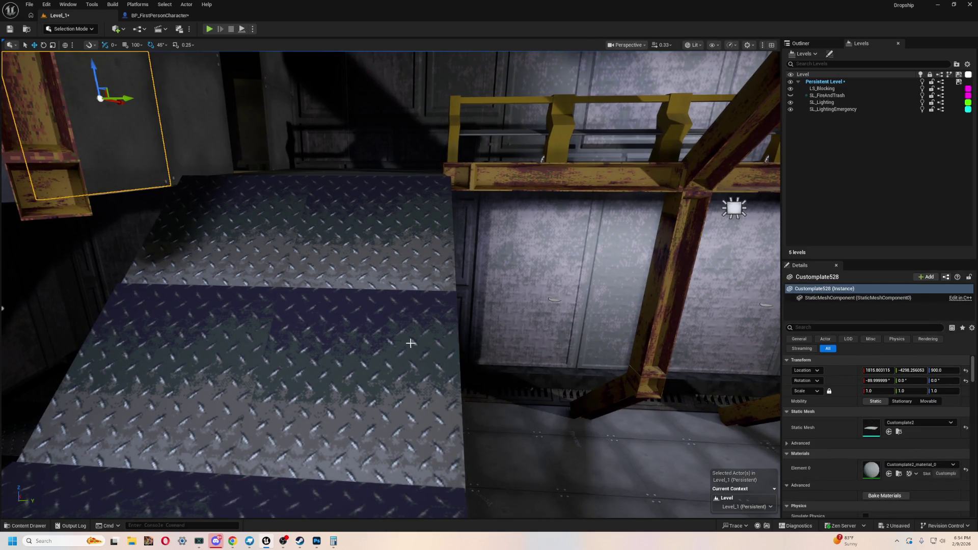
click(412, 345)
right_click(844, 374)
click(879, 397)
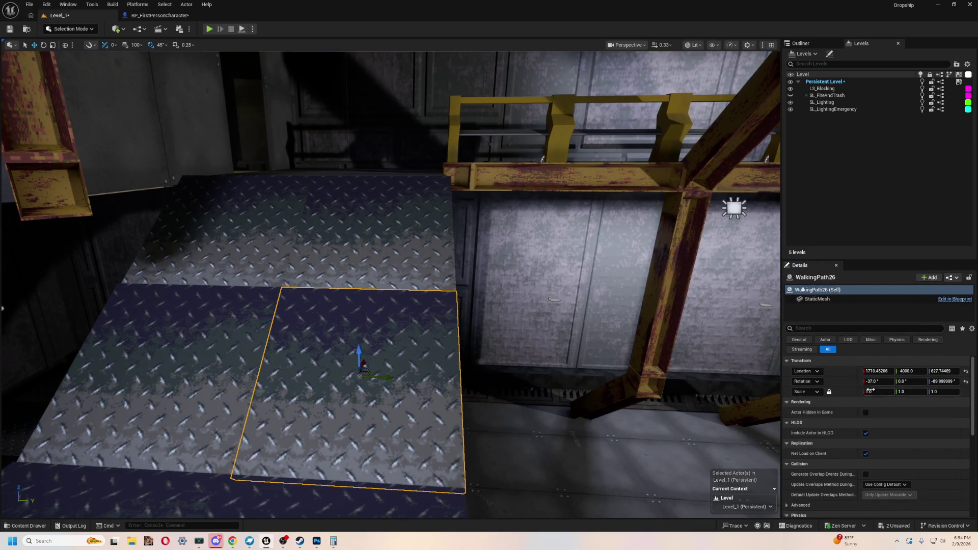
- Copy Customplate464's location and paste it onto the WalkingPath26 ramp
click(96, 116)
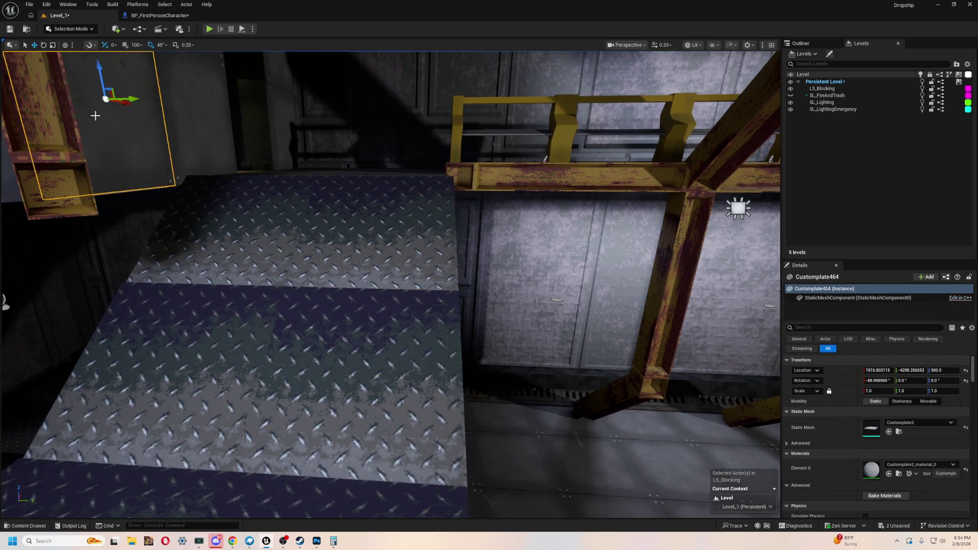
right_click(849, 377)
click(868, 387)
click(344, 311)
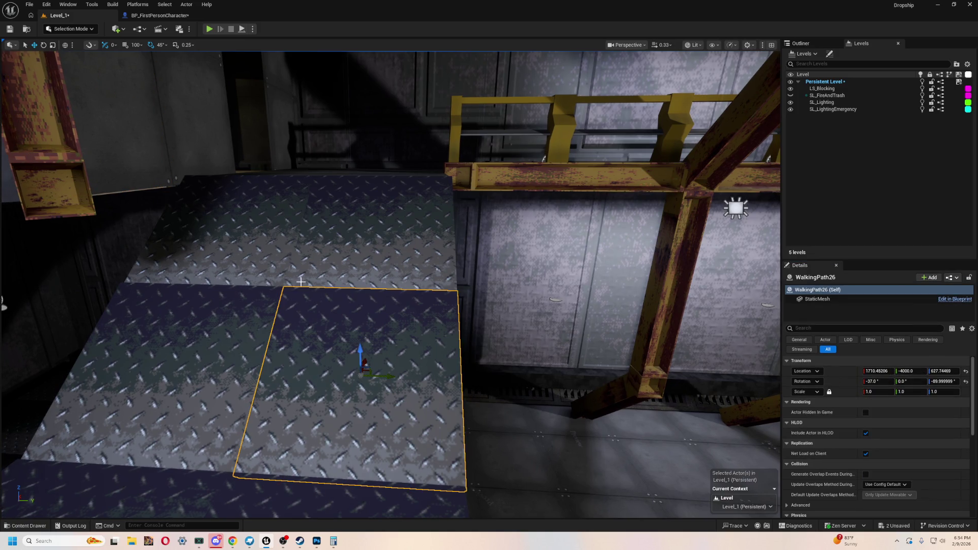
right_click(836, 374)
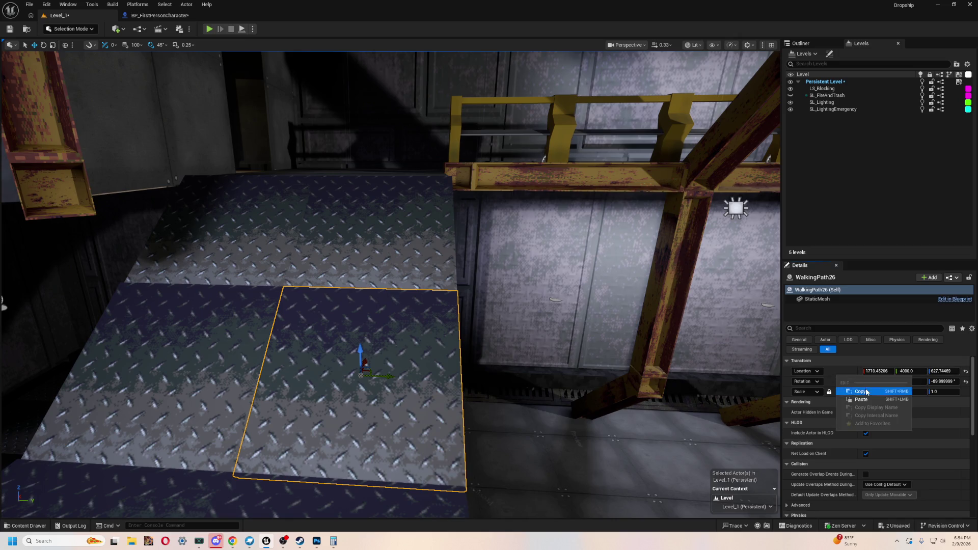
click(866, 393)
- Paste the copied ramp location onto the Customplate528 plate
click(192, 129)
right_click(843, 375)
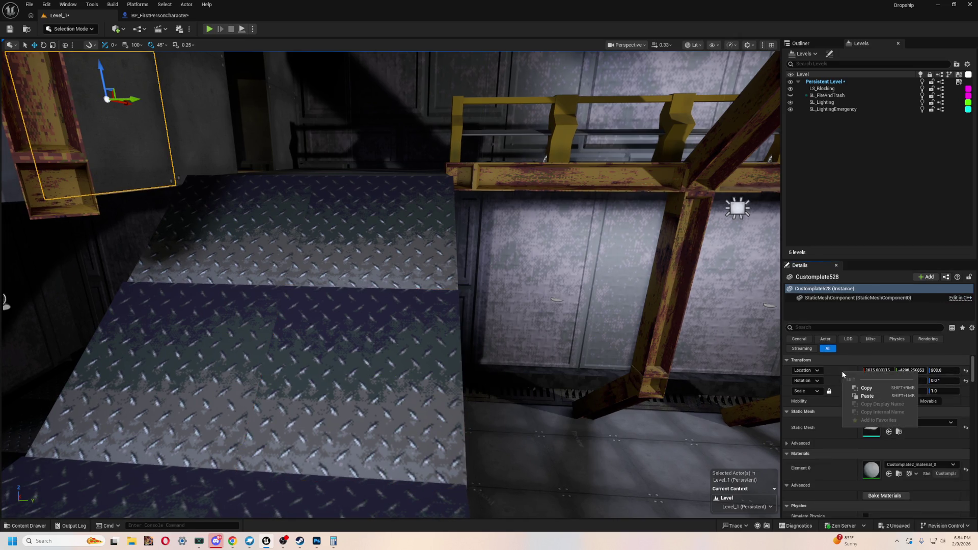
click(884, 389)
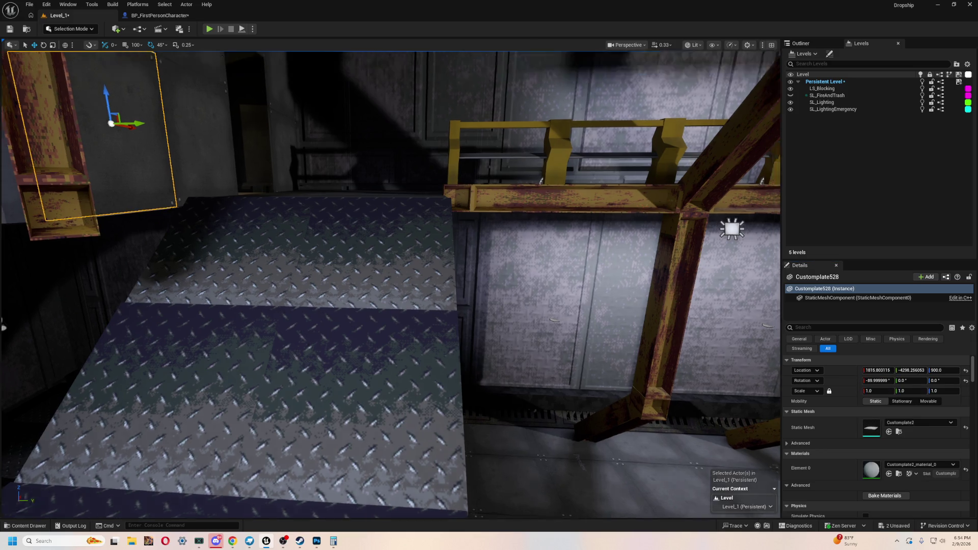
right_click(842, 378)
click(882, 401)
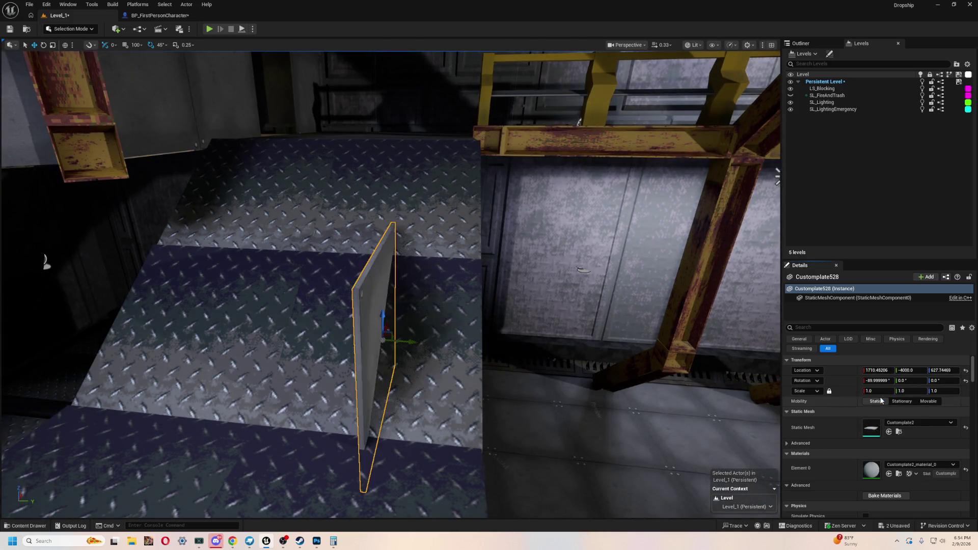
mouse_move(487, 277)
mouse_down()
mouse_move(340, 286)
mouse_move(429, 305)
mouse_up()
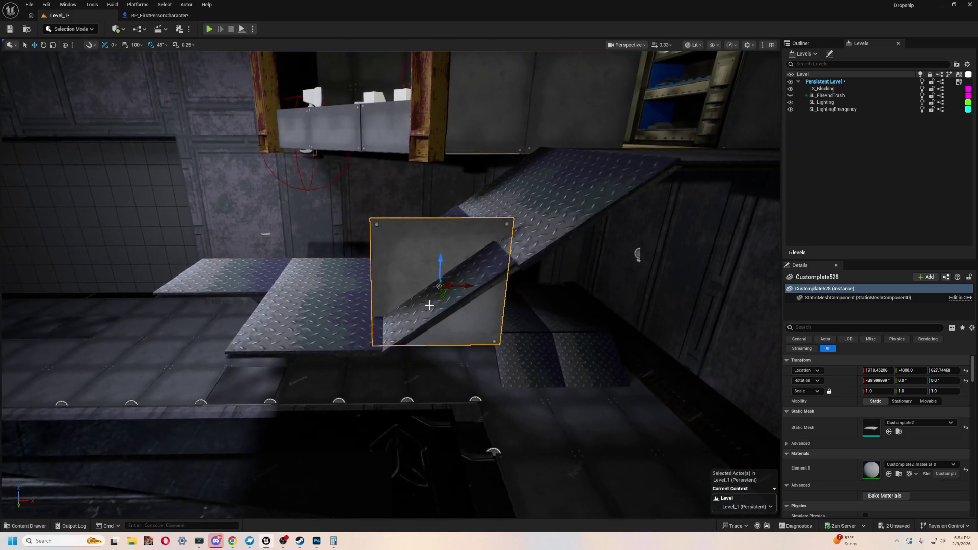
click(469, 276)
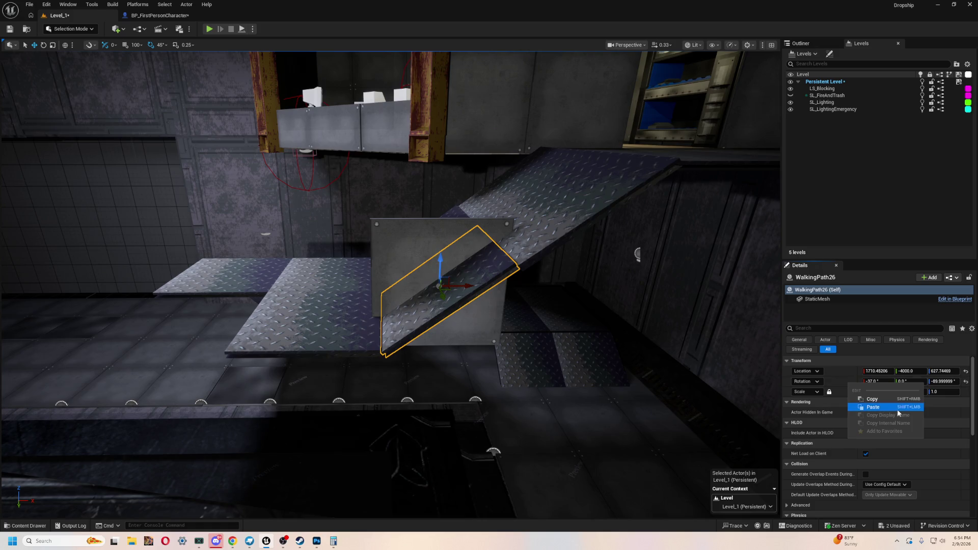
click(380, 236)
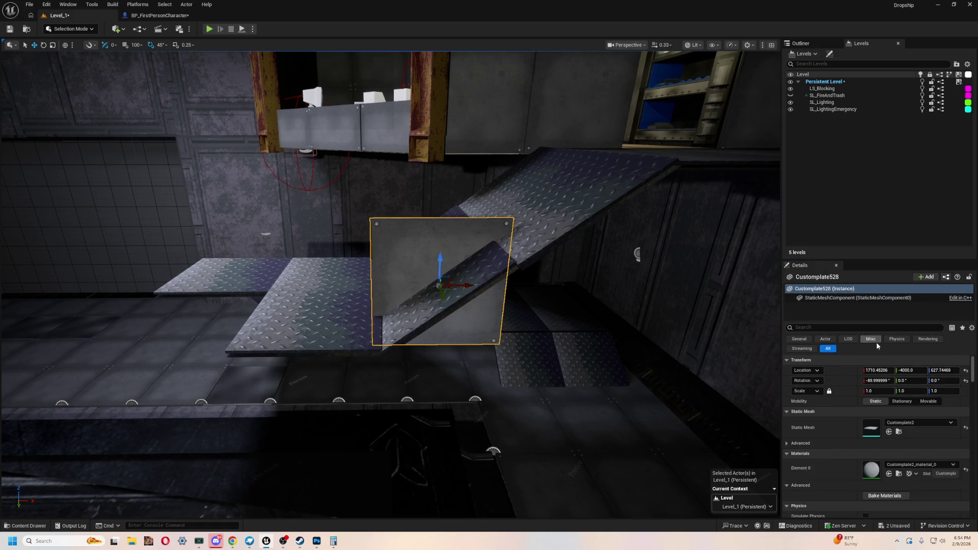
- Paste the ramp's -37/0/-89.99999 rotation onto Customplate528 and check it lies along the ramp
right_click(840, 381)
click(864, 404)
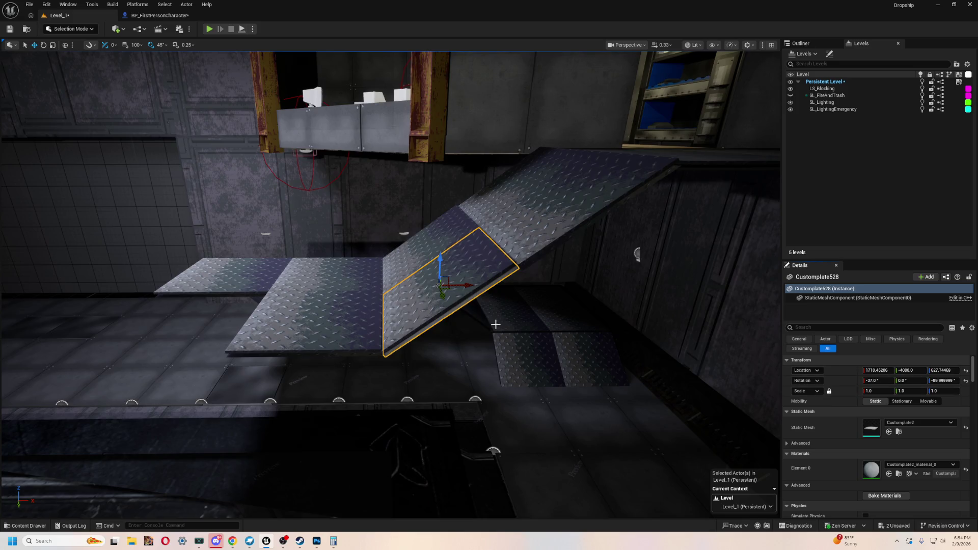
key(f)
mouse_move(501, 321)
mouse_down()
mouse_move(458, 306)
mouse_move(448, 311)
mouse_move(501, 320)
mouse_move(396, 357)
mouse_up()
key(Escape)
key(alt+Tab)
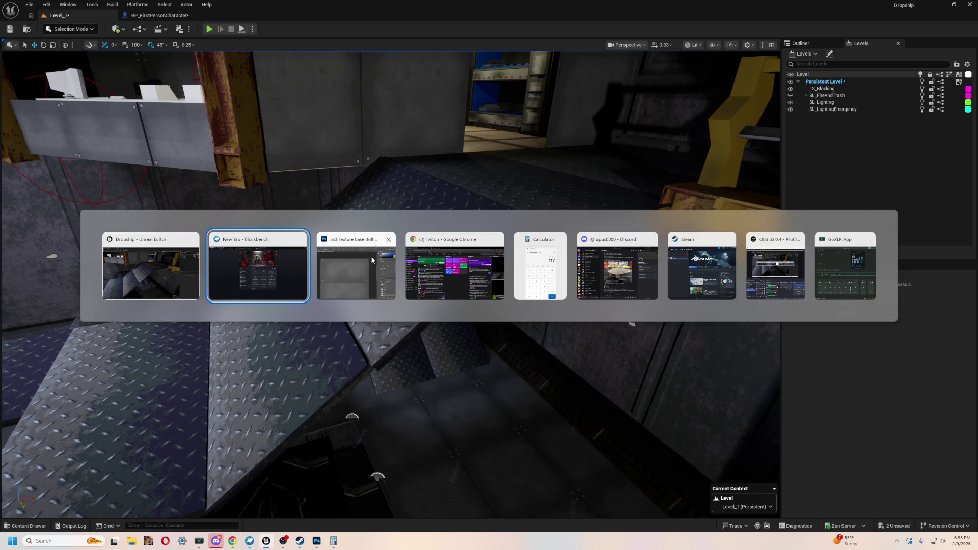